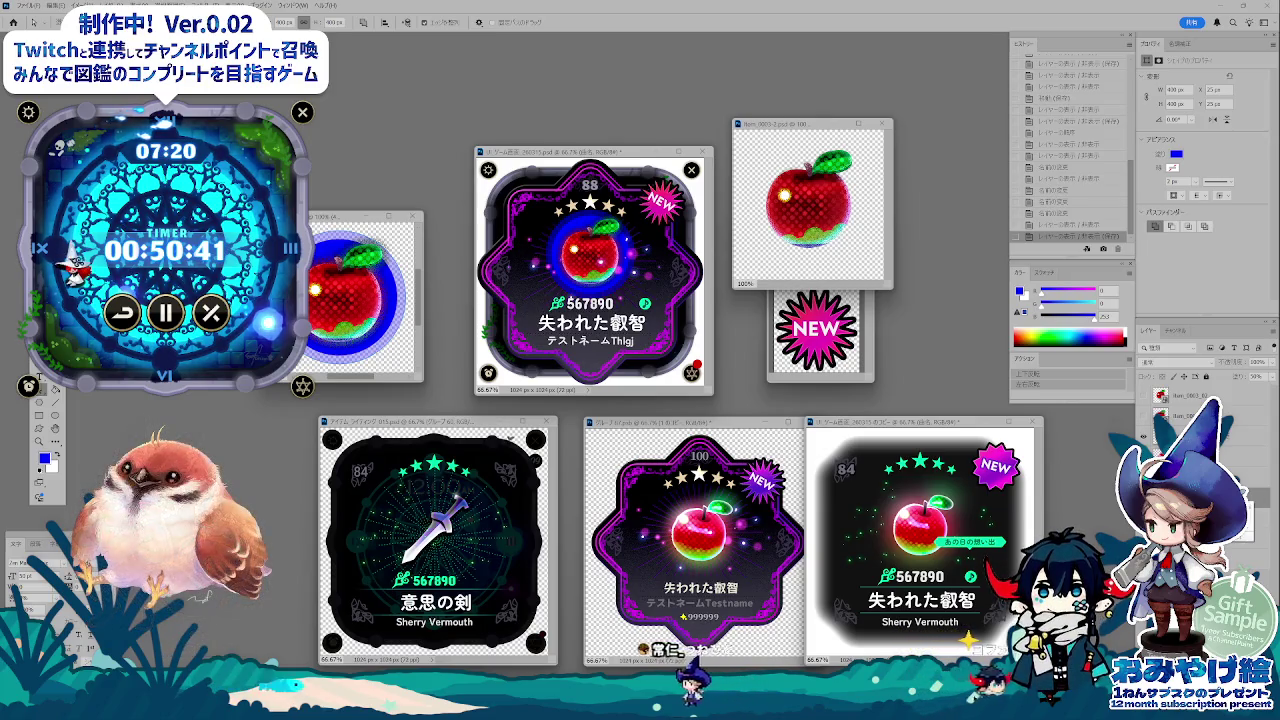
- Confirm the renamed layer and fill the ring shape behind the card's apple with red
key("Return")
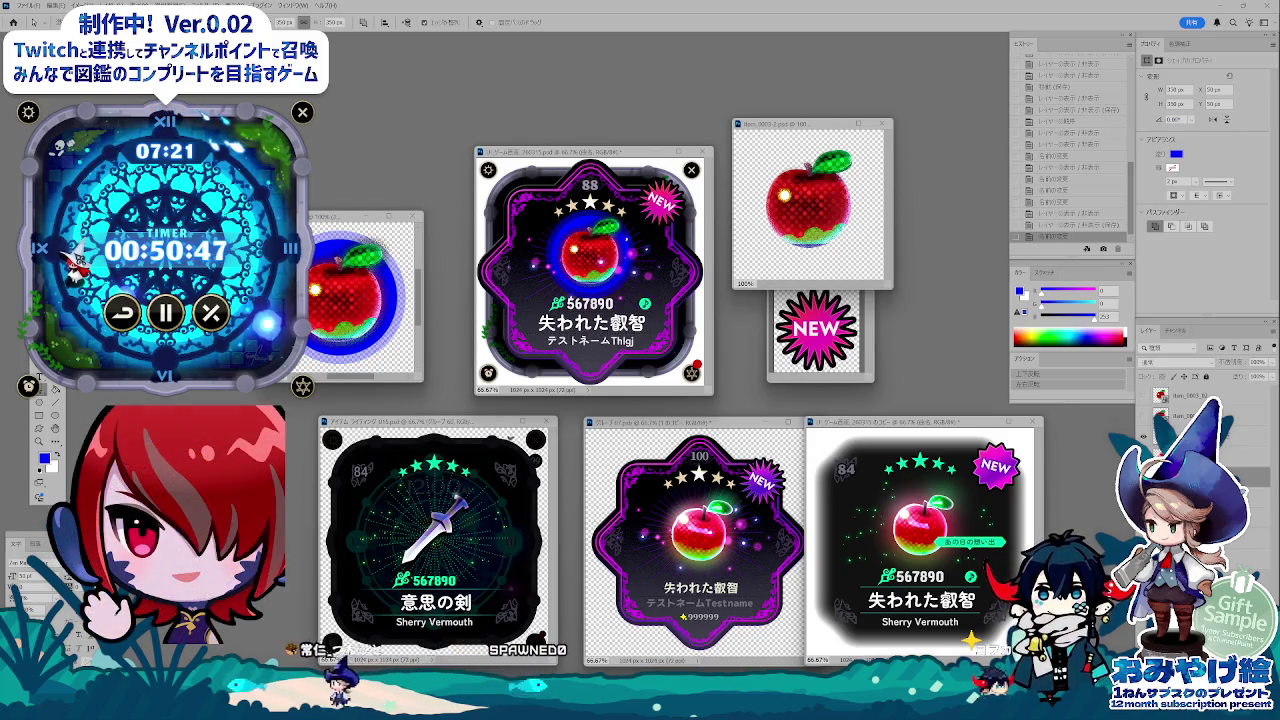
double_click(1160, 415)
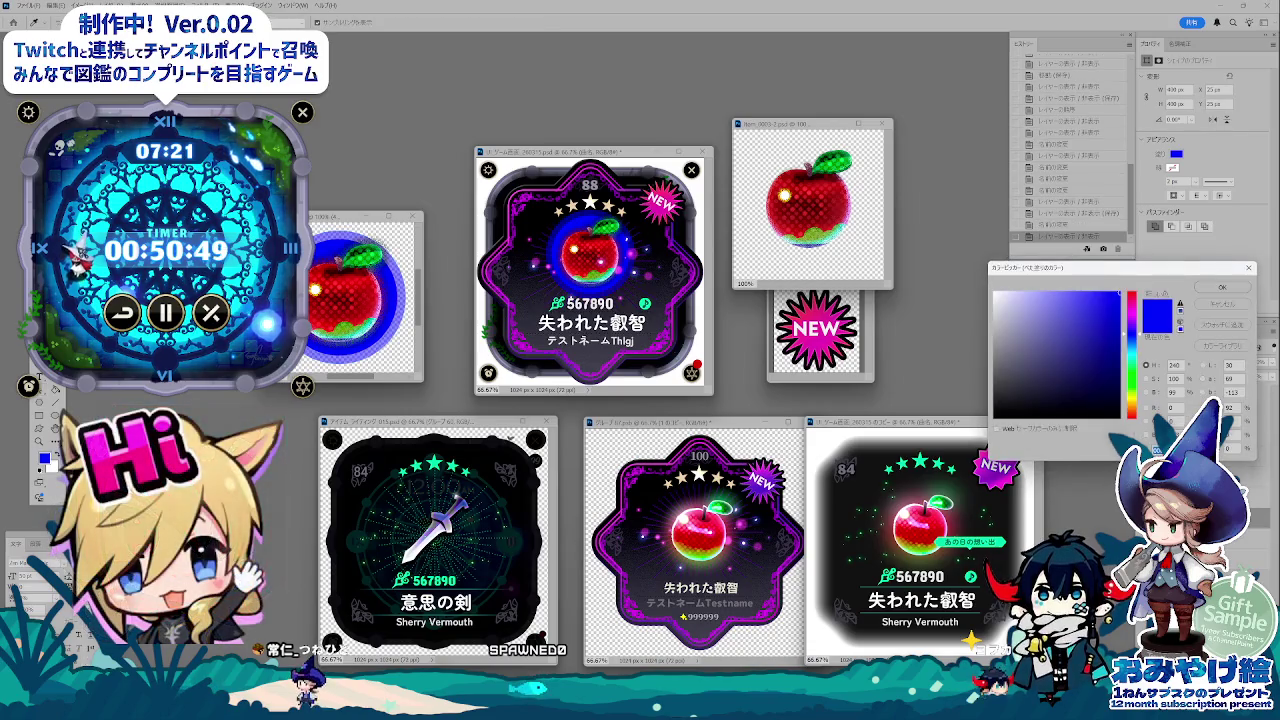
left_click(1132, 295)
left_click(1221, 287)
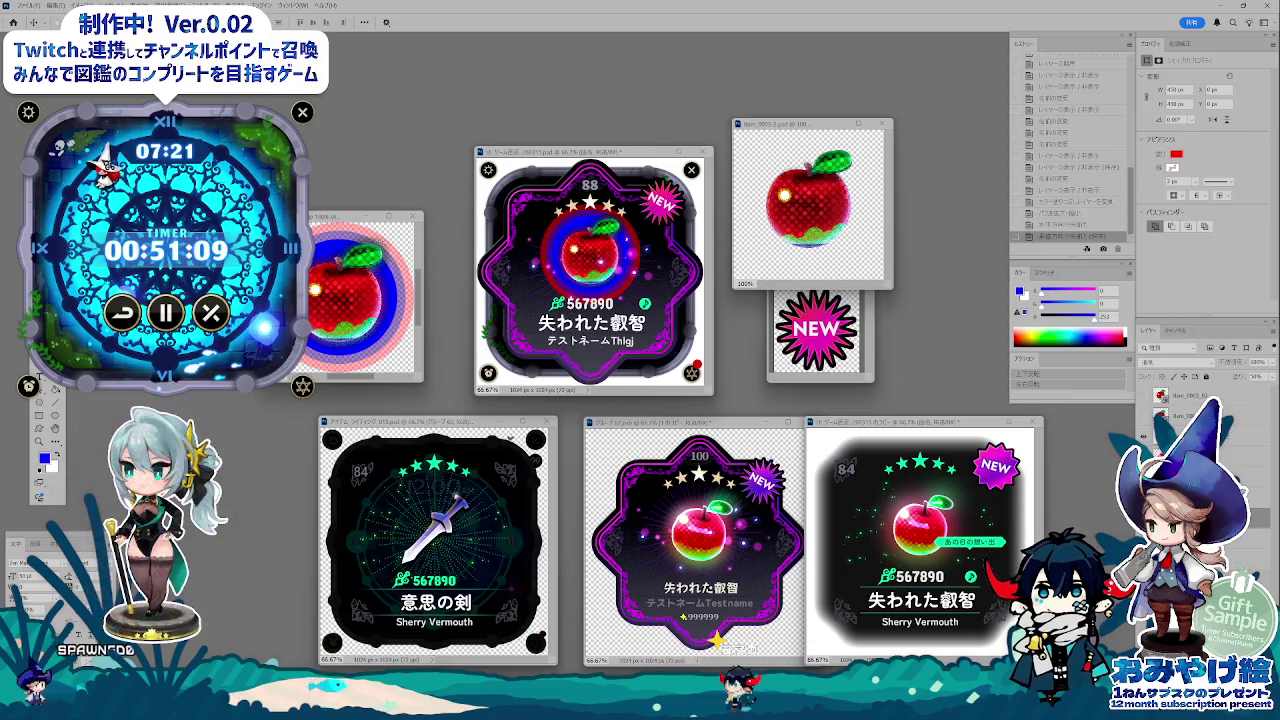
- Show the apple's ring and glow layers, refill the ring blue, and bring another apple card forward
left_click(1146, 440)
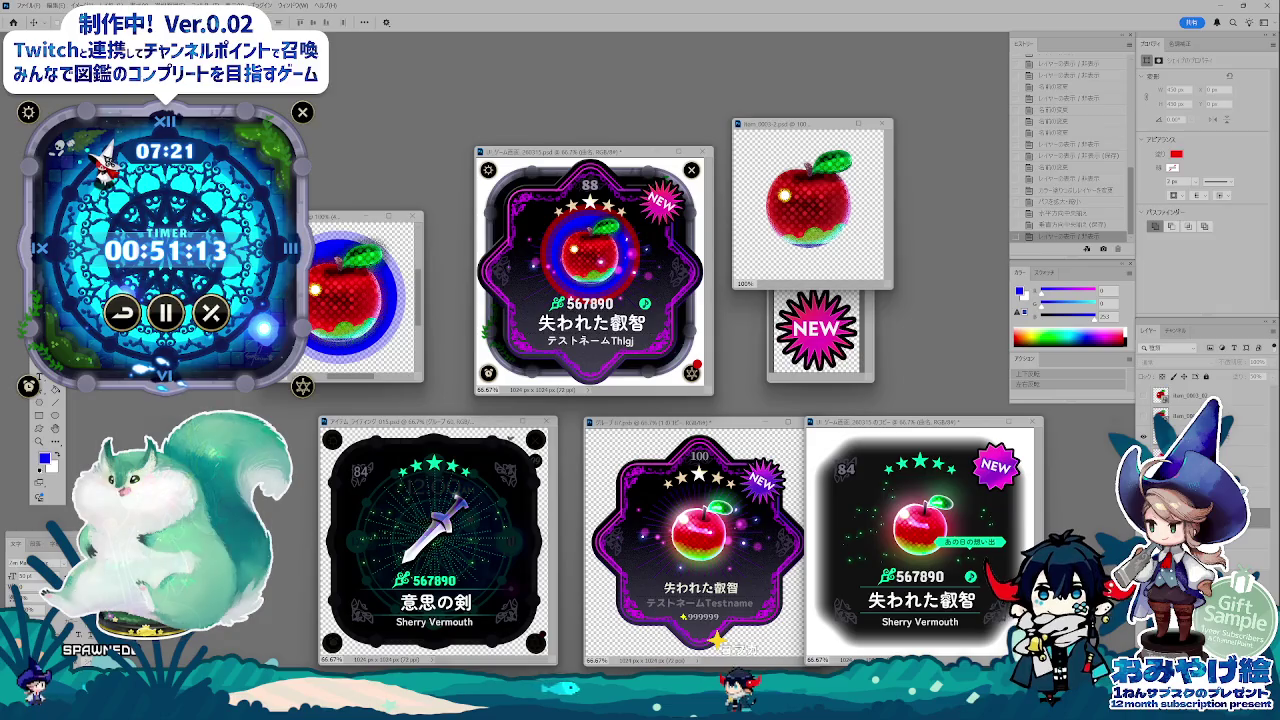
left_click(1145, 437)
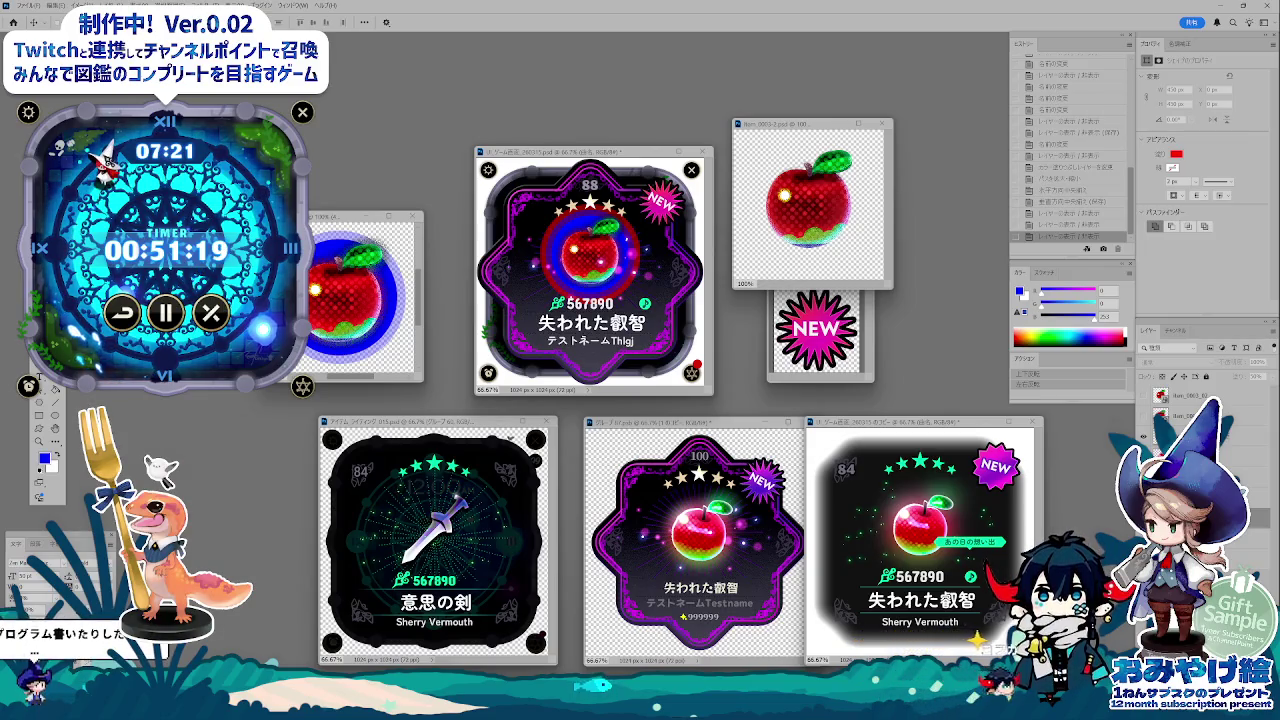
double_click(1160, 437)
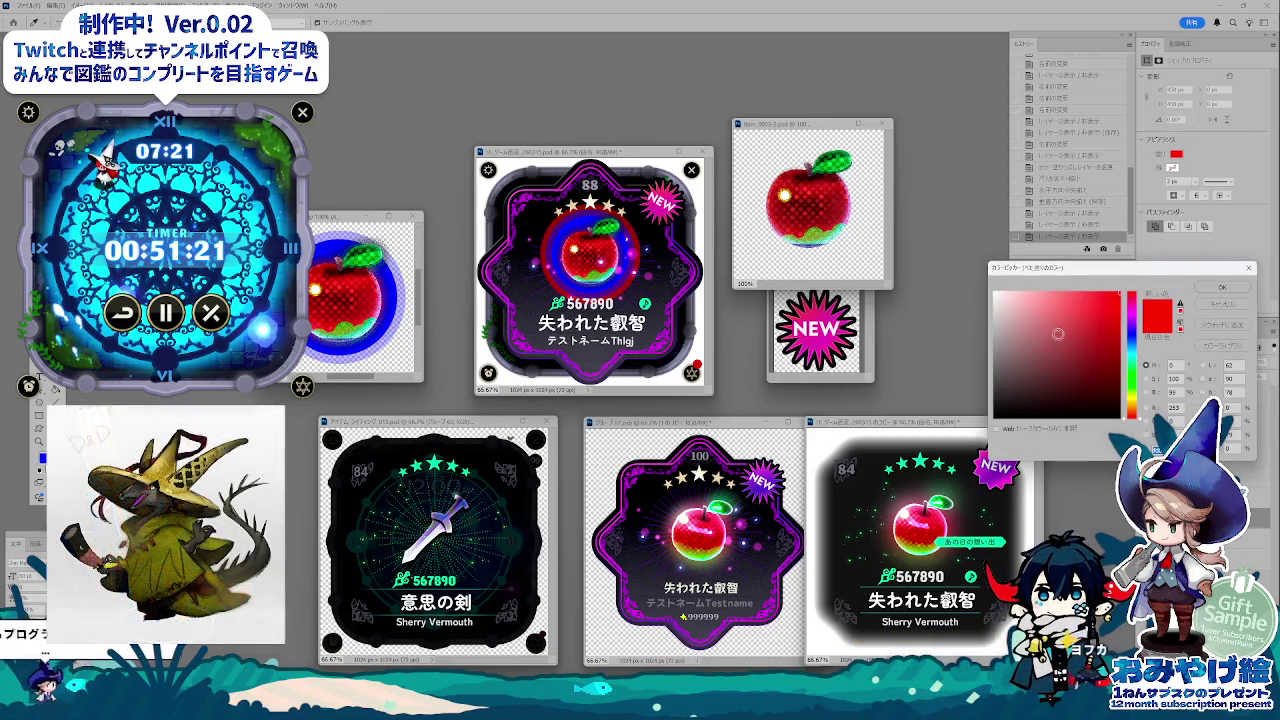
left_click(1134, 337)
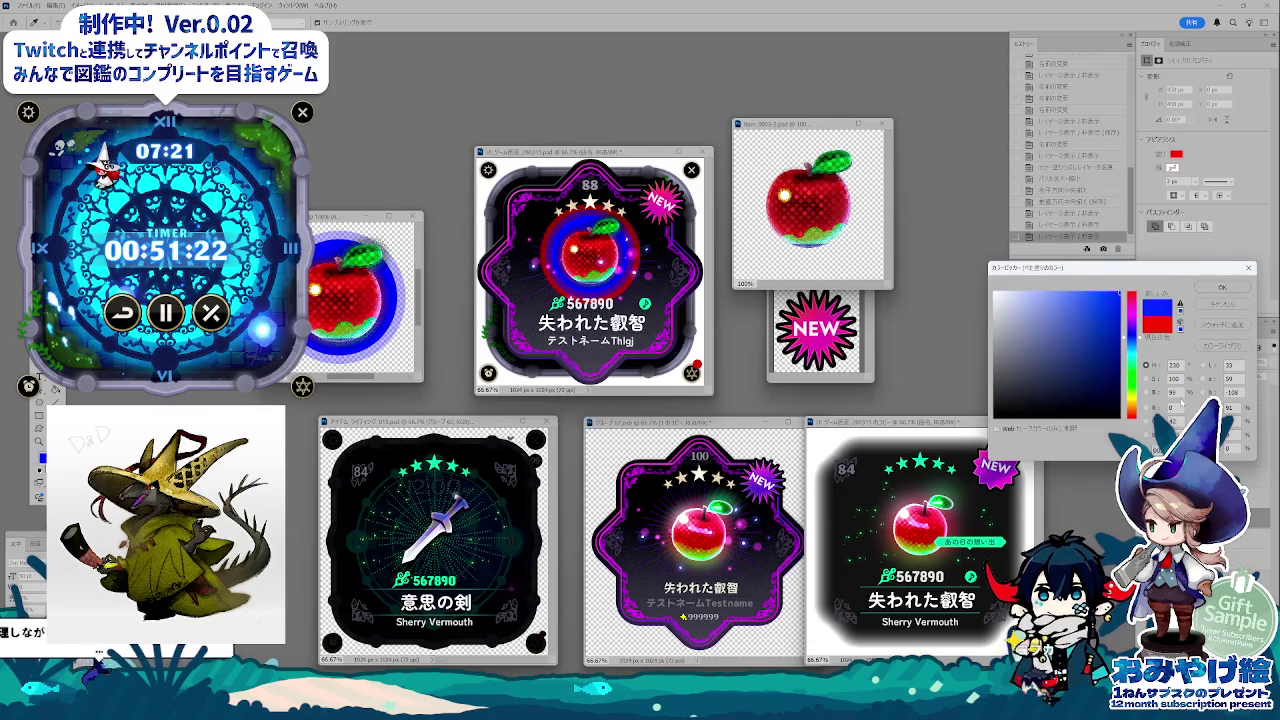
left_click(1222, 289)
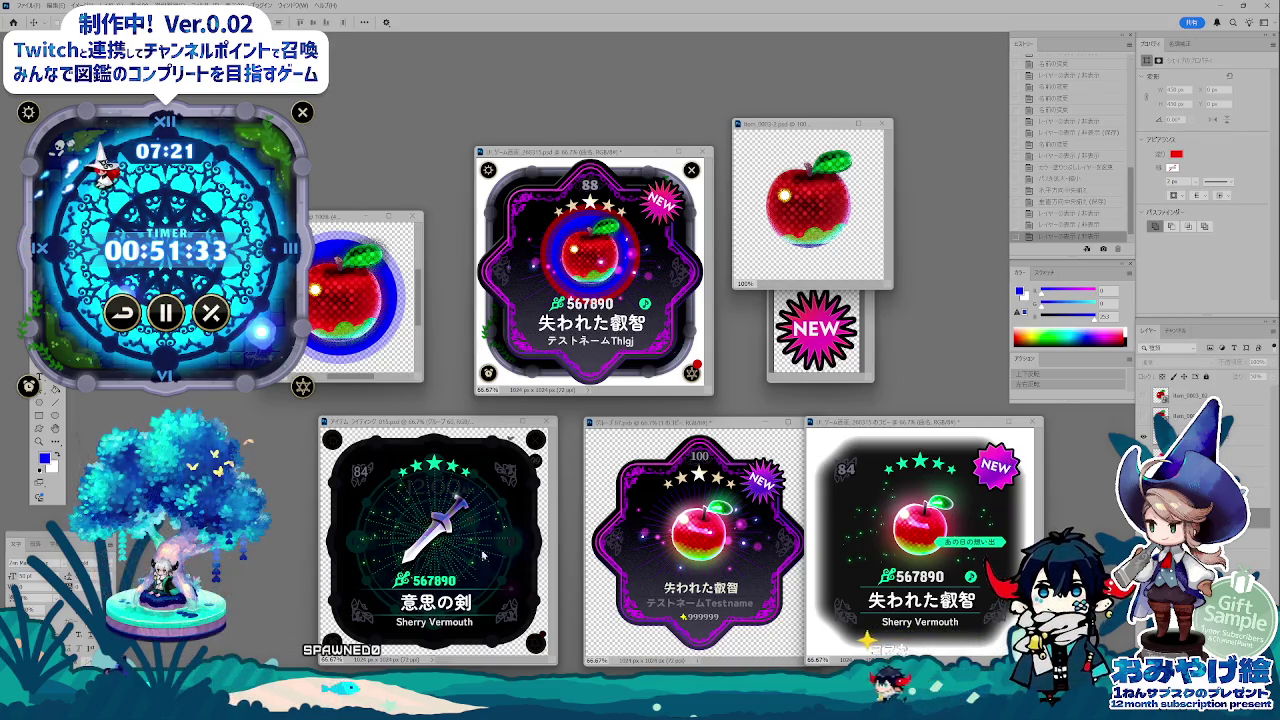
left_click(607, 152)
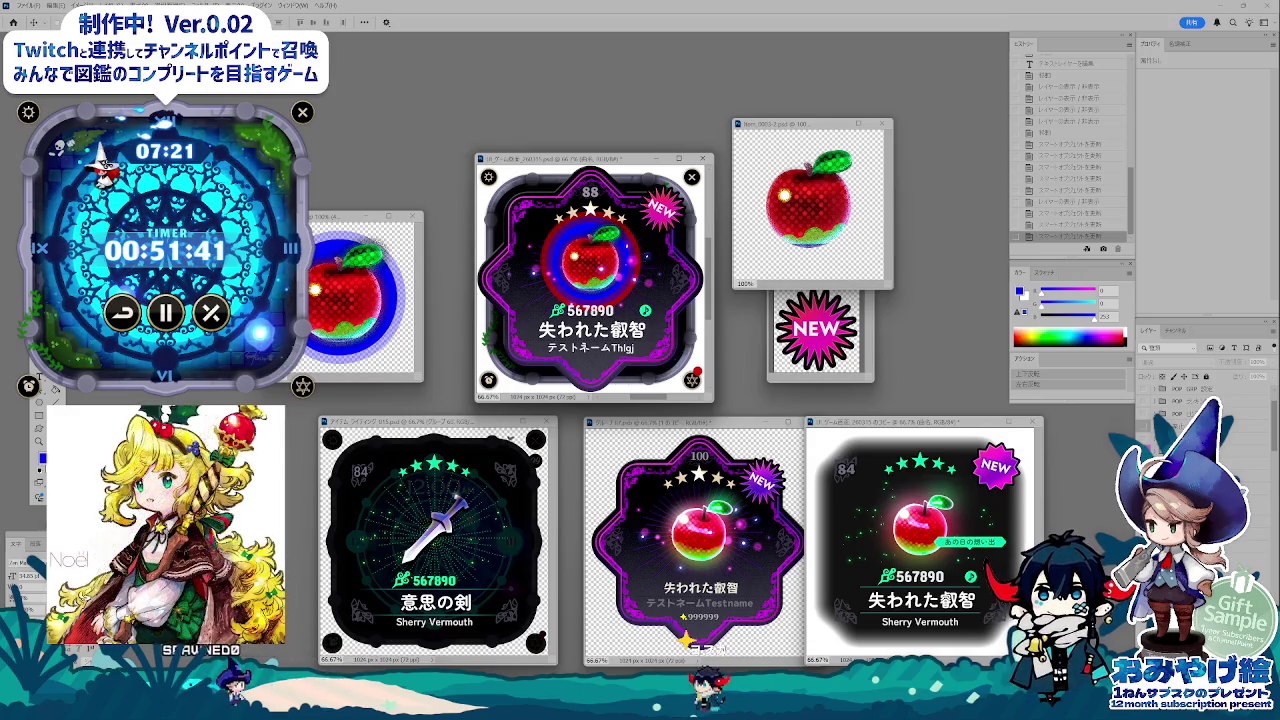
- In the small apple icon document, toggle the apple and blue circle layers to compare them
left_click(354, 276)
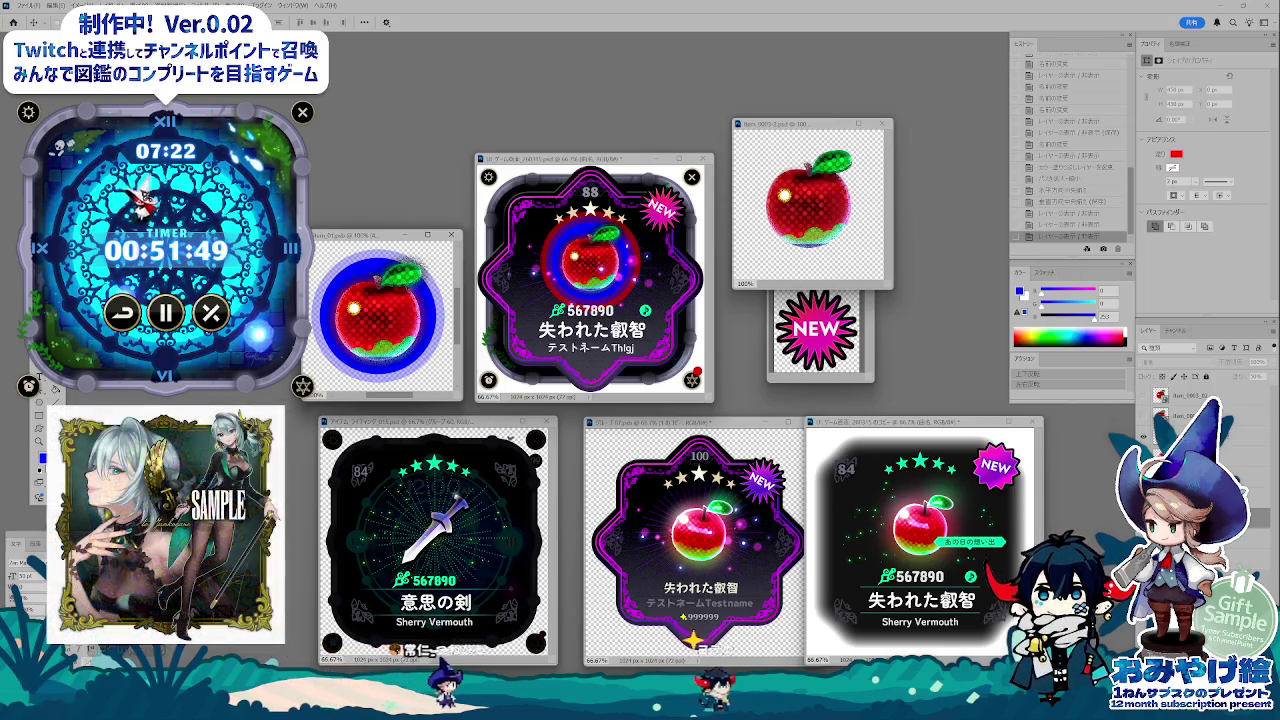
key("ctrl+comma")
key("ctrl+comma")
key("ctrl+comma")
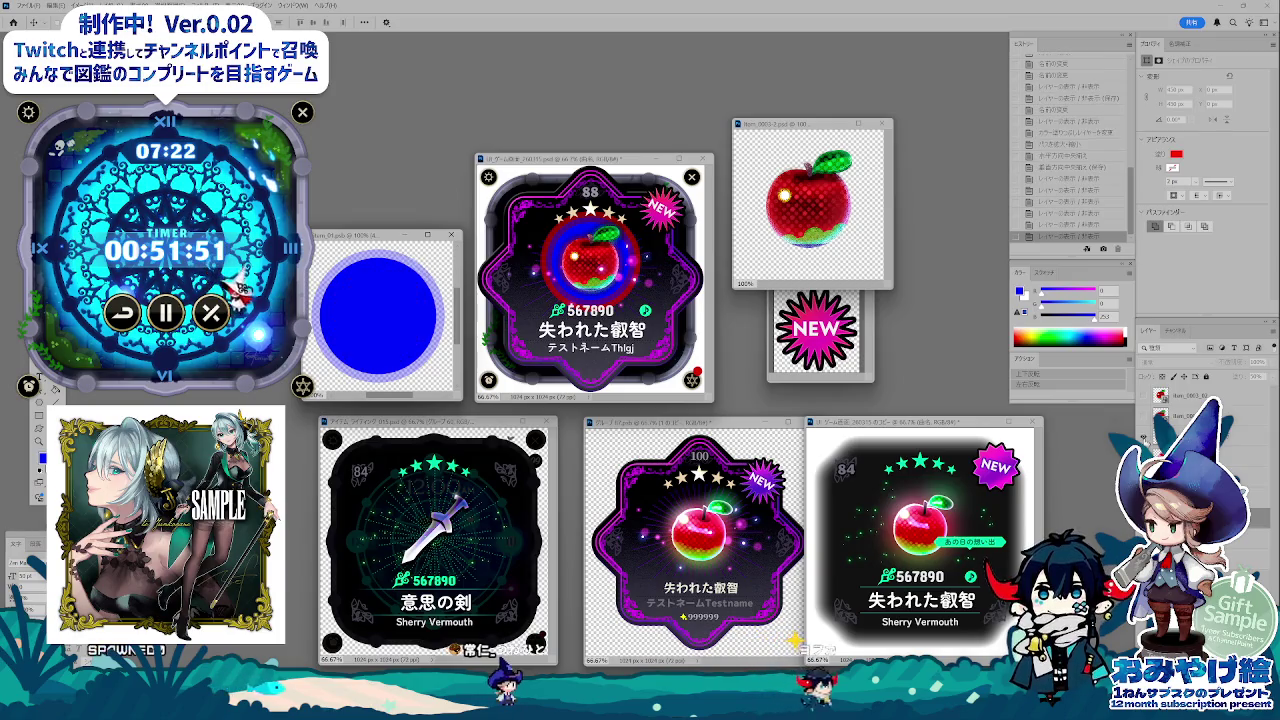
key("ctrl+comma")
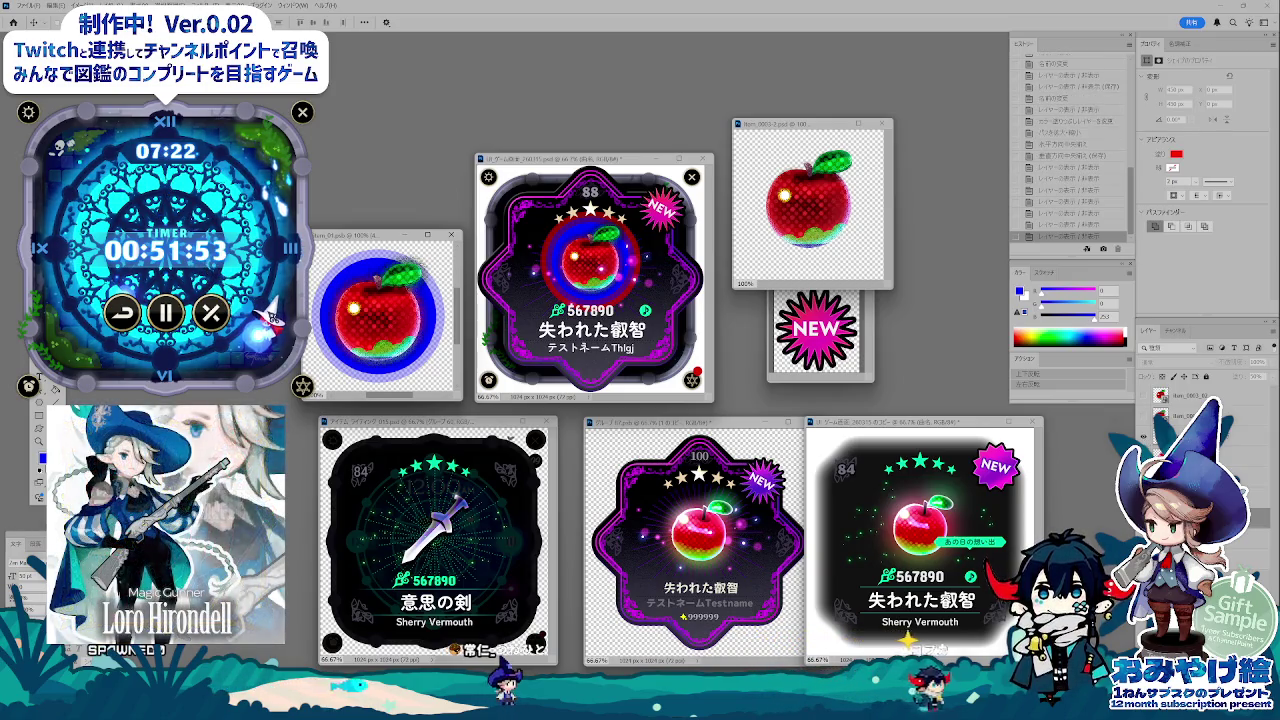
key("ctrl+comma")
key("ctrl+comma")
key("ctrl+comma")
key("ctrl+comma")
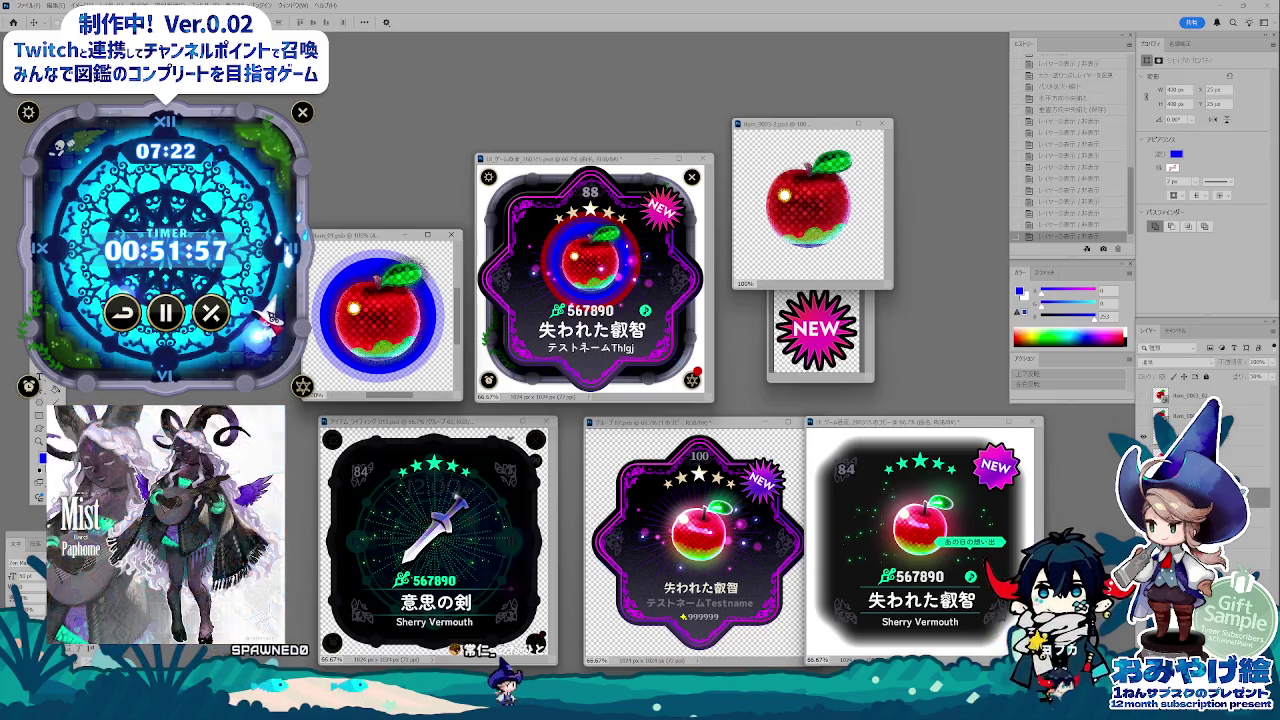
key("ctrl+comma")
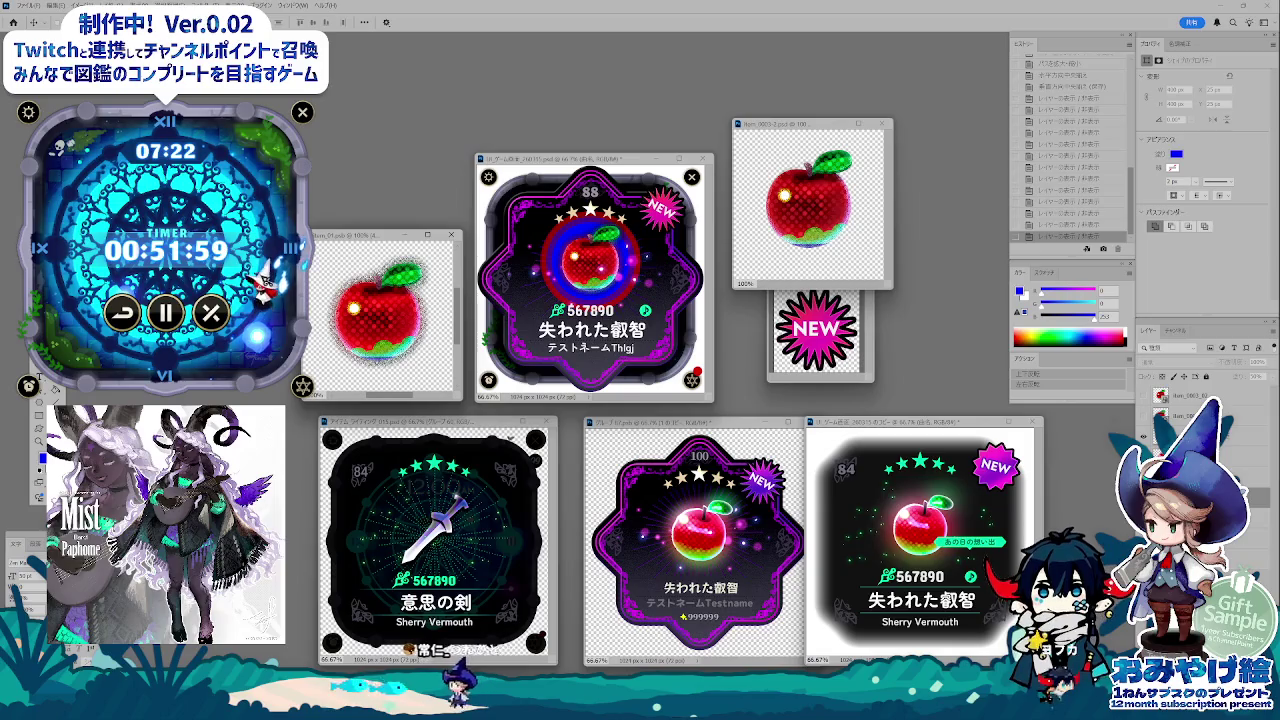
key("ctrl+comma")
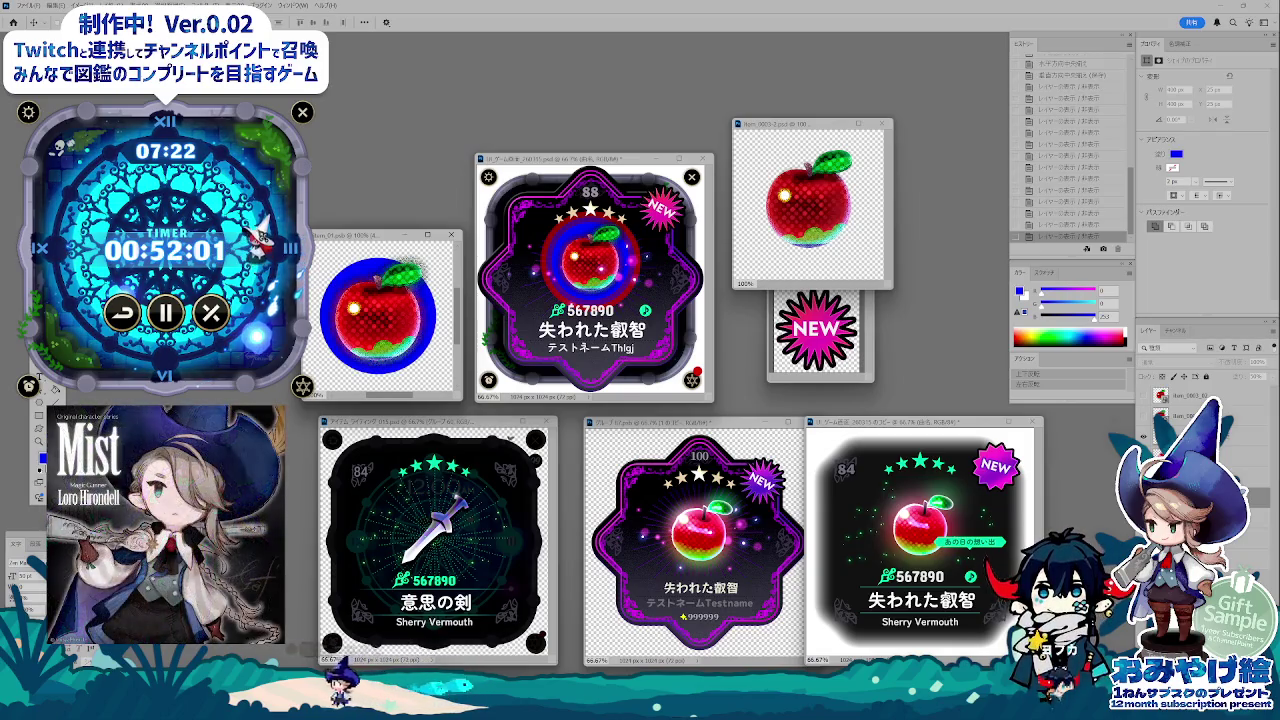
key("alt+bracketleft")
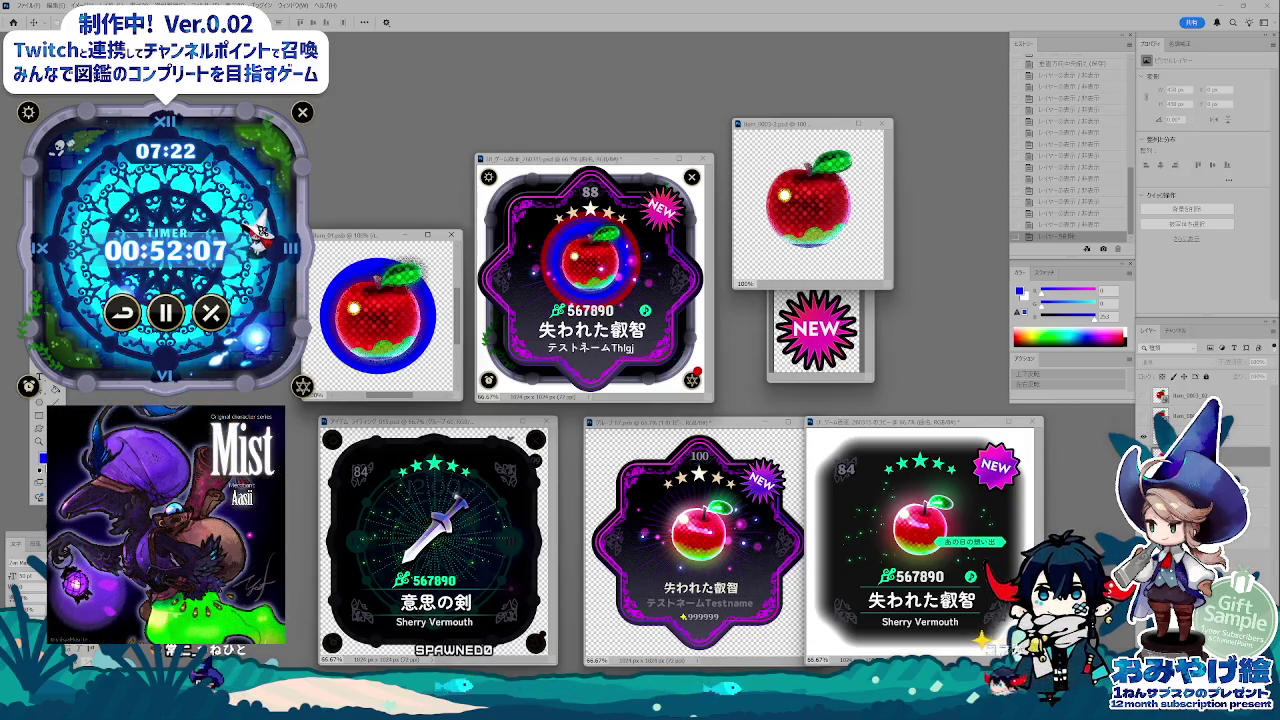
- Hide the blue ring on the central card and the blue circle behind the small icon's apple
key("ctrl+comma")
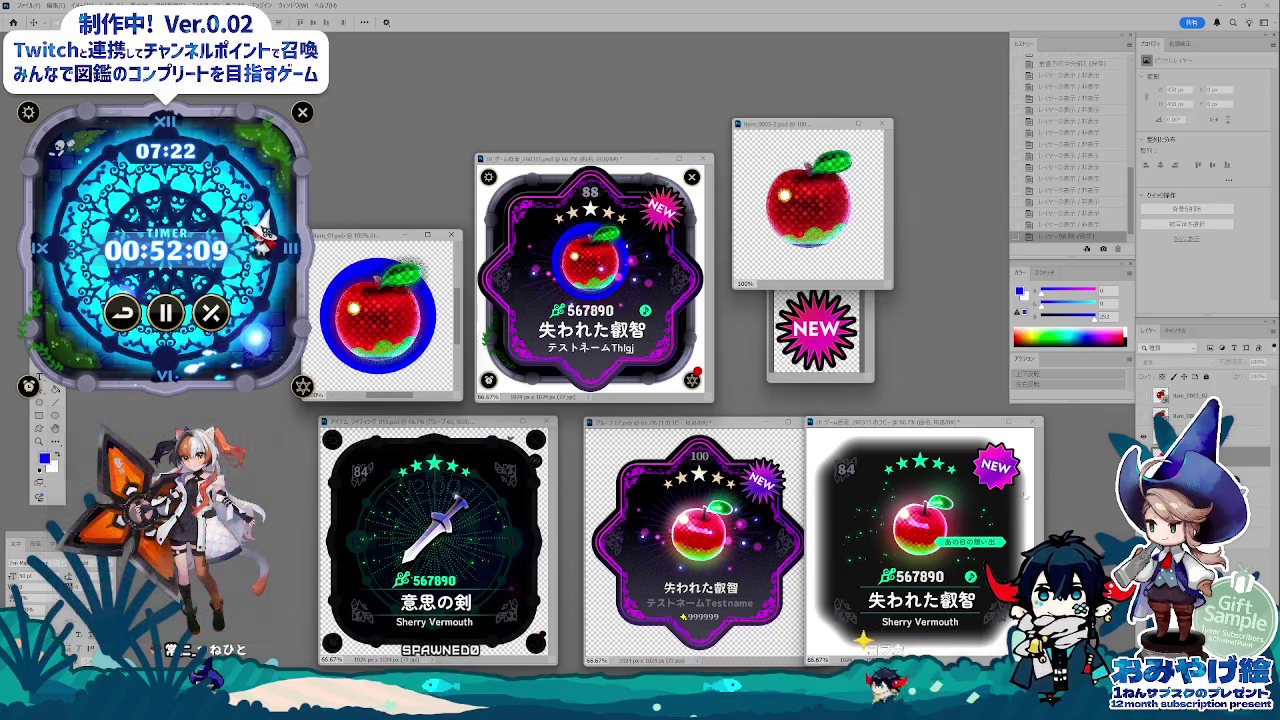
key("ctrl+comma")
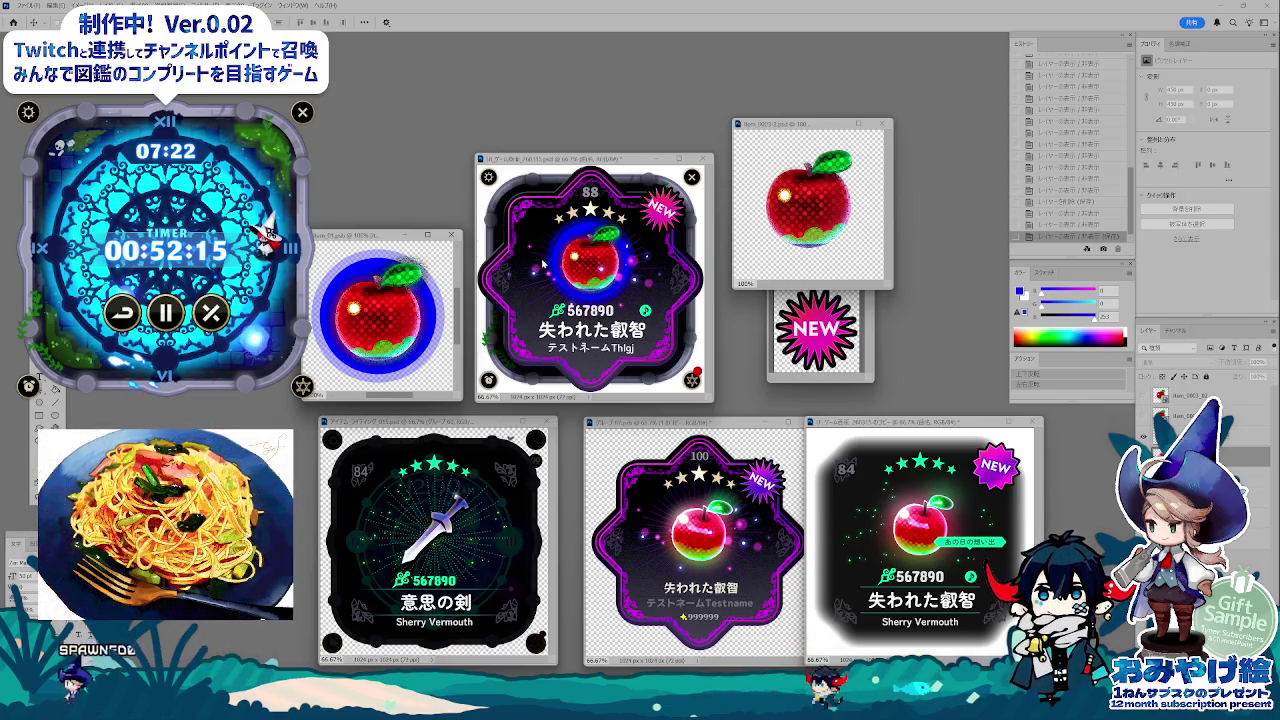
left_click(620, 298)
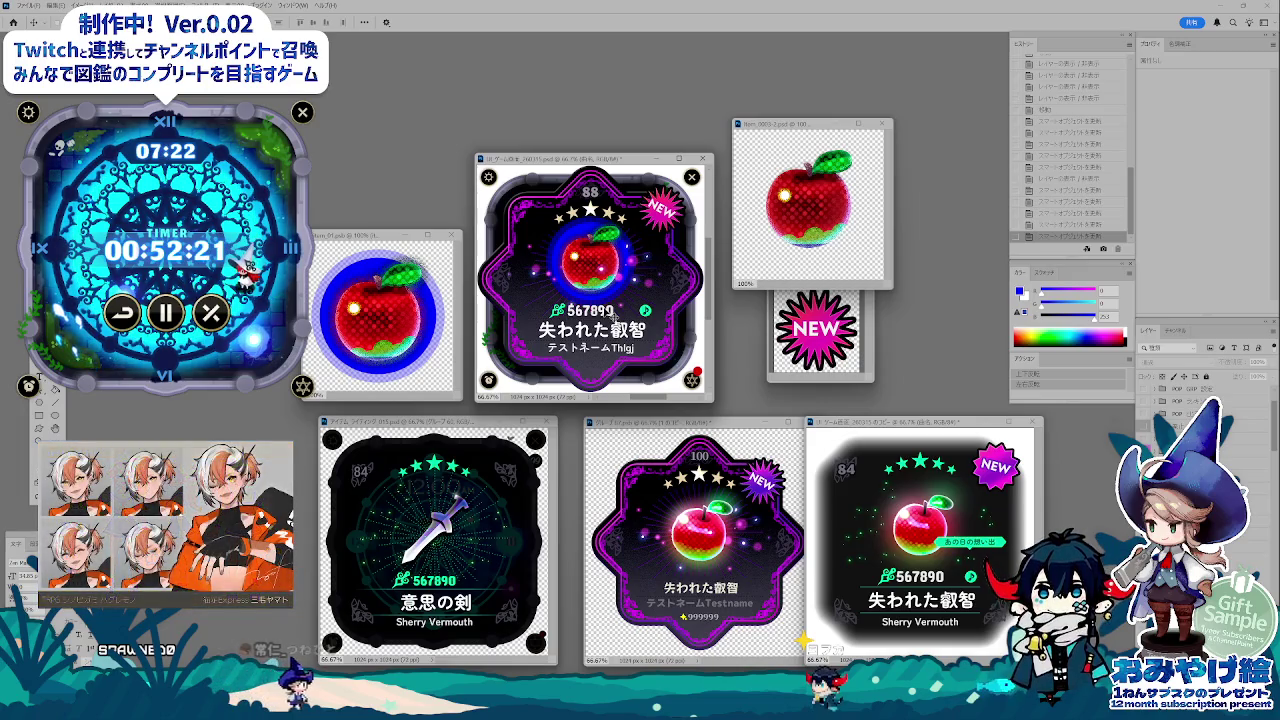
left_click(400, 310)
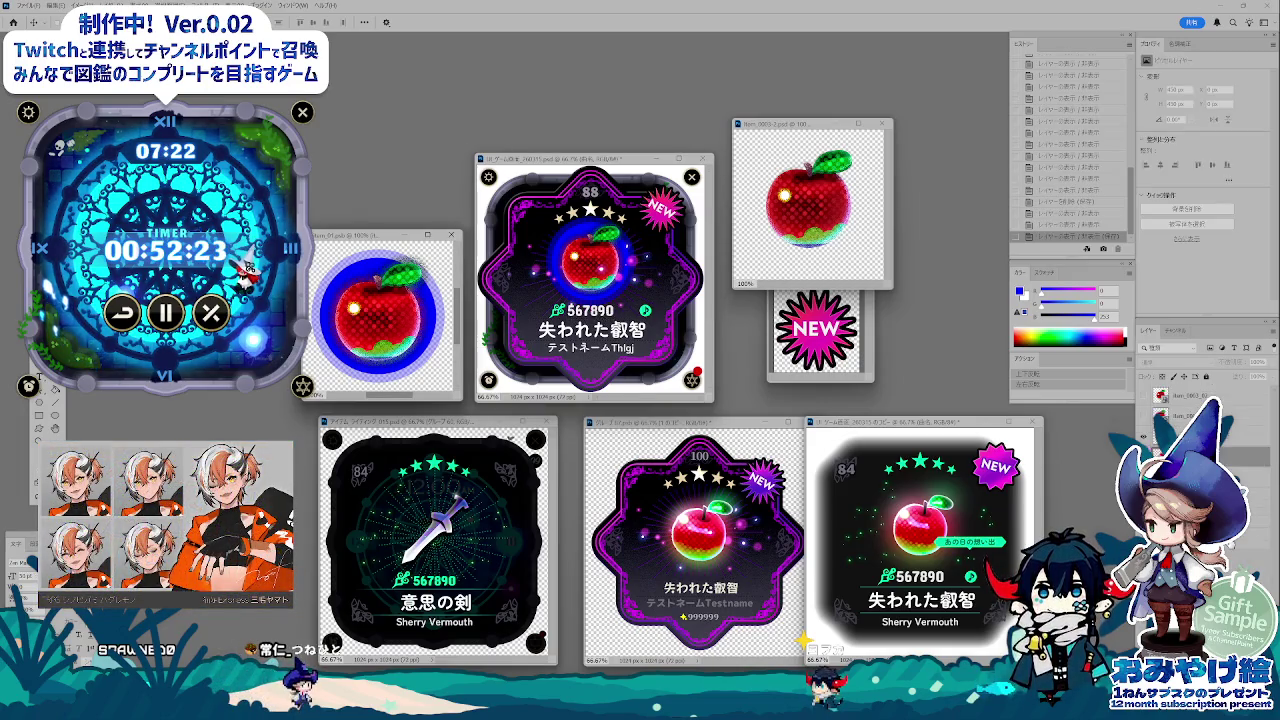
left_click(1145, 415)
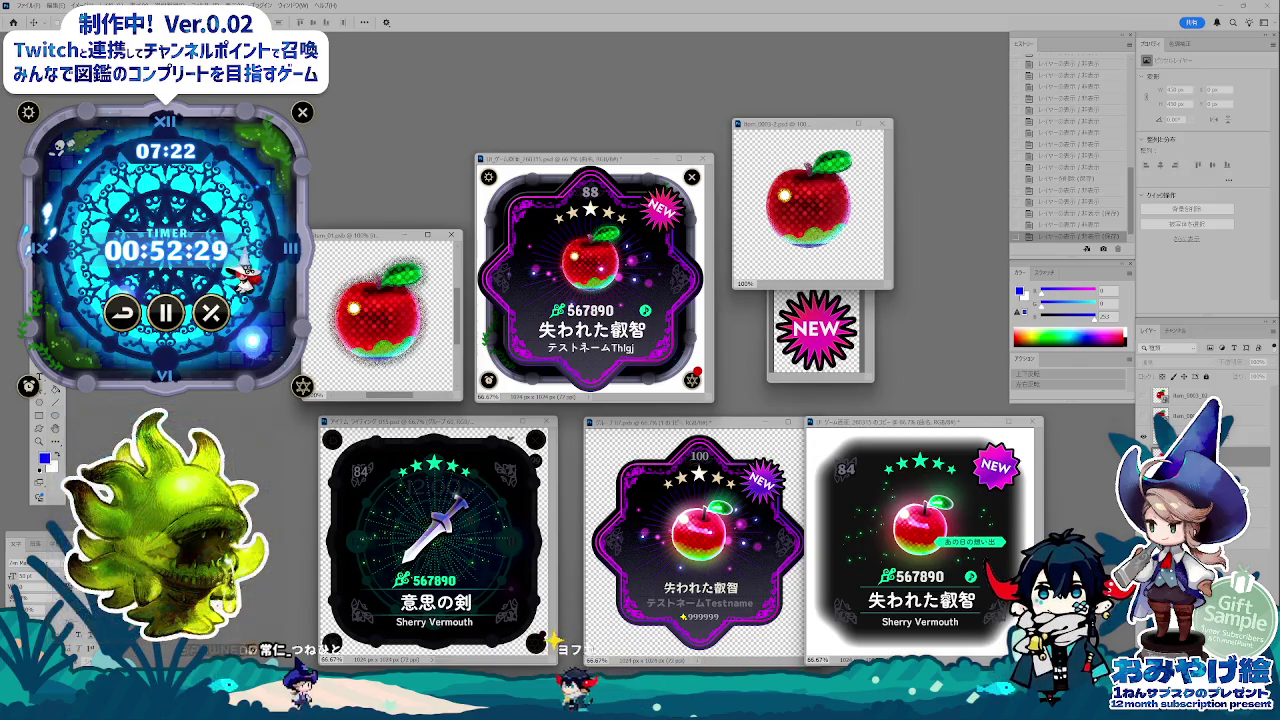
- Open the '意思の剣' sword card PSD from the テイスト検討 folder in File Explorer
key("super+e")
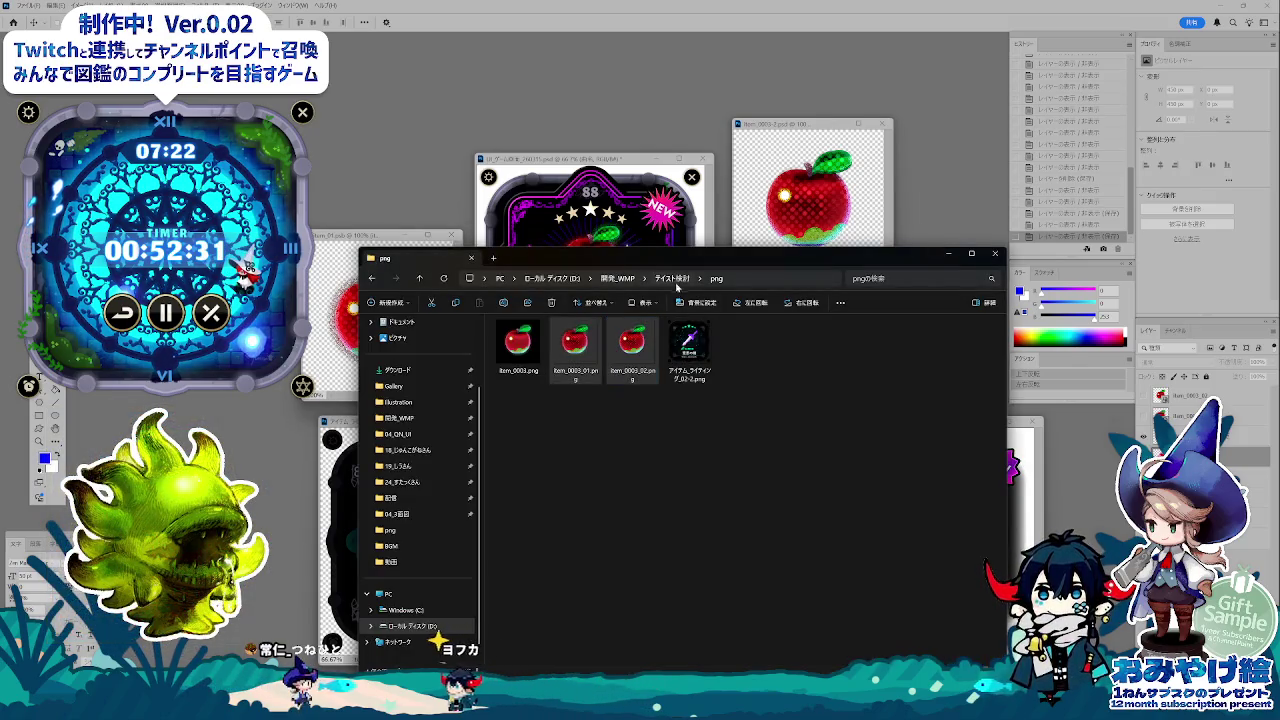
left_click(672, 278)
left_click_drag(803, 258, 815, 260)
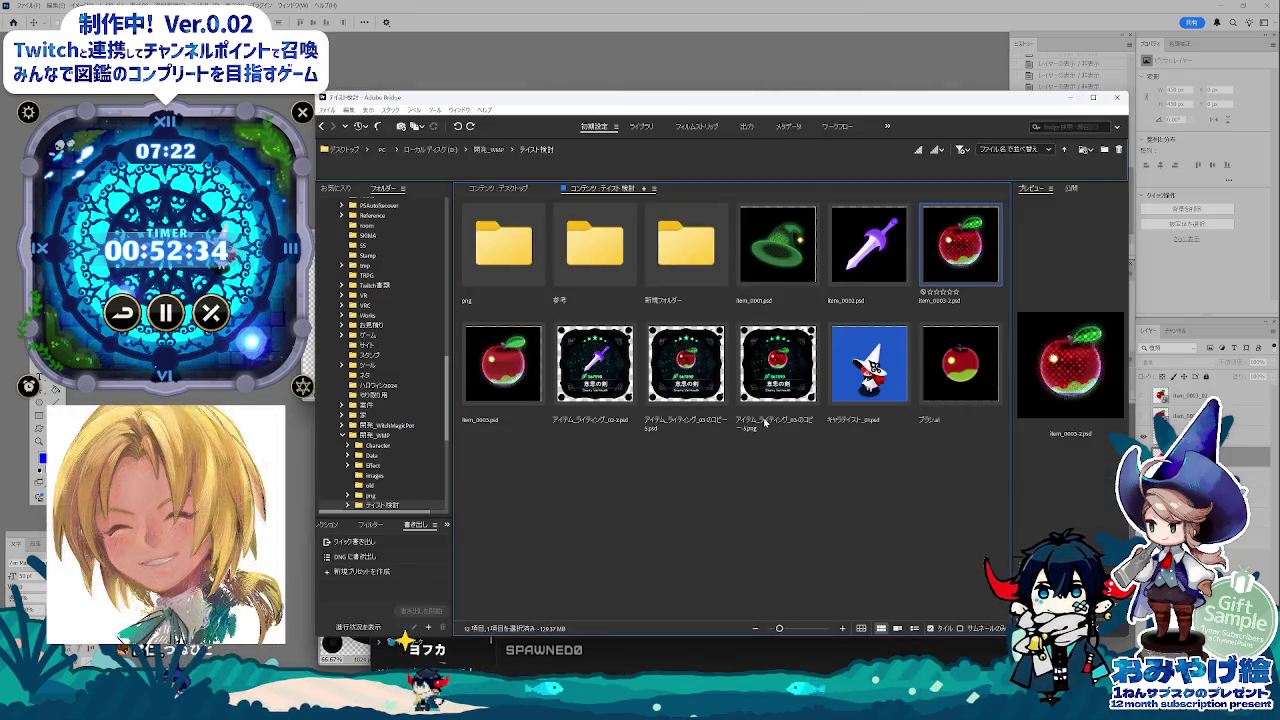
double_click(765, 423)
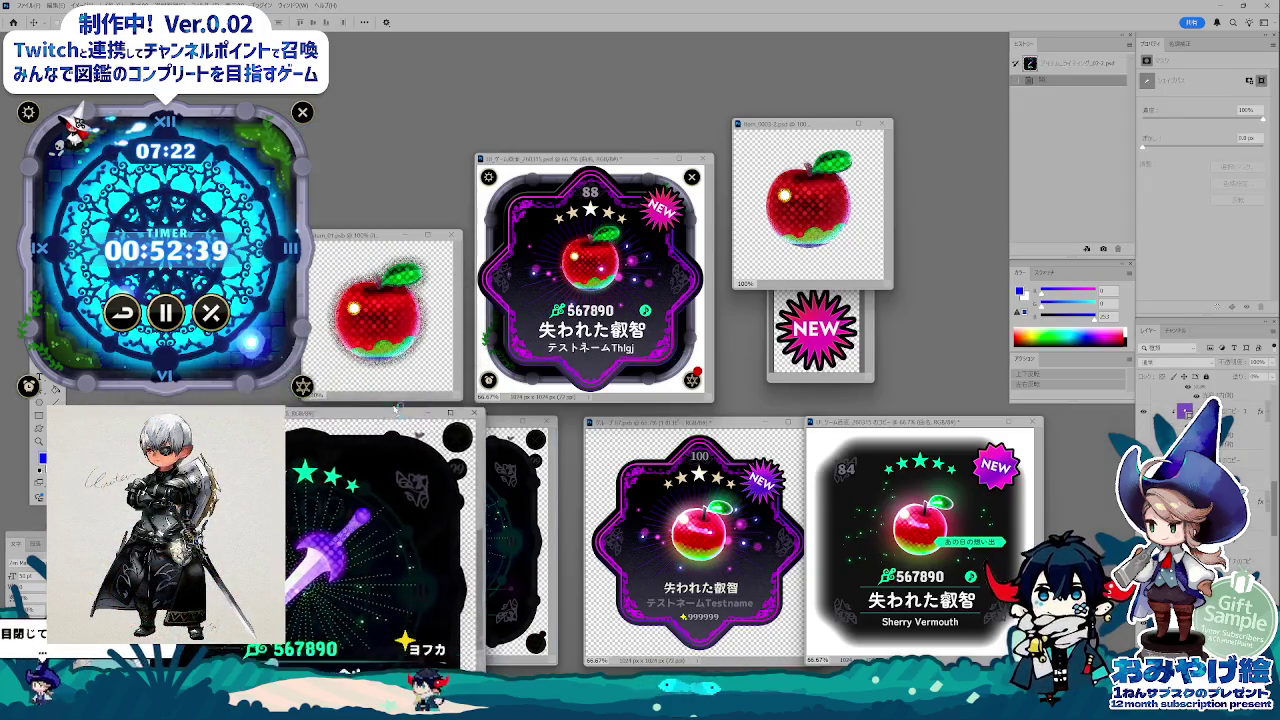
- Check the sword artwork's visibility and group the sword card layers with Ctrl+G
mouse_move(593, 272)
left_mouse_down()
mouse_move(675, 272)
mouse_move(872, 228)
left_mouse_up()
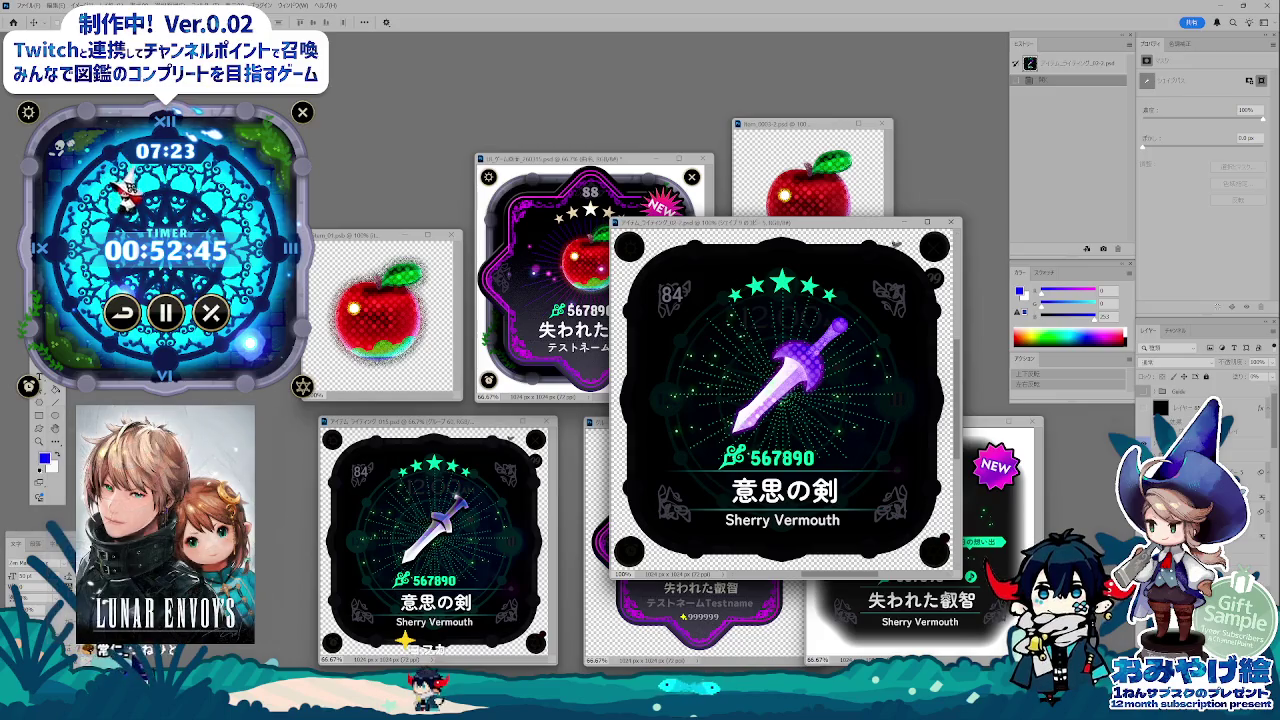
key("ctrl+comma")
key("ctrl+comma")
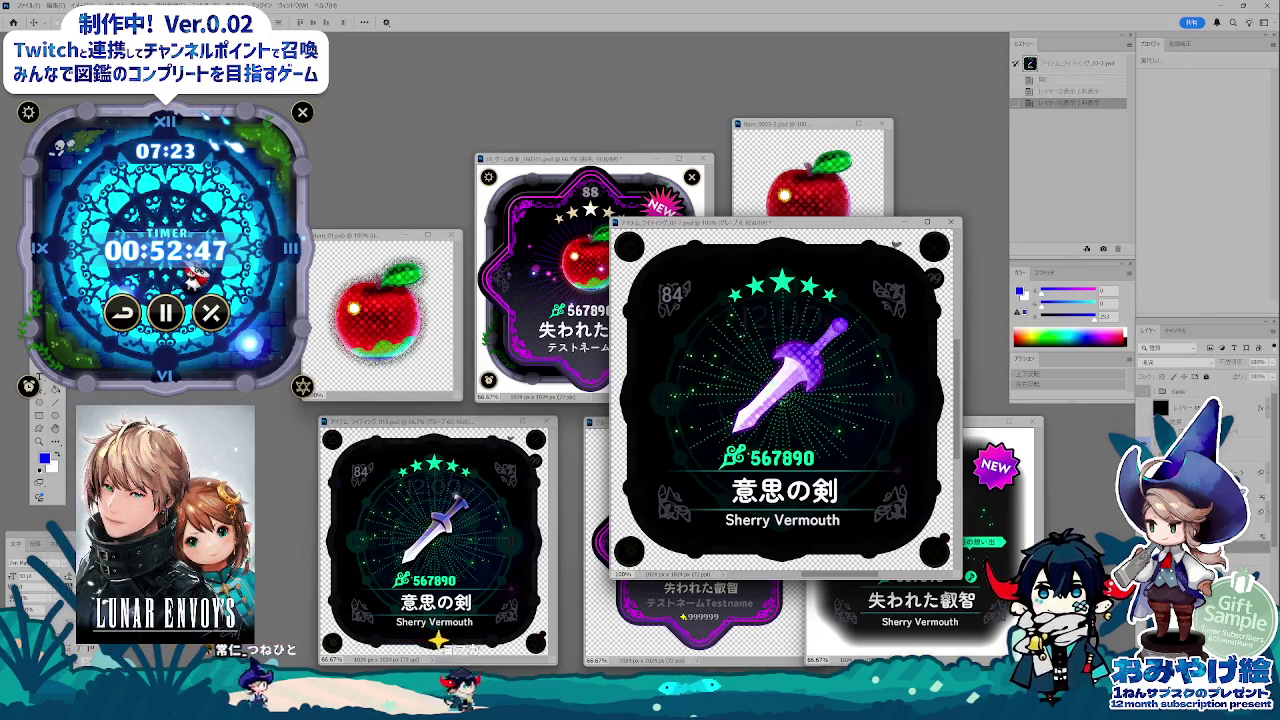
key("ctrl+comma")
key("ctrl+comma")
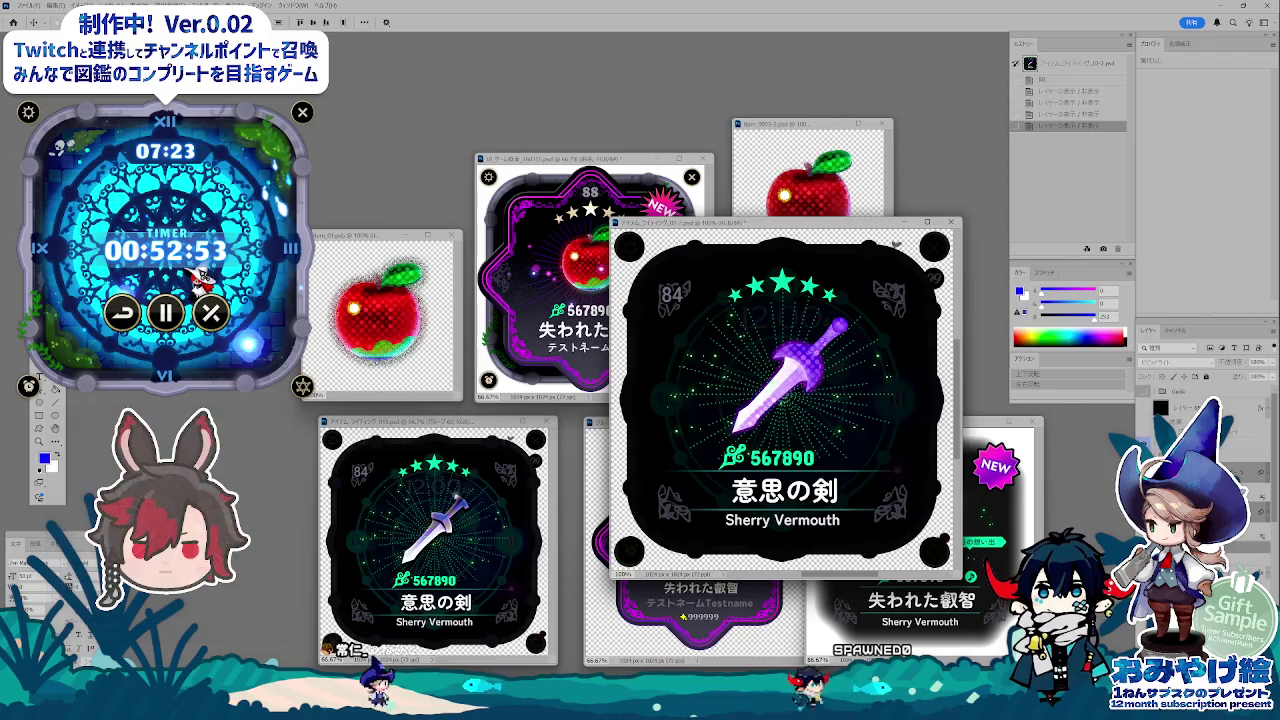
key("ctrl+comma")
key("ctrl+comma")
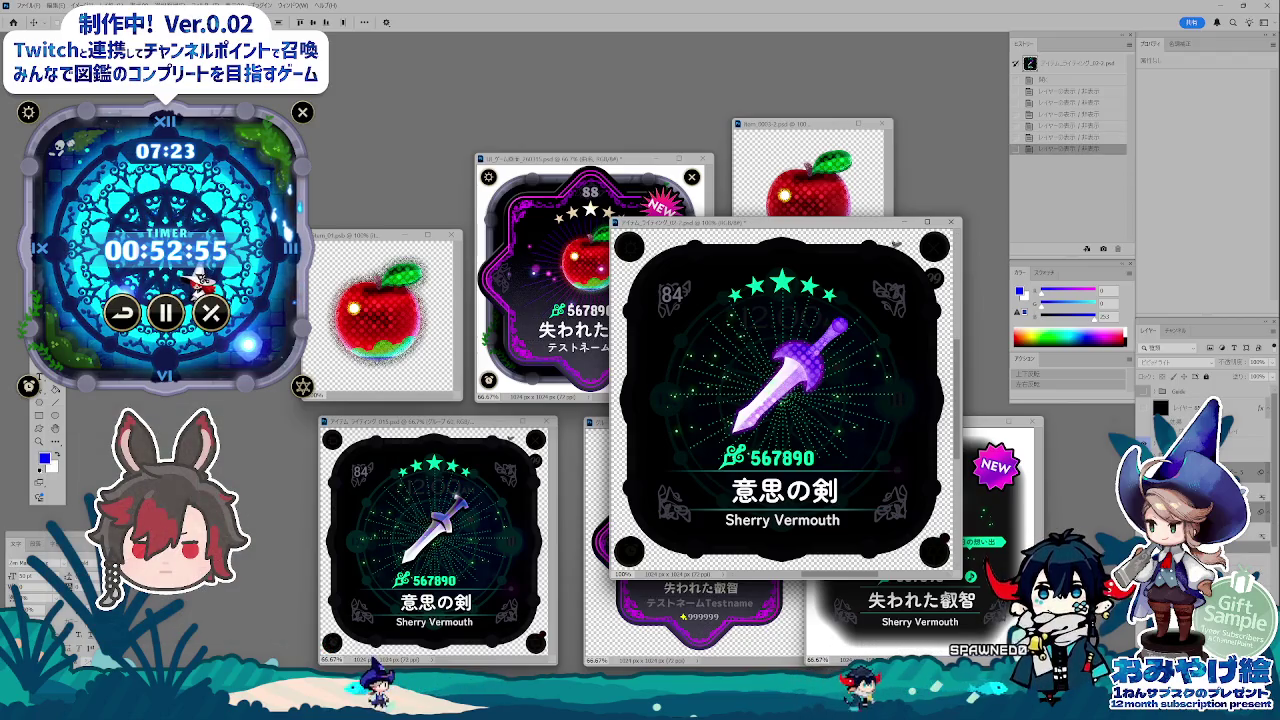
key("ctrl+g")
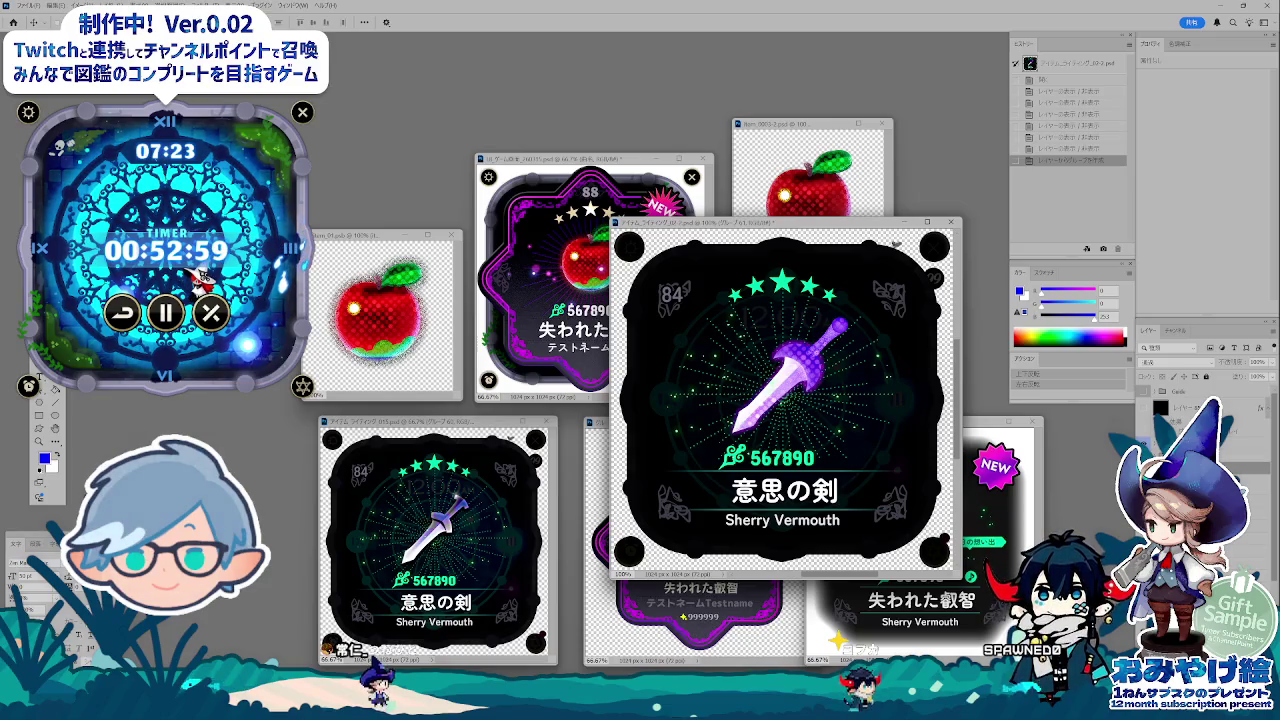
right_click(1180, 407)
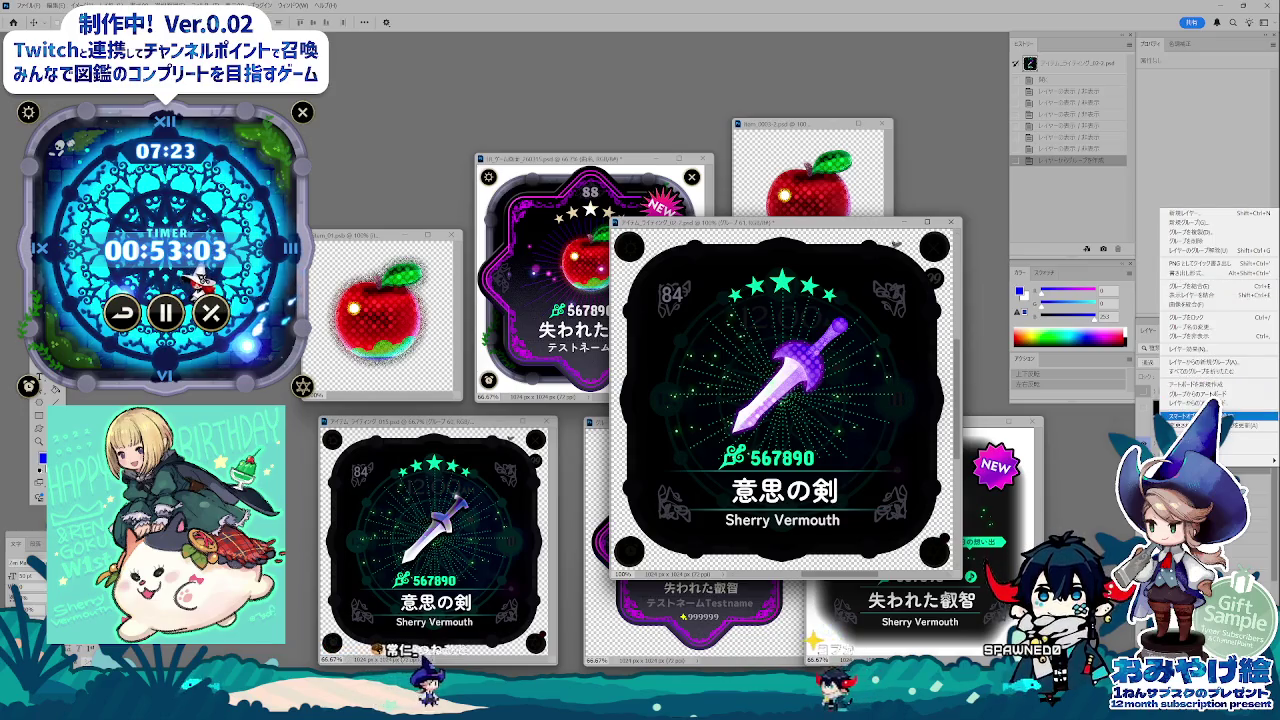
- Convert the sword group to a smart object and drag it into the apple document
key("Escape")
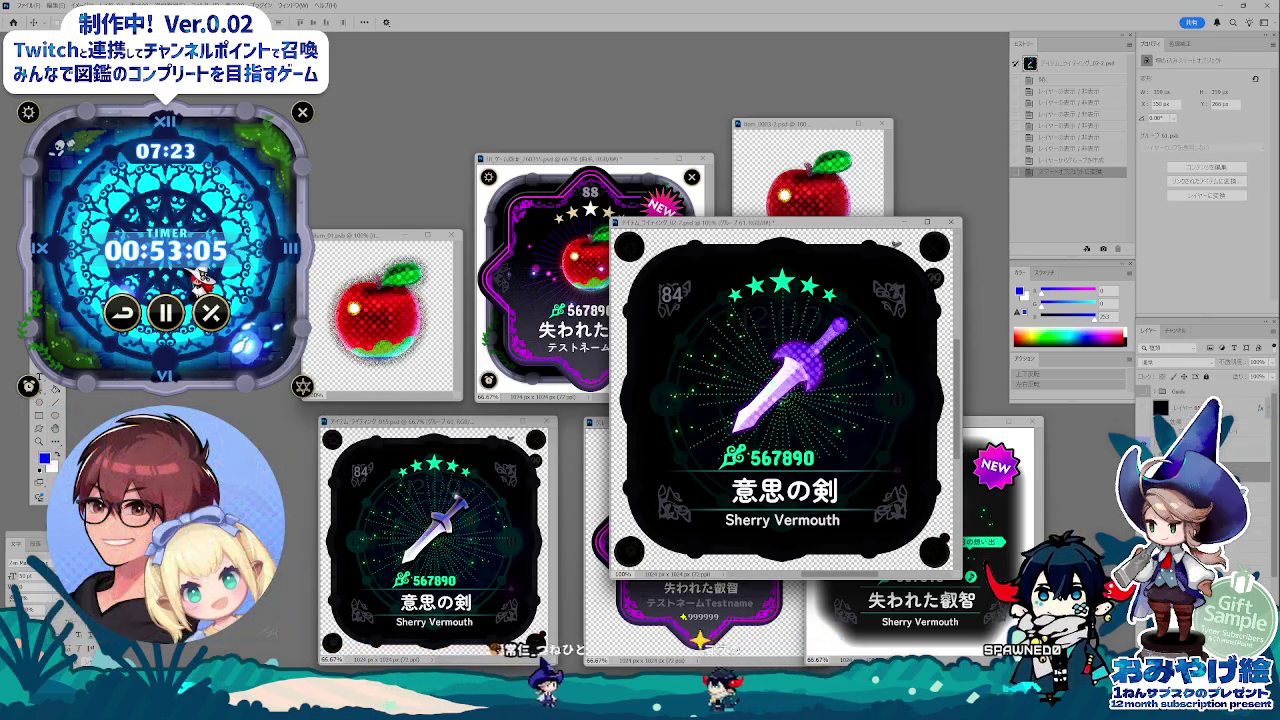
key("ctrl+comma")
key("ctrl+comma")
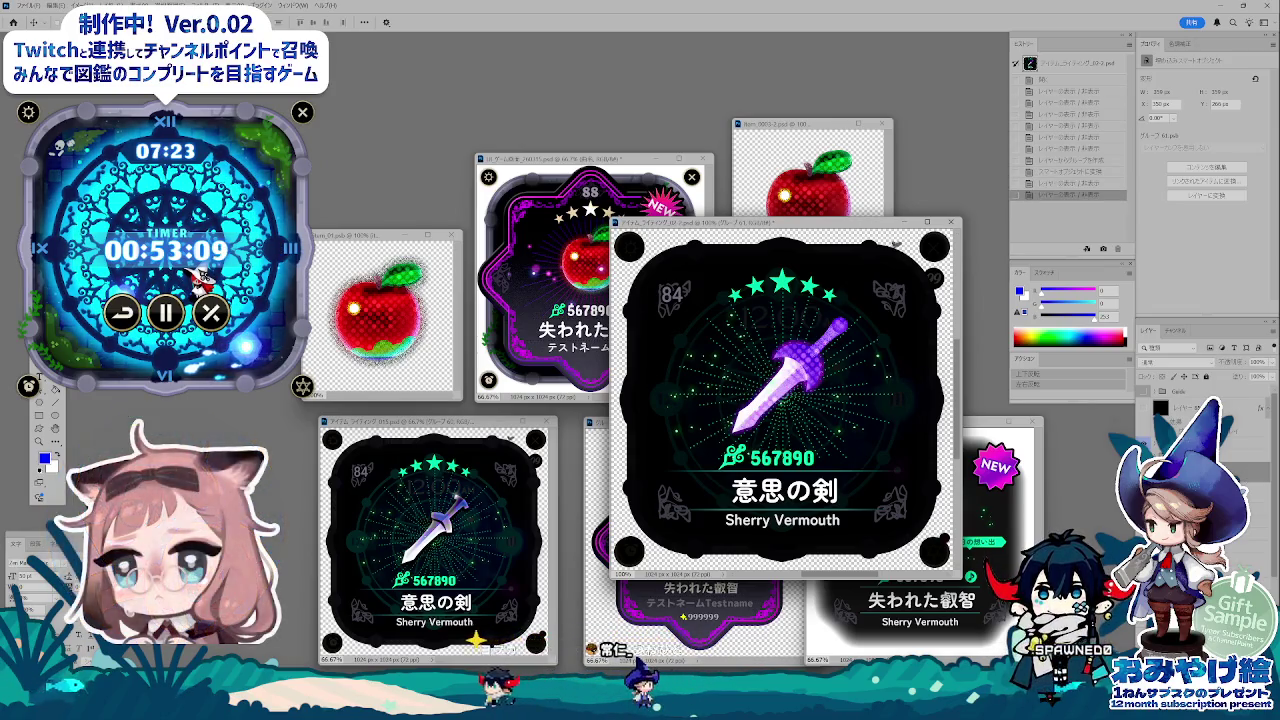
left_click_drag(519, 301, 383, 329)
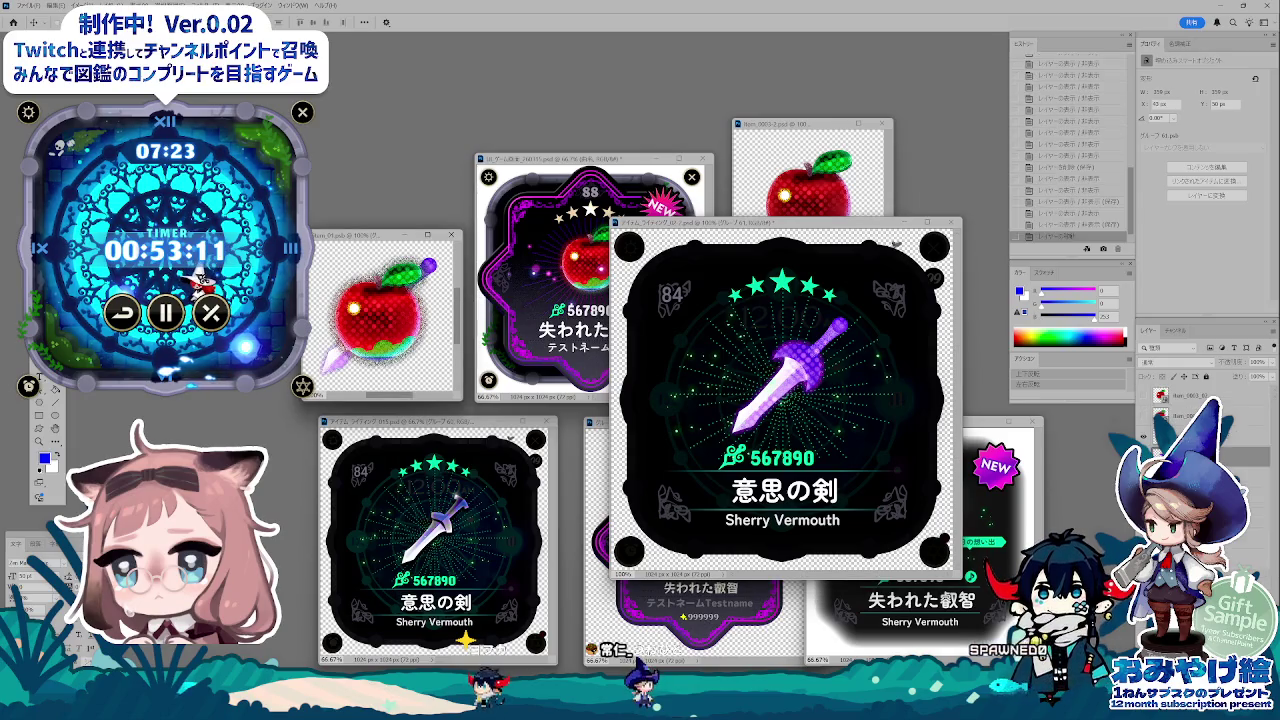
key("ctrl+comma")
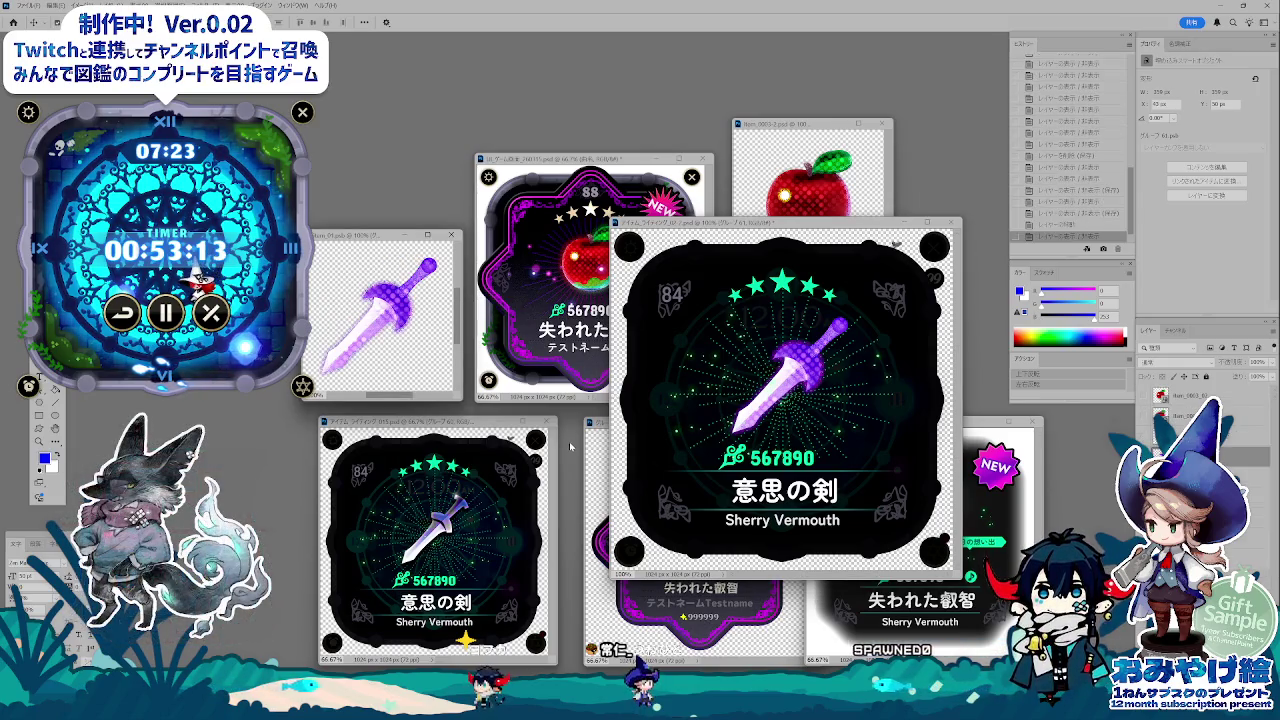
mouse_move(726, 225)
left_mouse_down()
mouse_move(730, 320)
mouse_move(708, 301)
left_mouse_up()
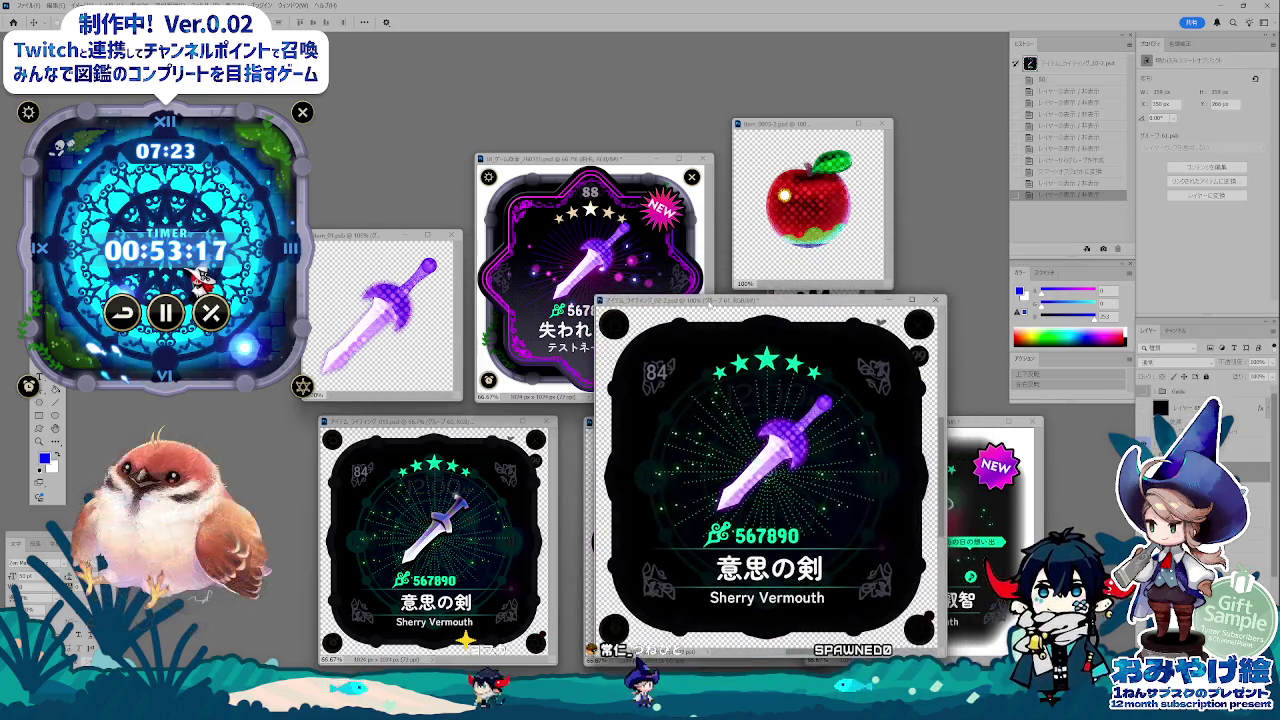
- Undo placing the sword in Item_01 through the History panel
key("ctrl+Tab")
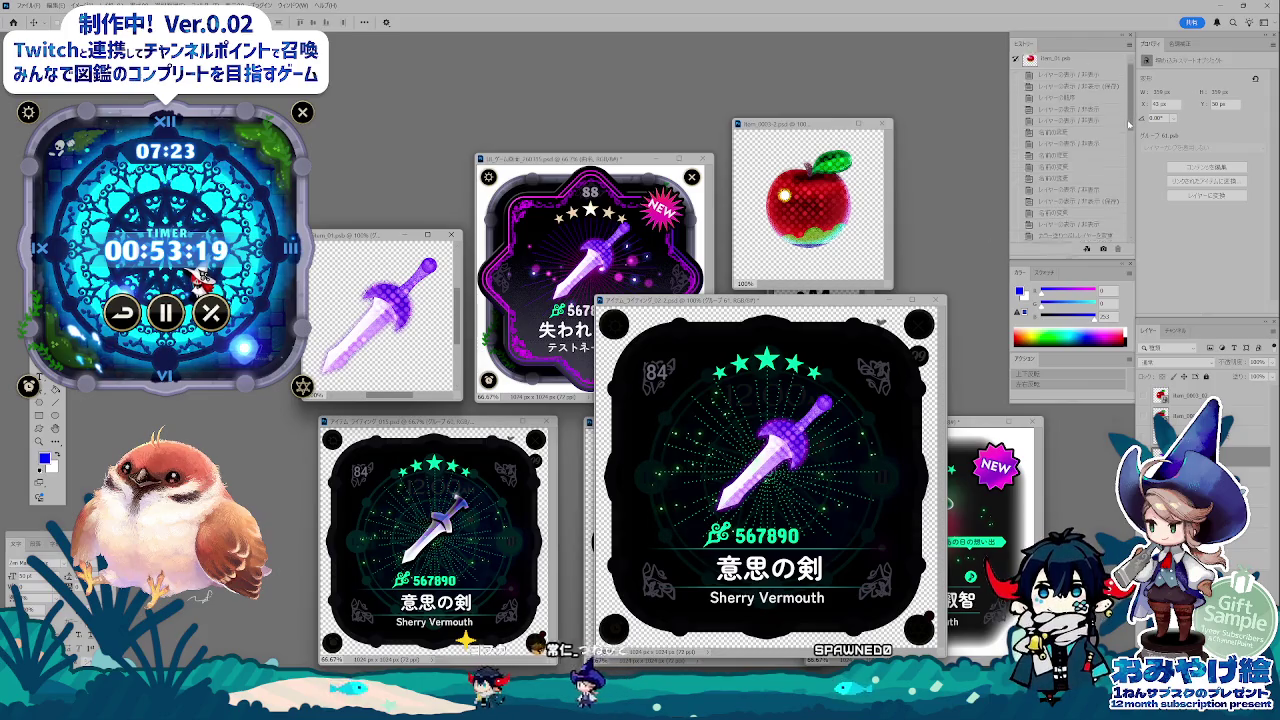
scroll(1075, 160, "down", 5)
left_click(1076, 222)
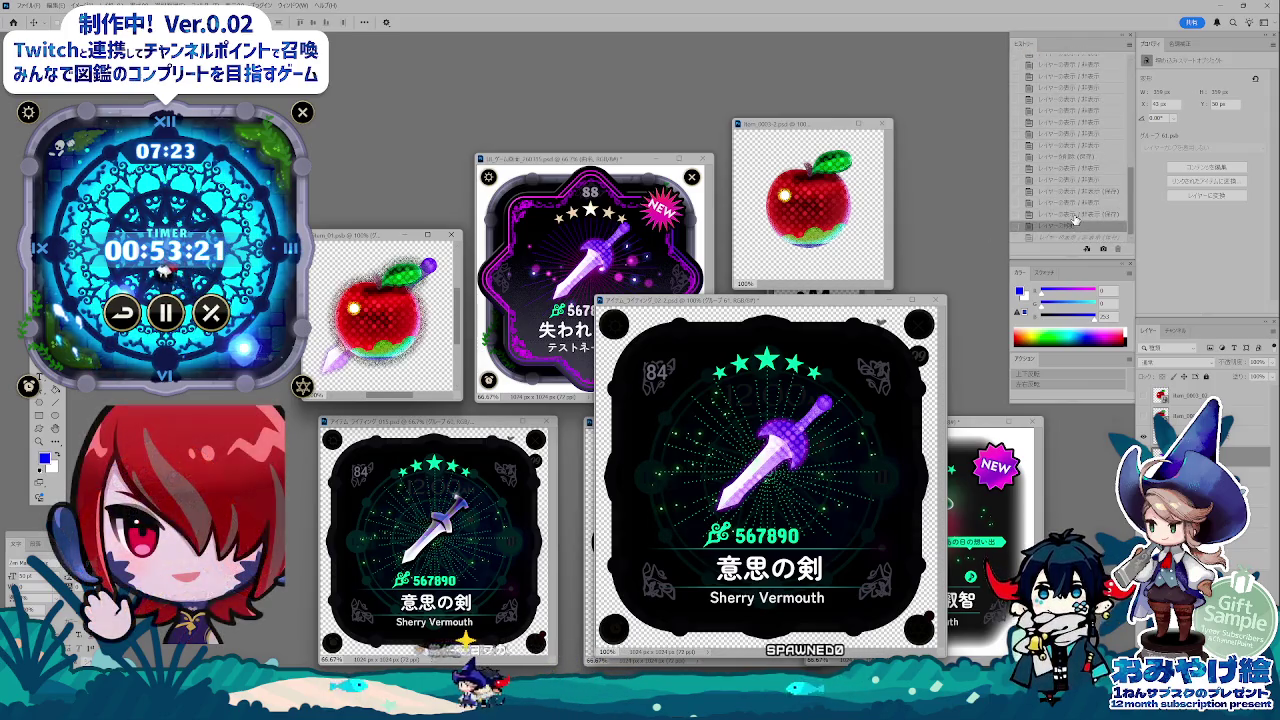
left_click(1075, 216)
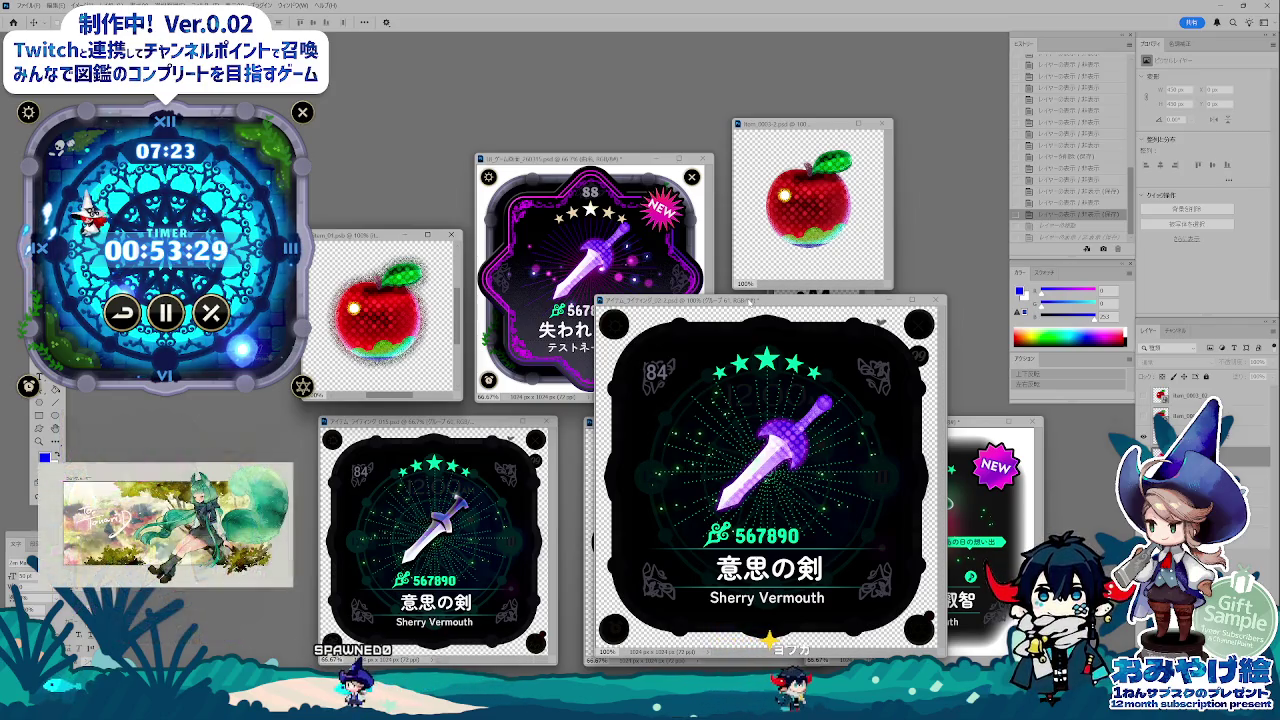
left_click_drag(750, 300, 788, 282)
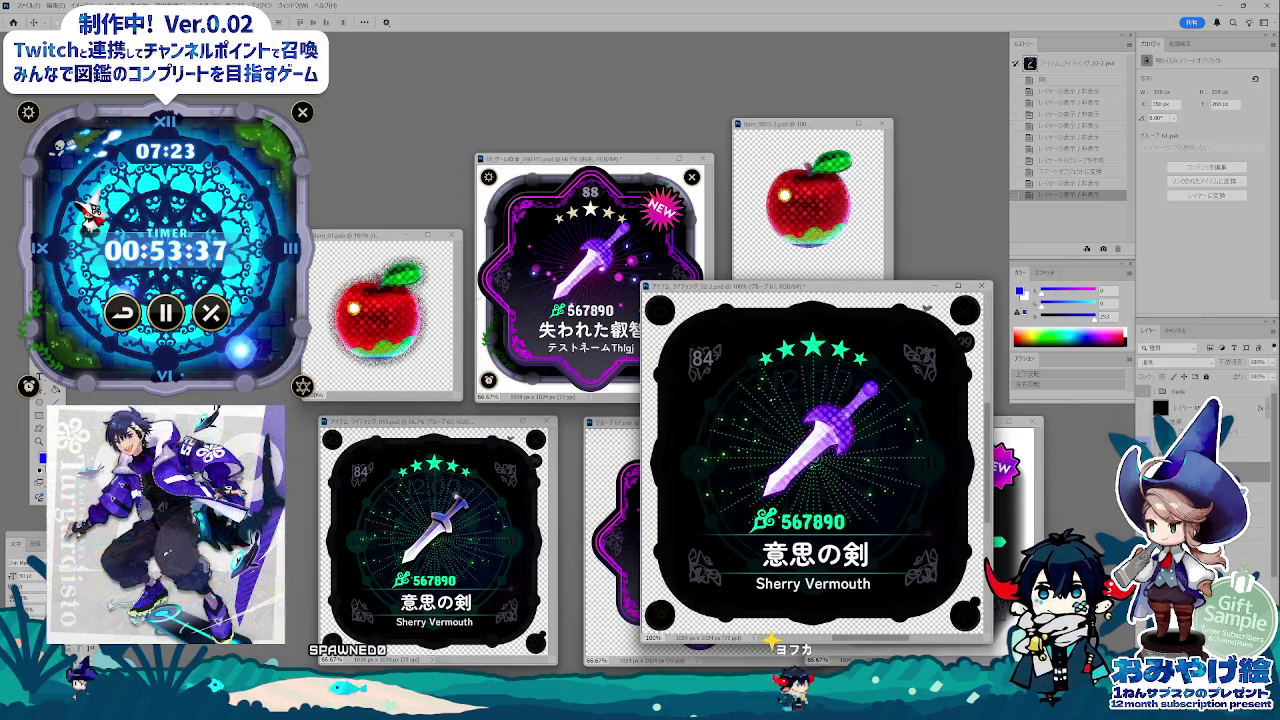
key("ctrl+Tab")
left_click(823, 368)
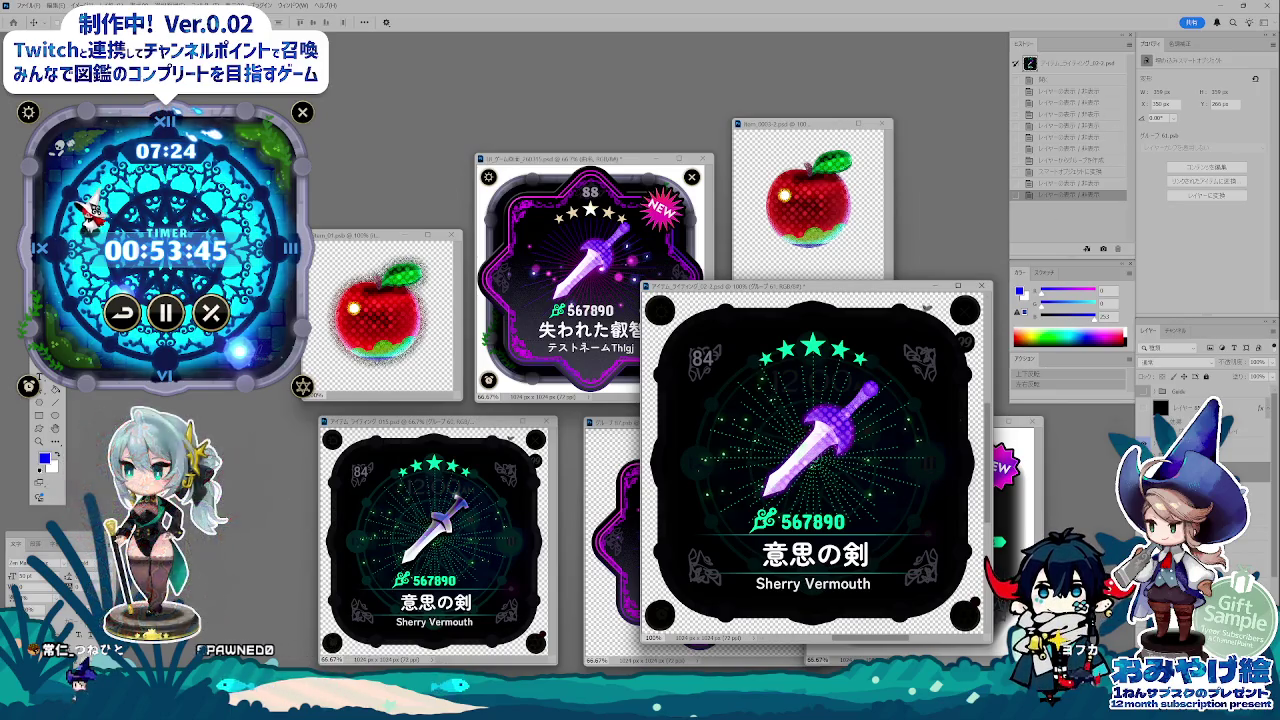
left_click(350, 345)
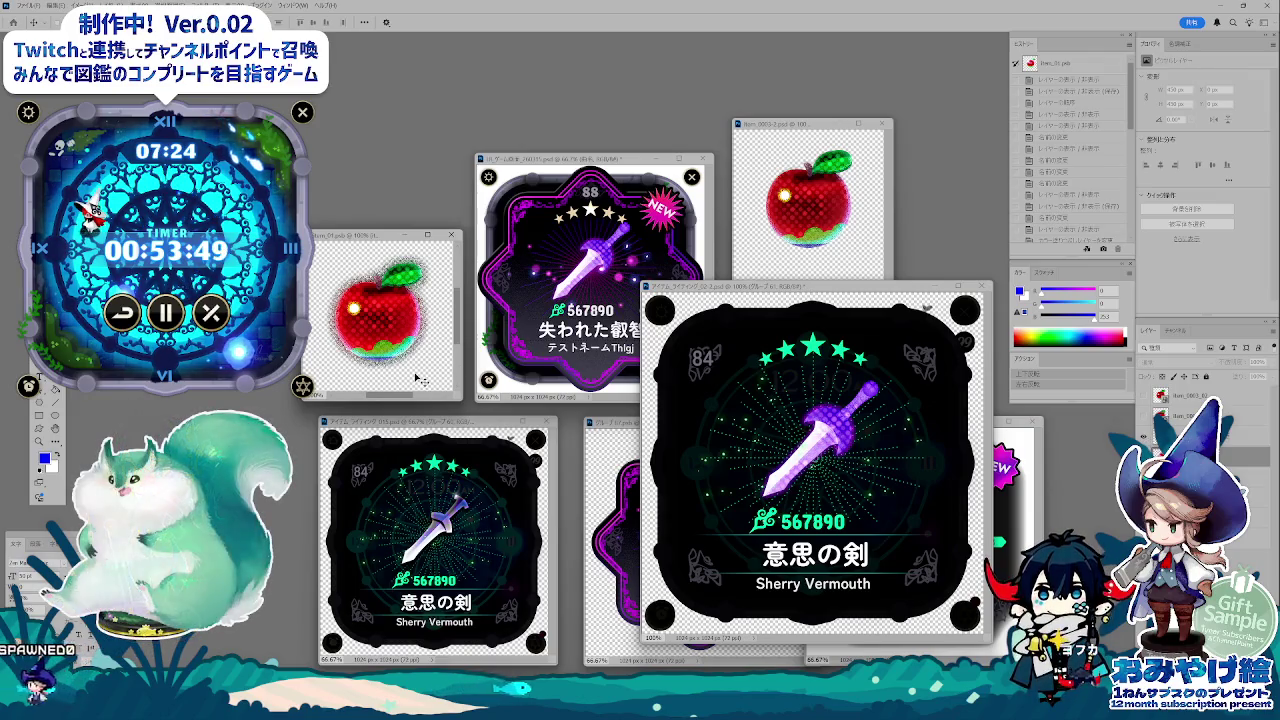
left_click(893, 443)
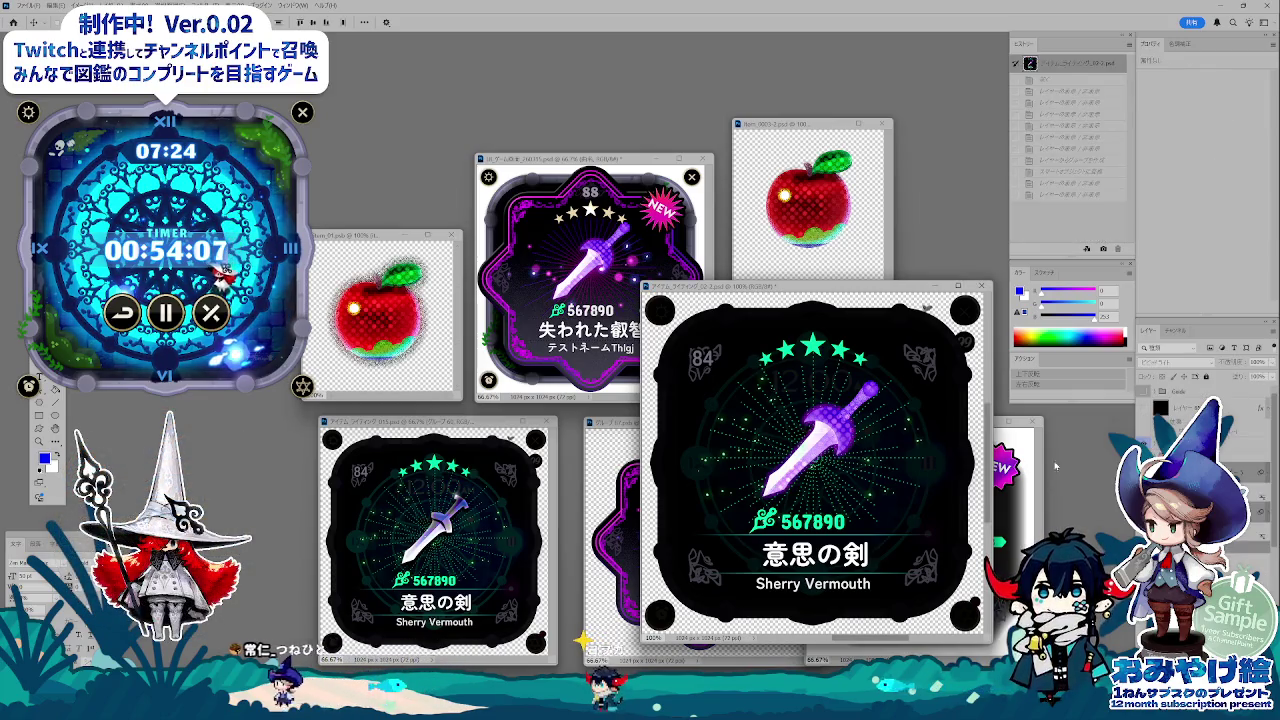
left_click(386, 366)
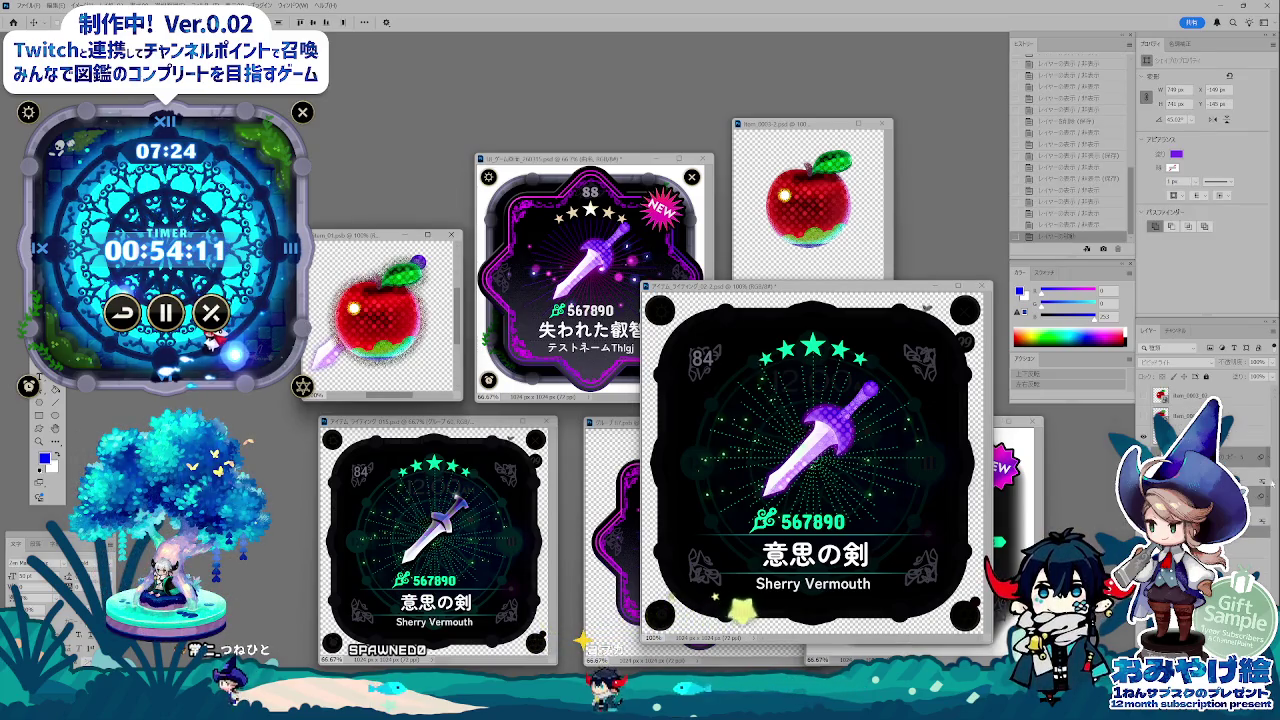
left_click(1147, 438)
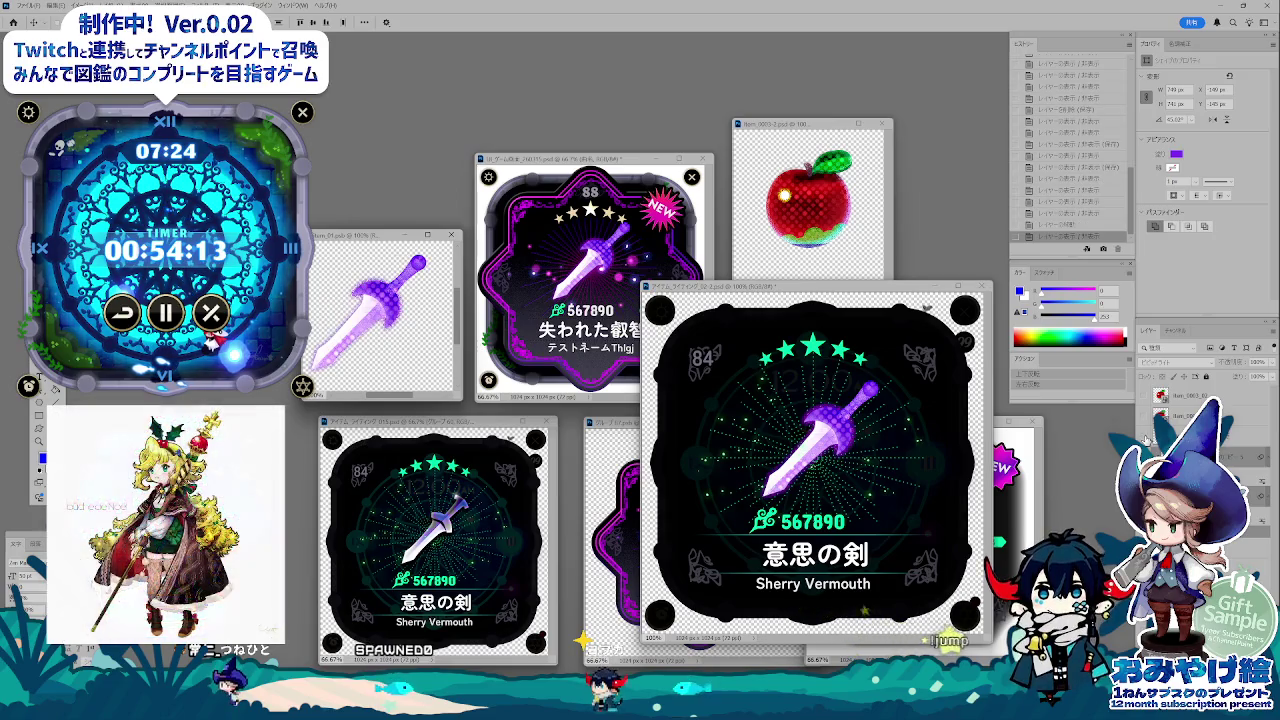
left_click(1069, 232)
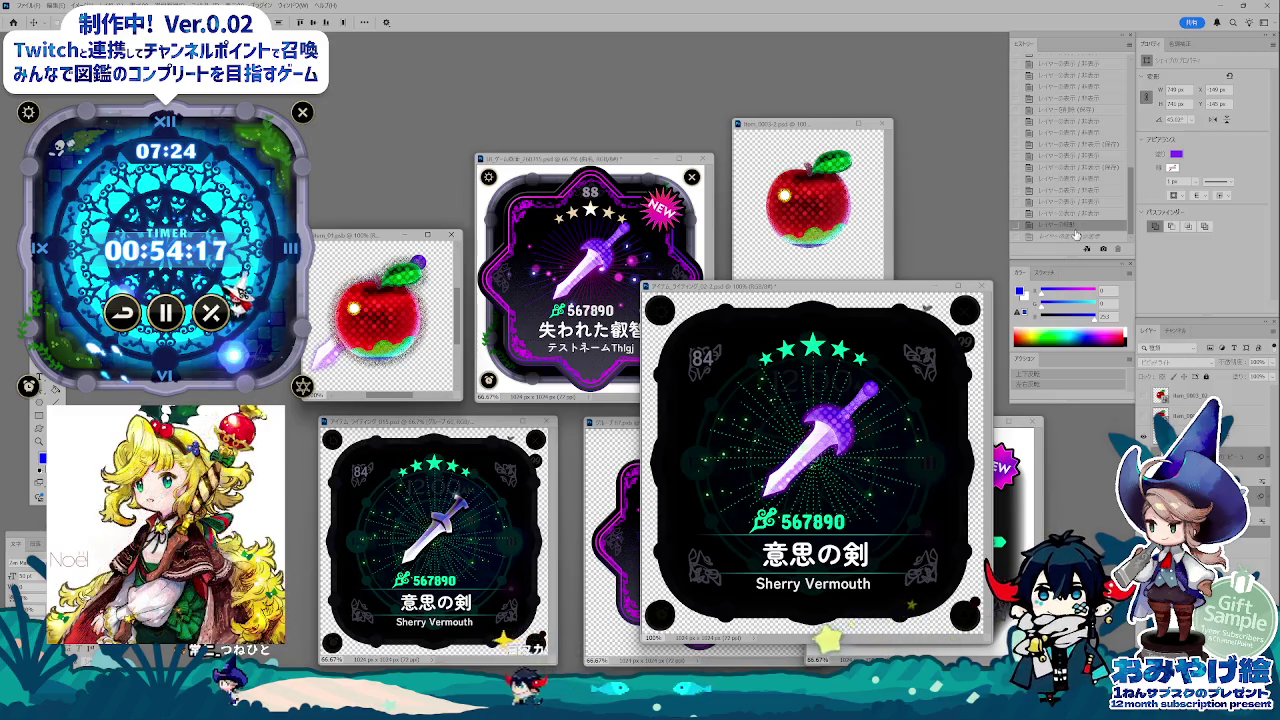
left_click(1069, 237)
left_click(1069, 213)
left_click(932, 401)
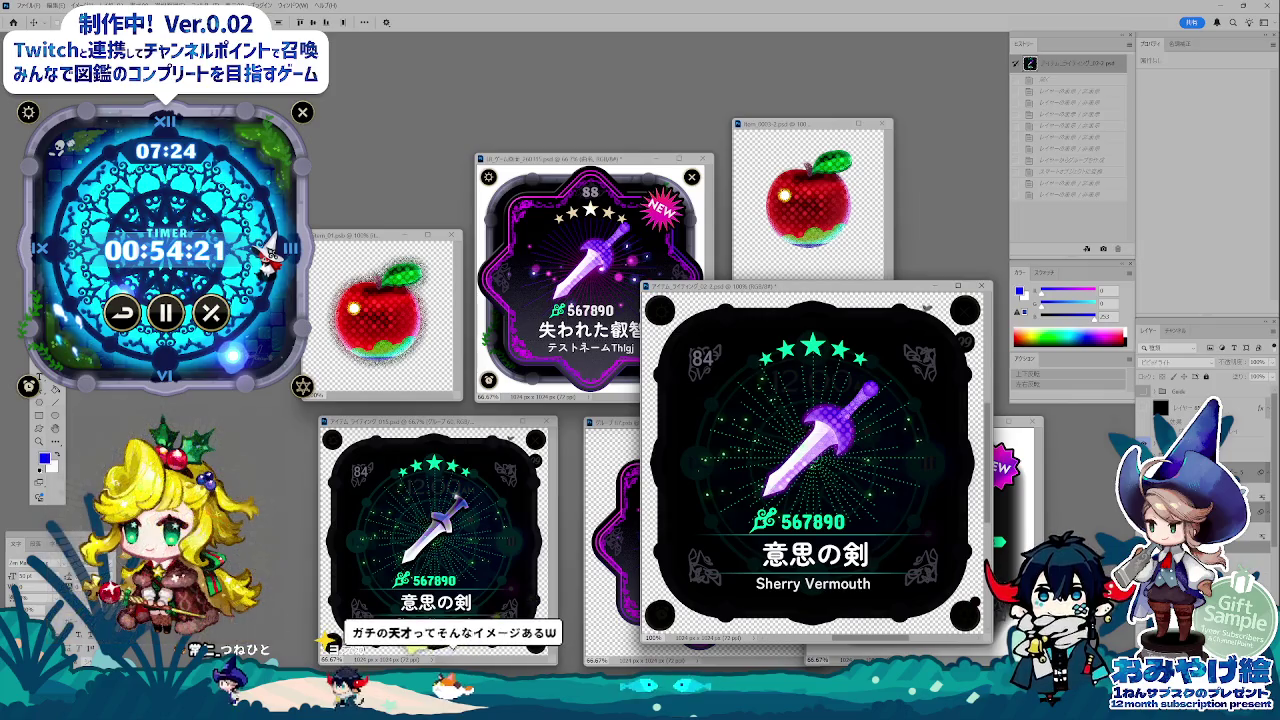
key("ctrl+t")
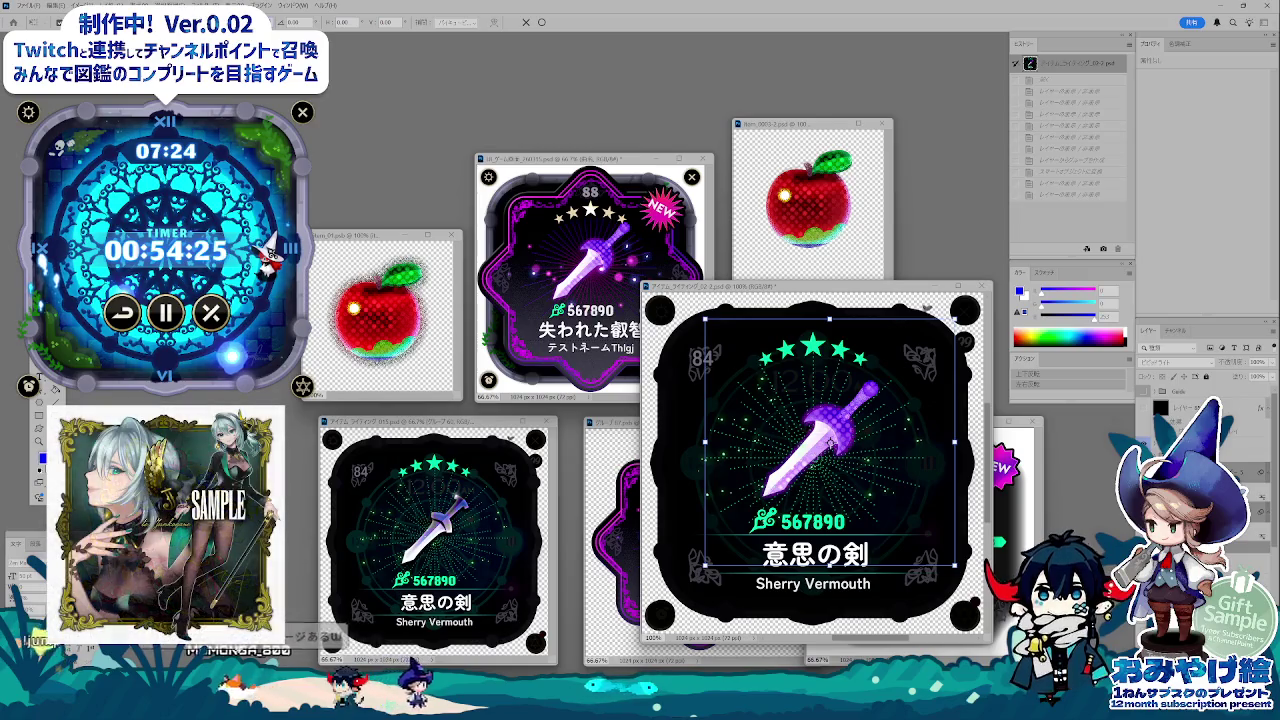
- Shrink the sword evenly about its centre and show it in place of the apple in Item_04
left_click_drag(955, 566, 930, 541)
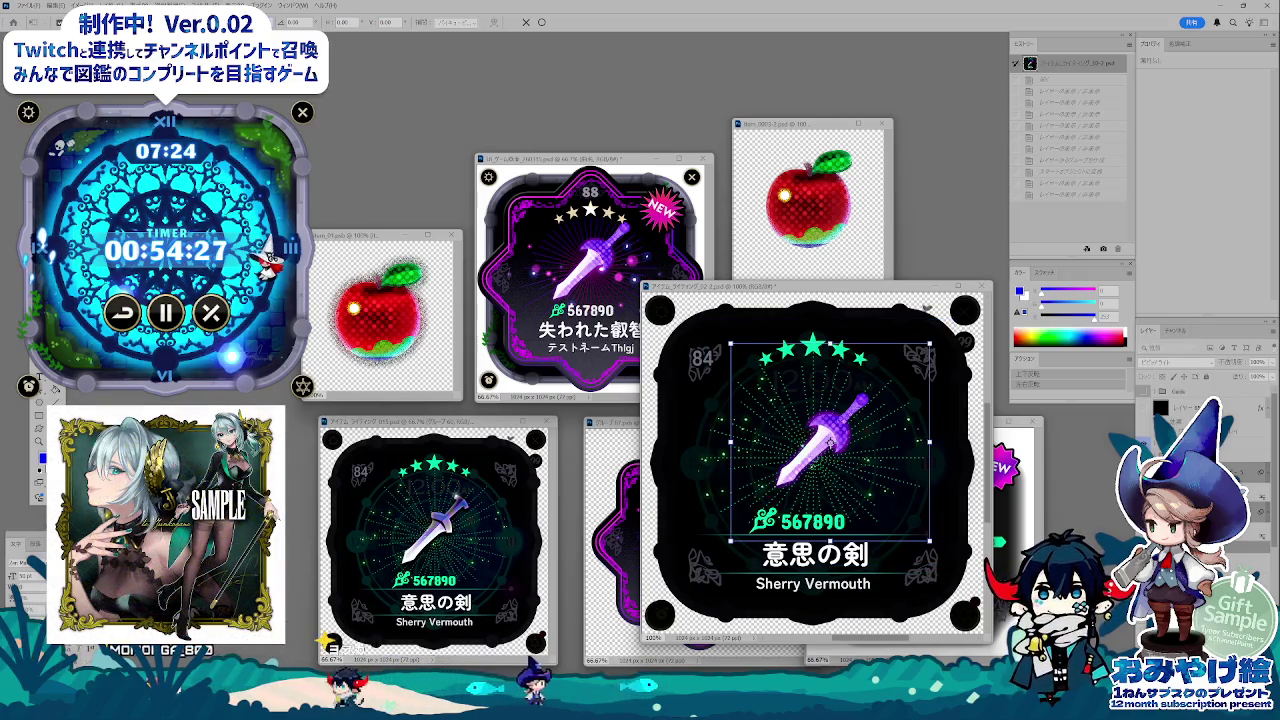
key("Return")
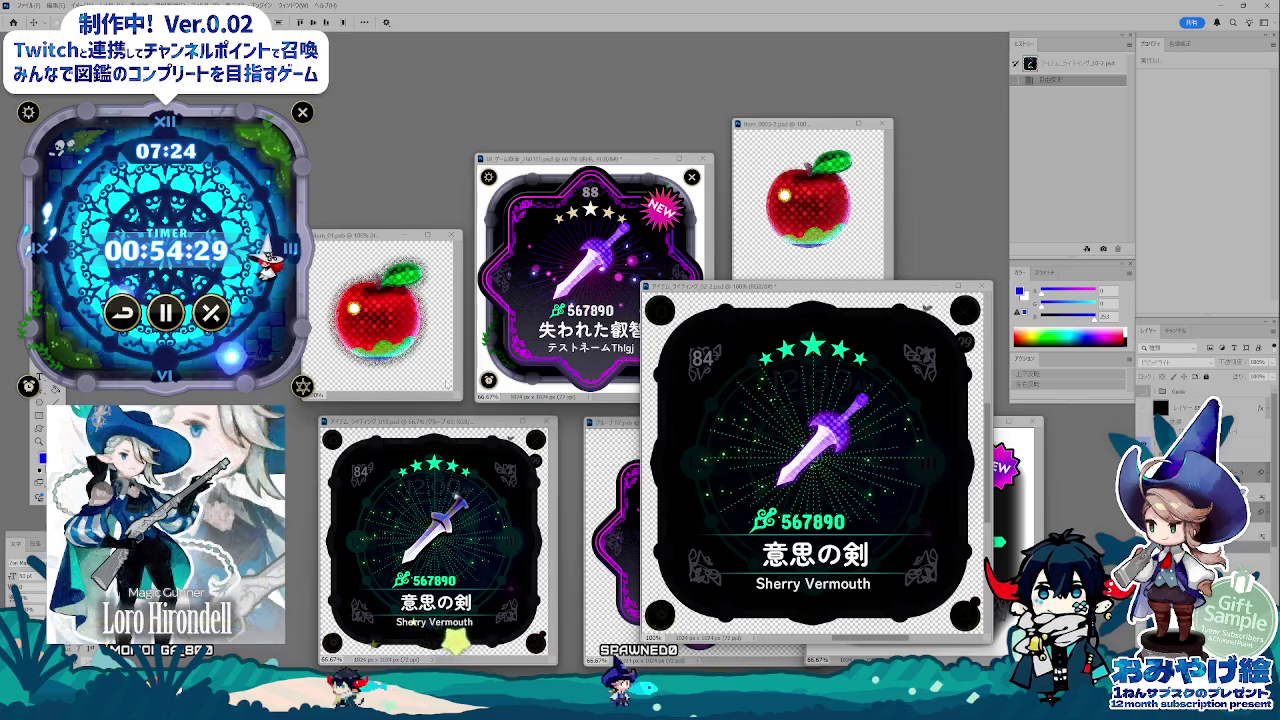
left_click(383, 348)
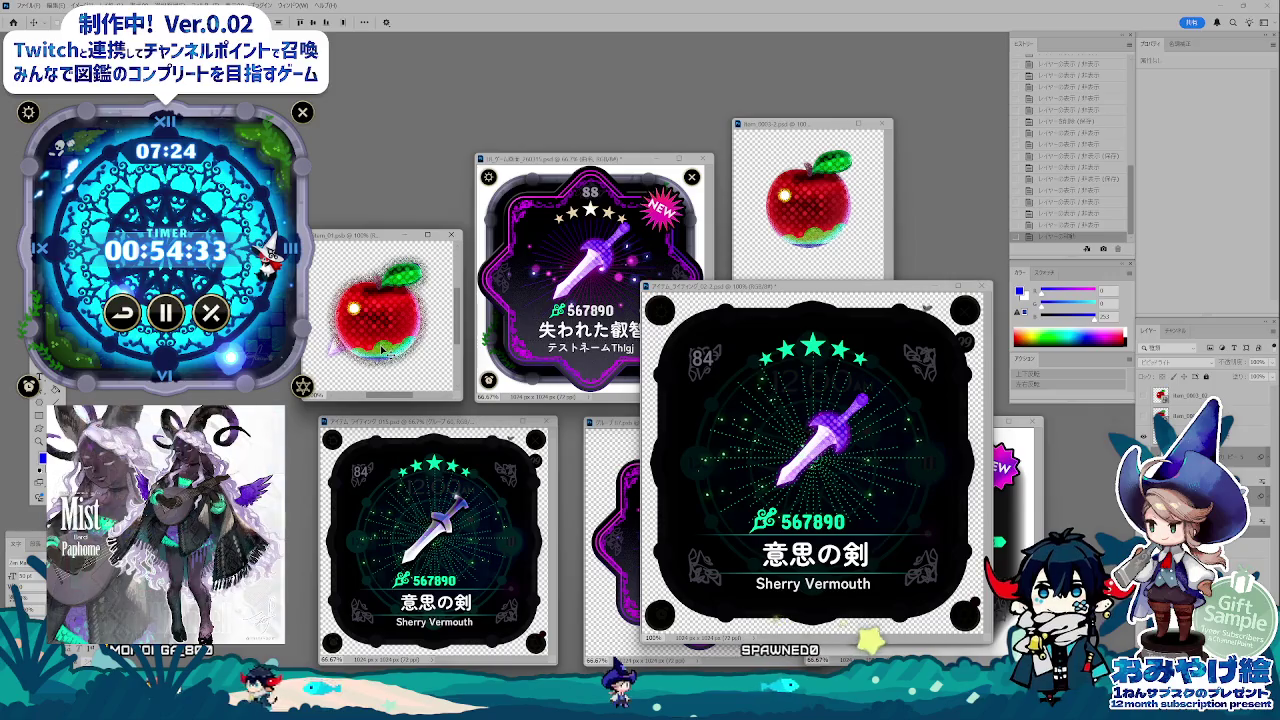
key("ctrl+comma")
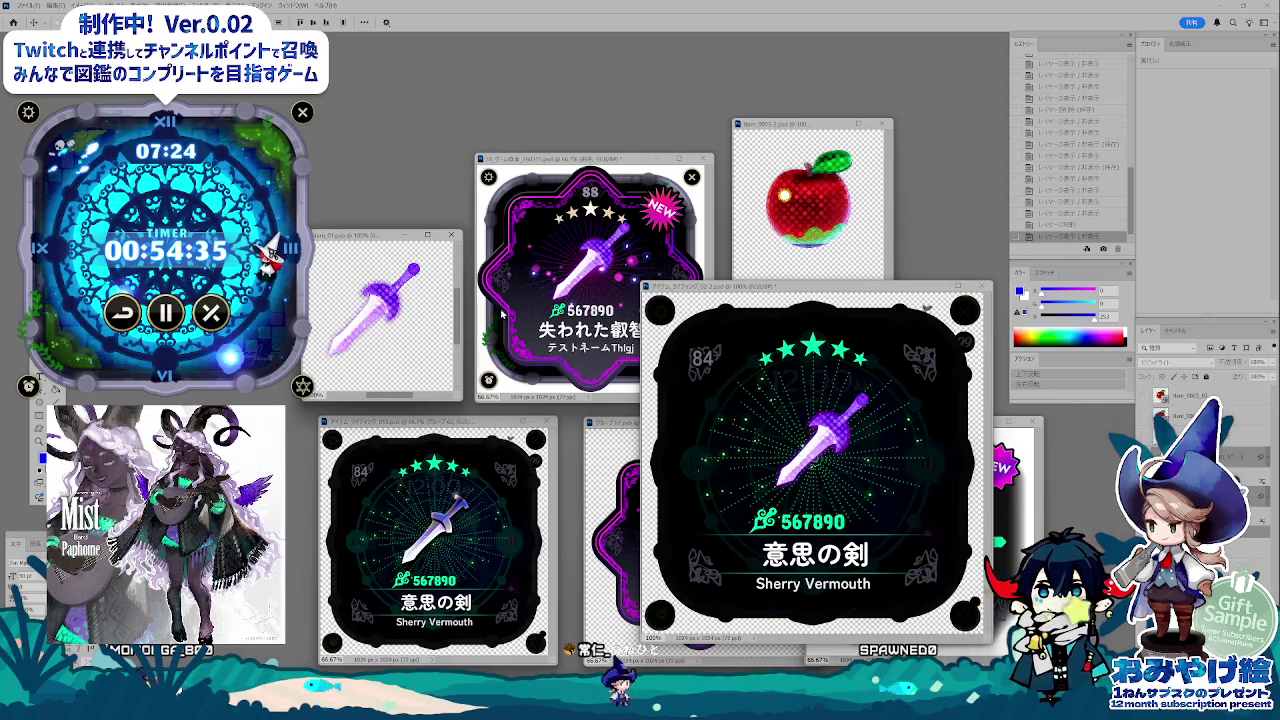
- Toggle the blue circle backdrop behind the sword in Item_04 and bring 失われた叡智 forward
key("ctrl+comma")
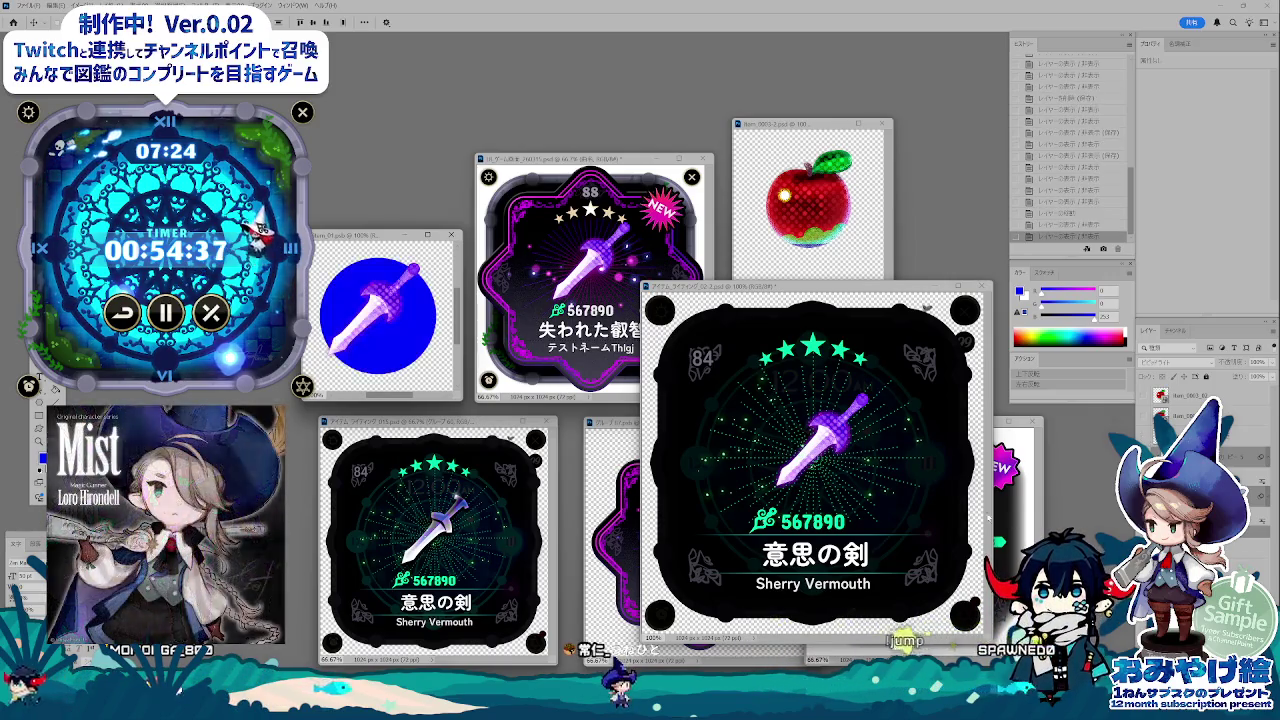
left_click(990, 517)
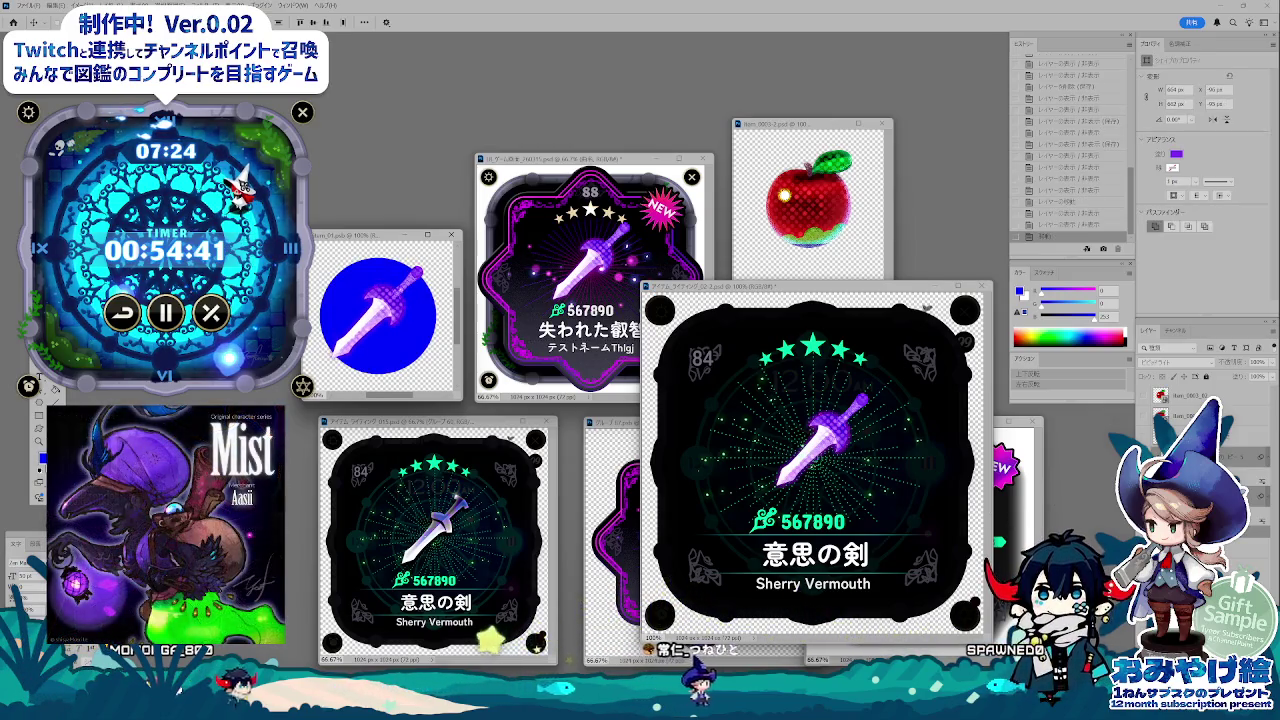
key("ctrl+comma")
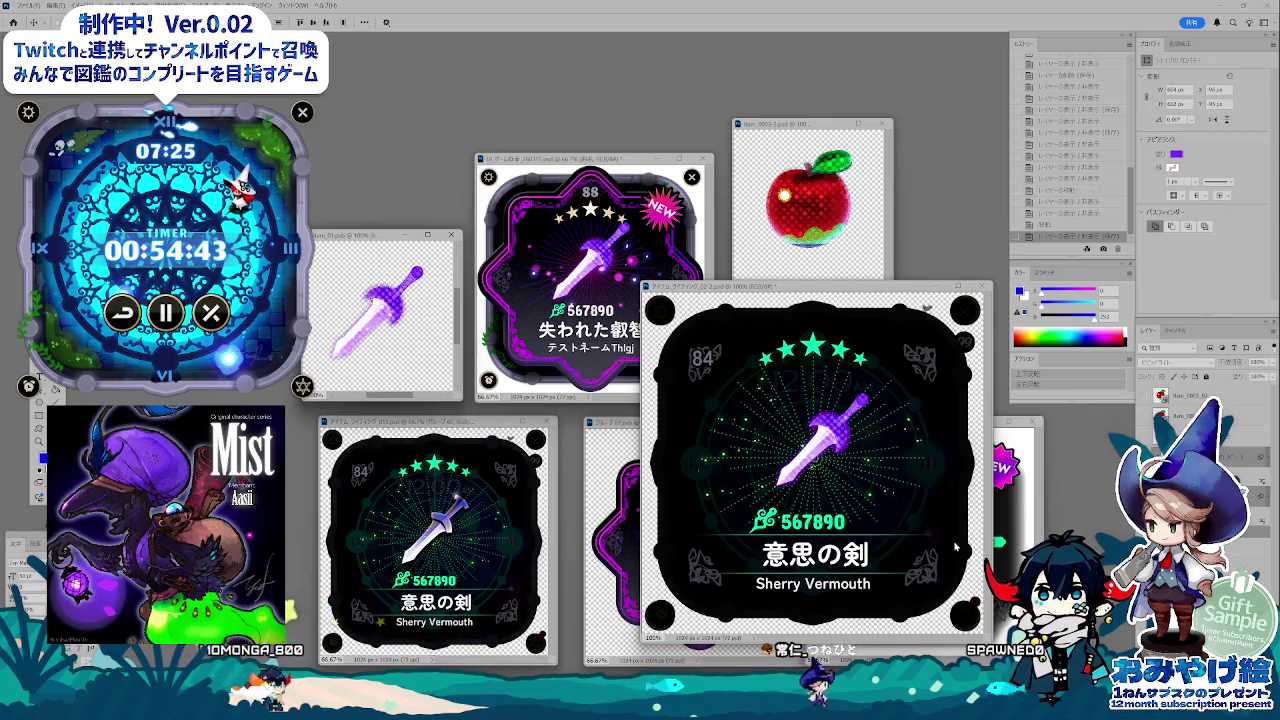
left_click(600, 270)
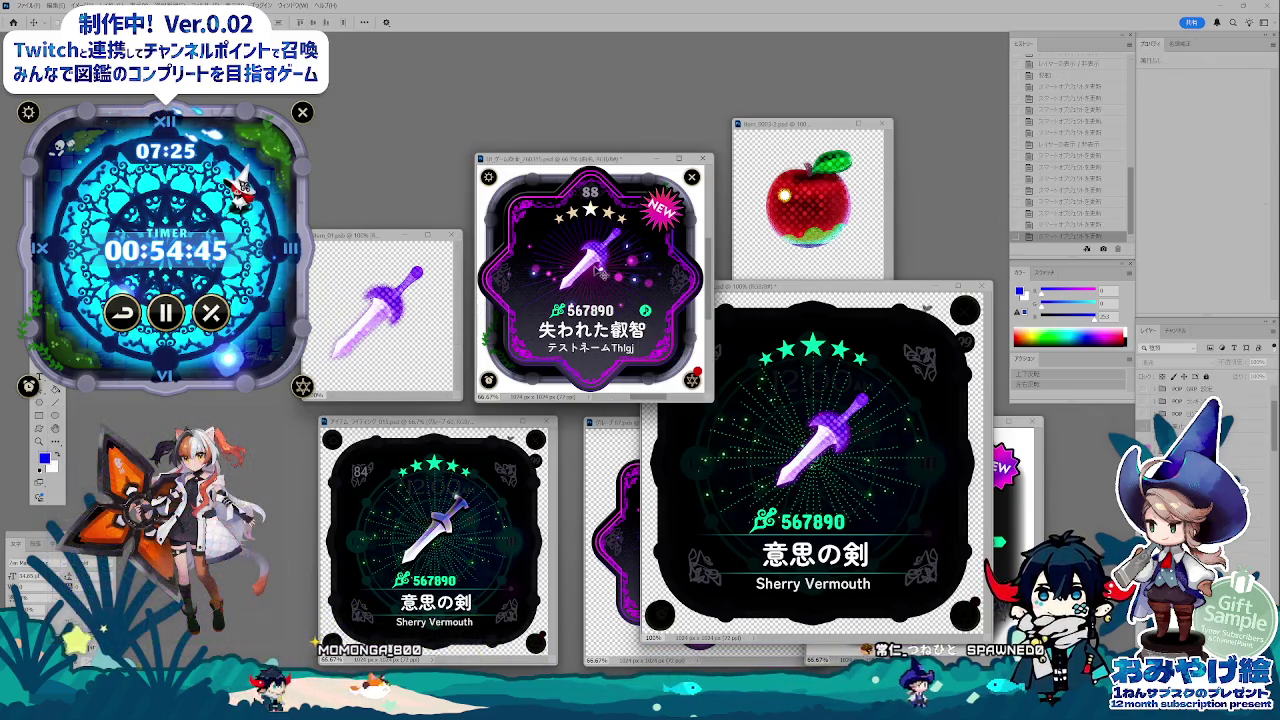
- In Item_01, show the blue circle behind the sword, delete a layer, then undo the deletion
left_click(417, 298)
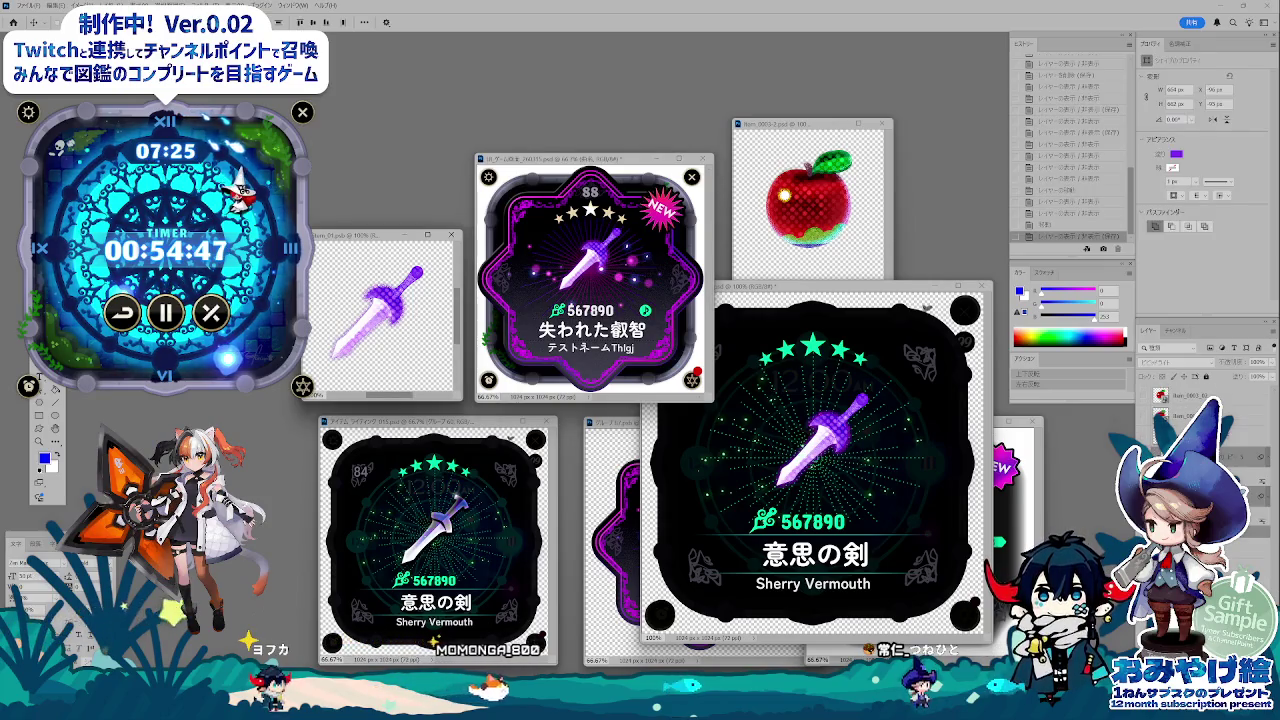
key("ctrl+comma")
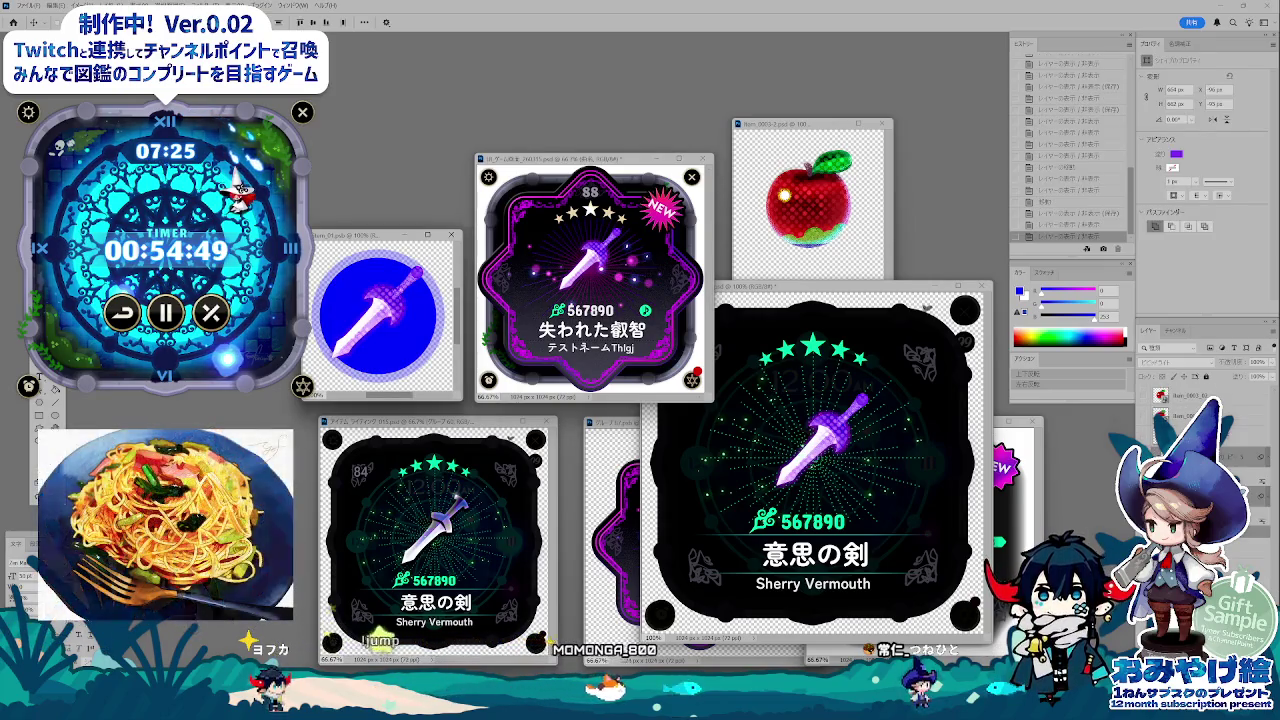
left_click(1220, 458)
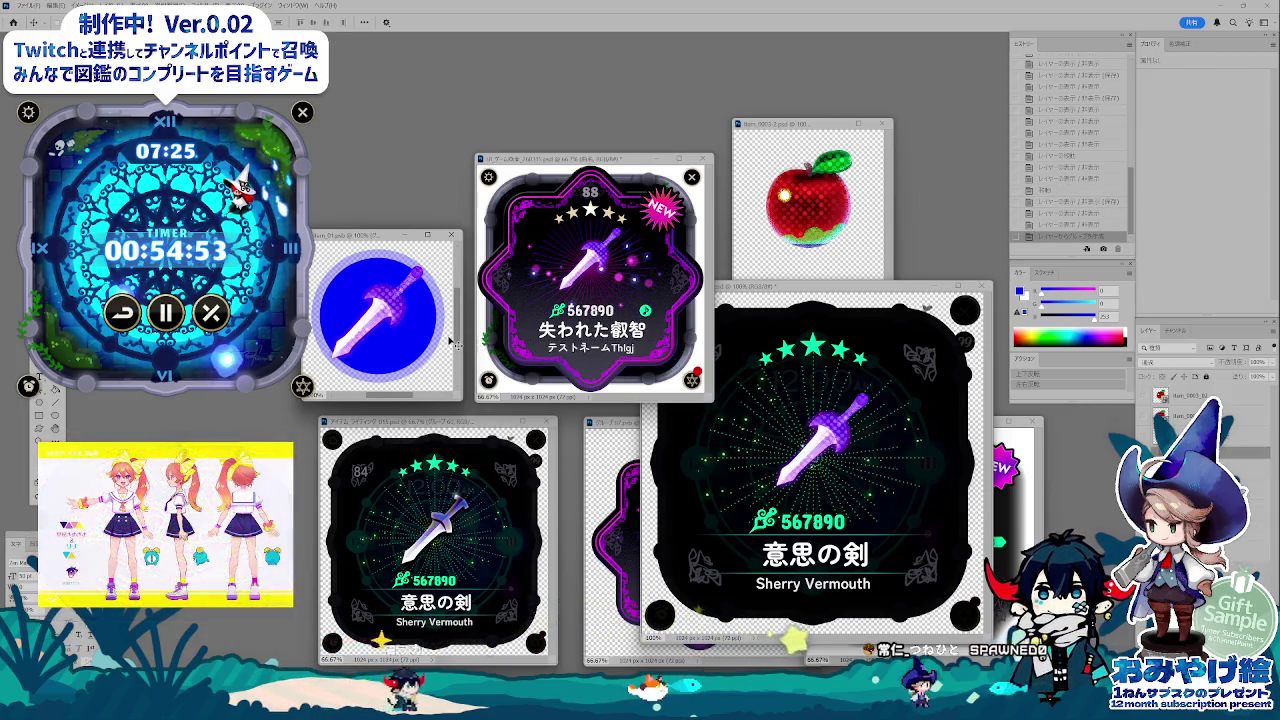
key("Delete")
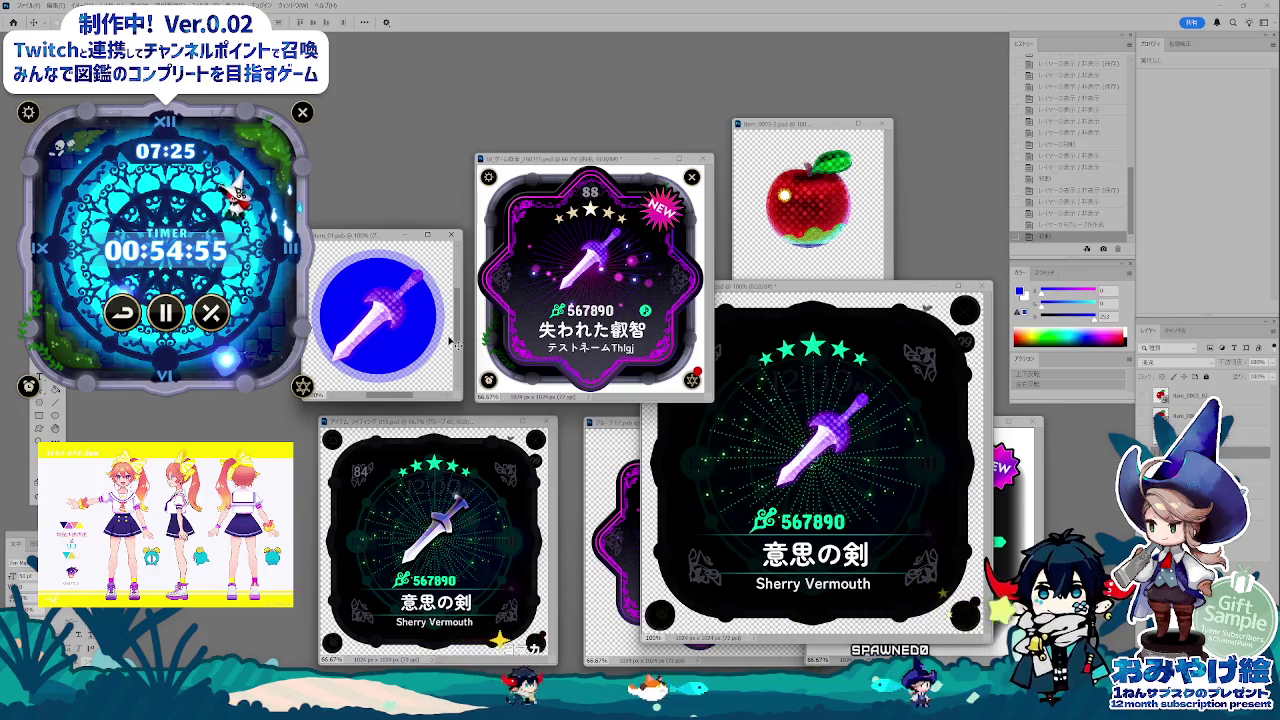
key("ctrl+z")
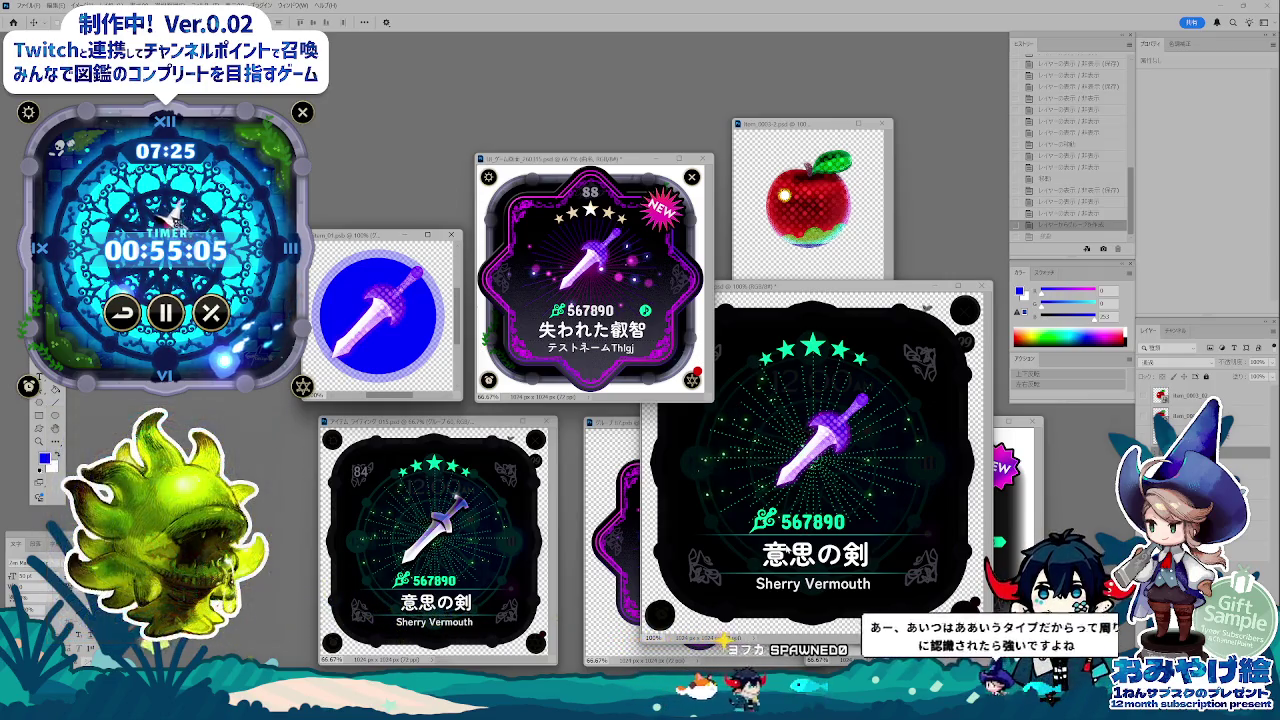
- Cycle through the open documents: 意思の剣, 失われた叡智 and the clock design
left_click_drag(353, 236, 345, 239)
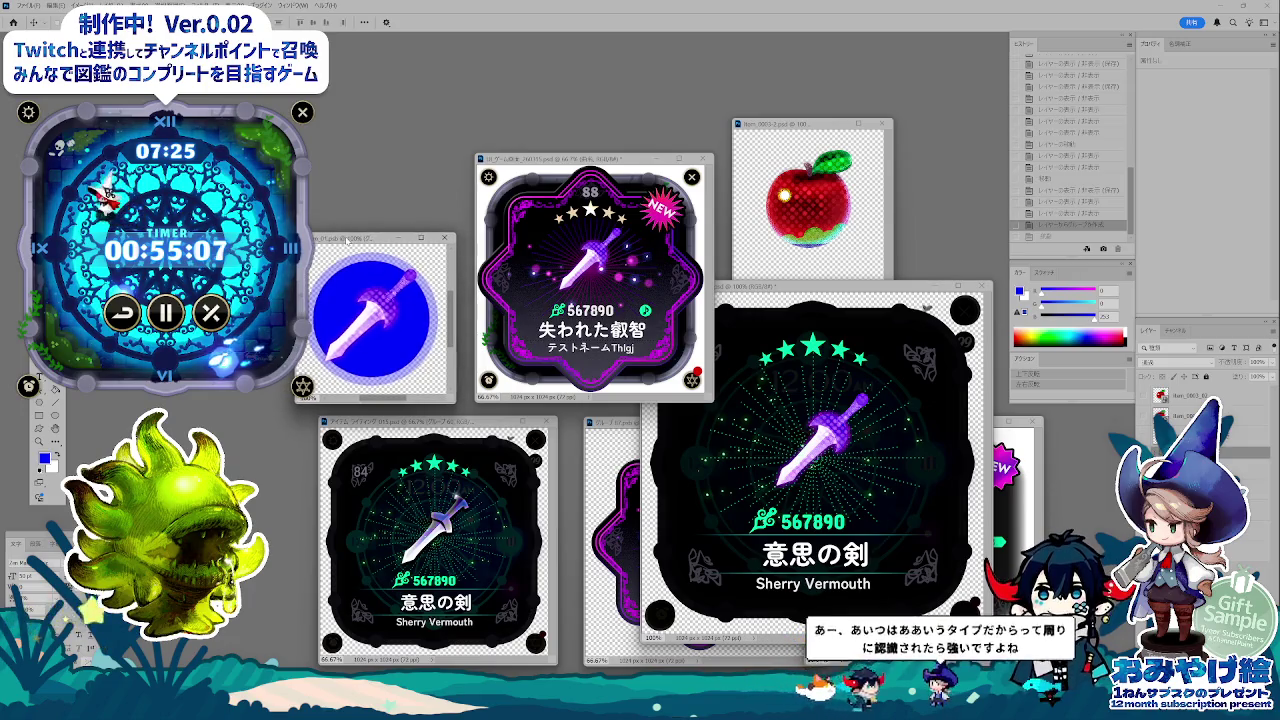
key("ctrl+Tab")
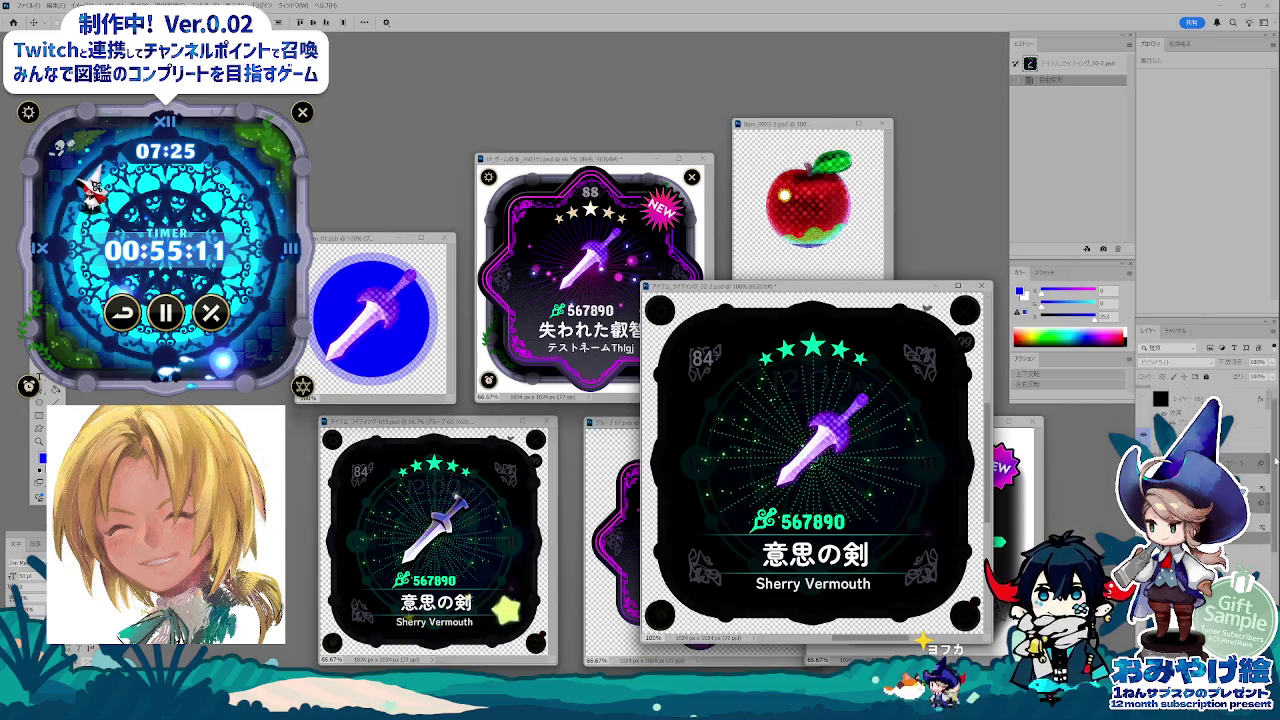
key("ctrl+Tab")
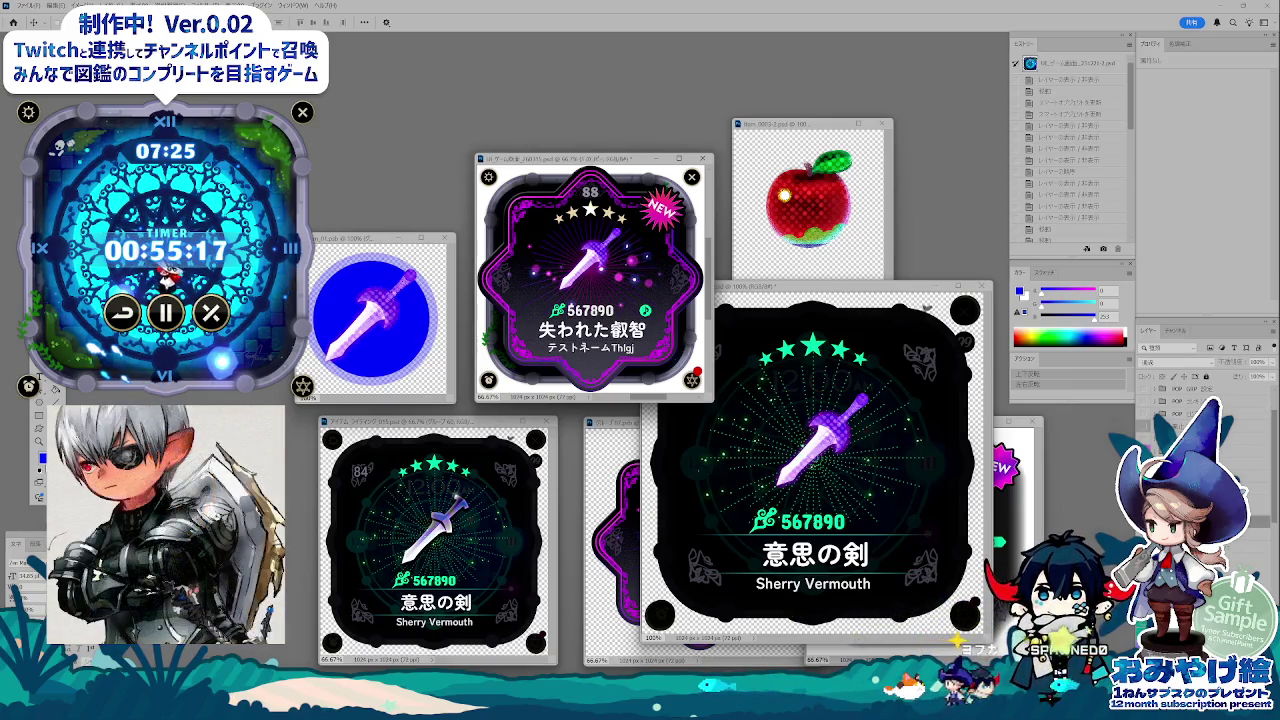
key("ctrl+Tab")
key("ctrl+Tab")
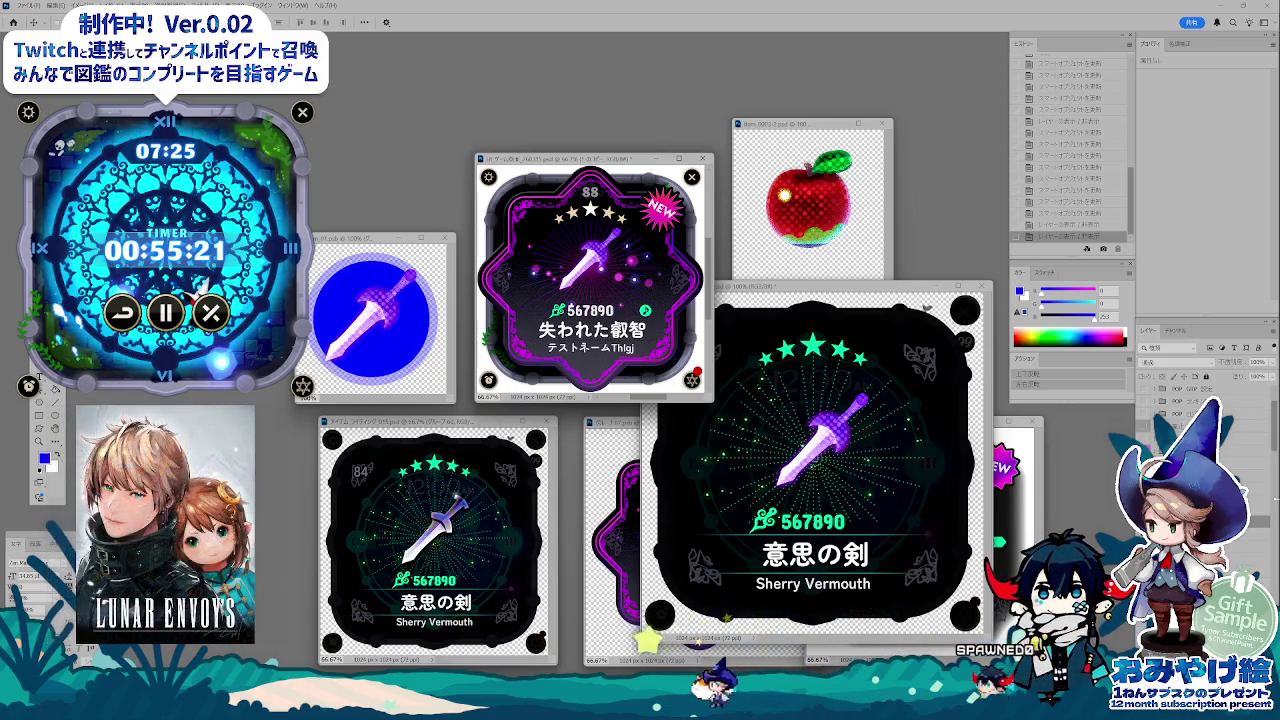
scroll(1275, 437, "down", 3)
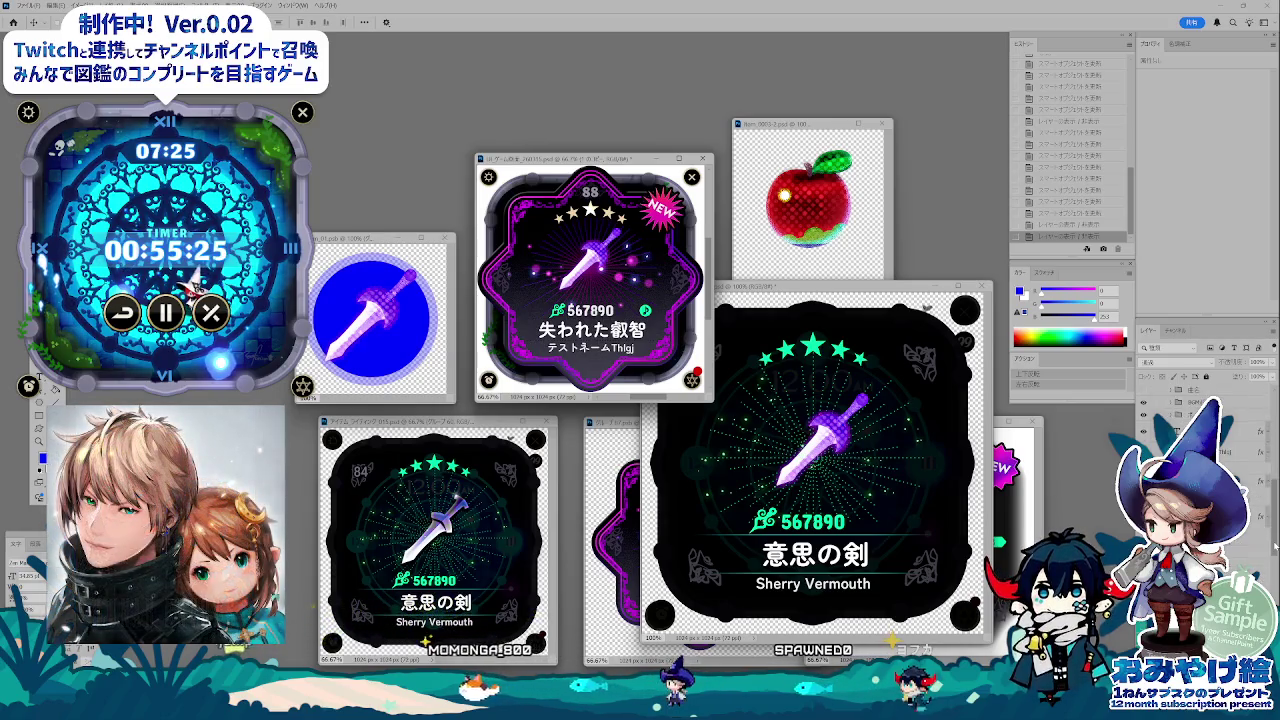
scroll(1200, 420, "up", 3)
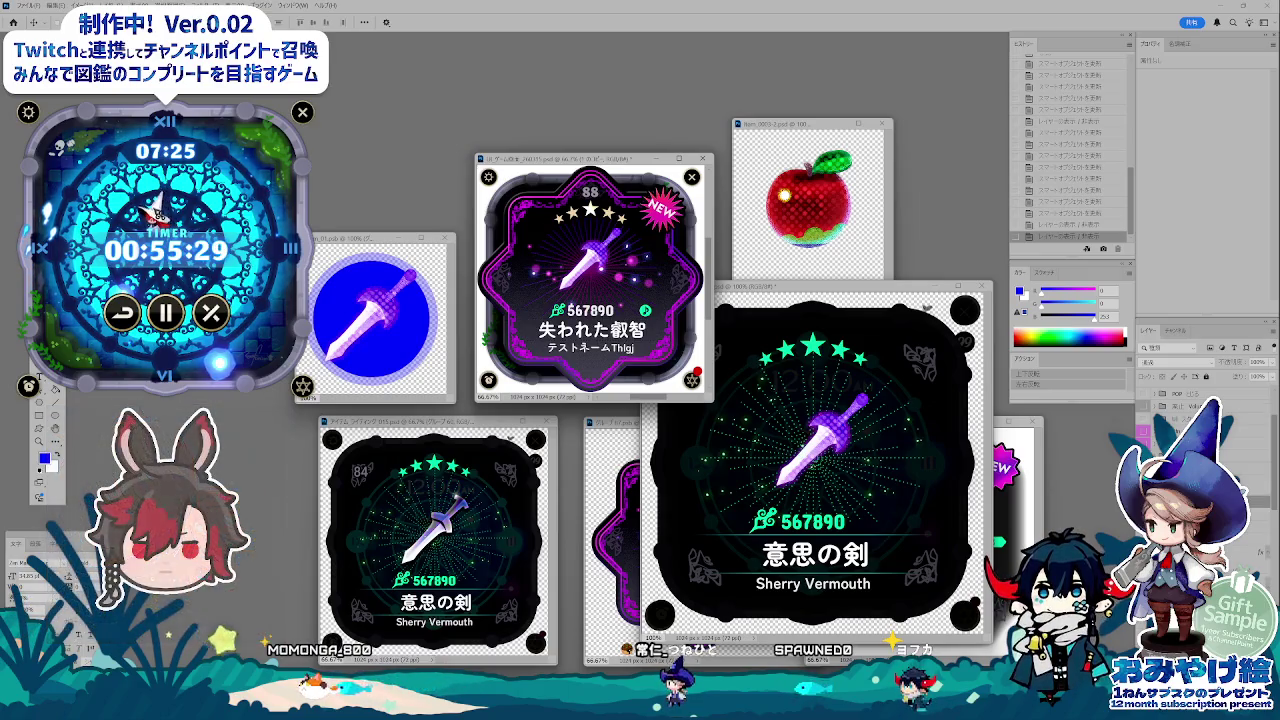
- Toggle layers to compare card designs, then bring the sword and apple cards forward
left_click(1149, 405)
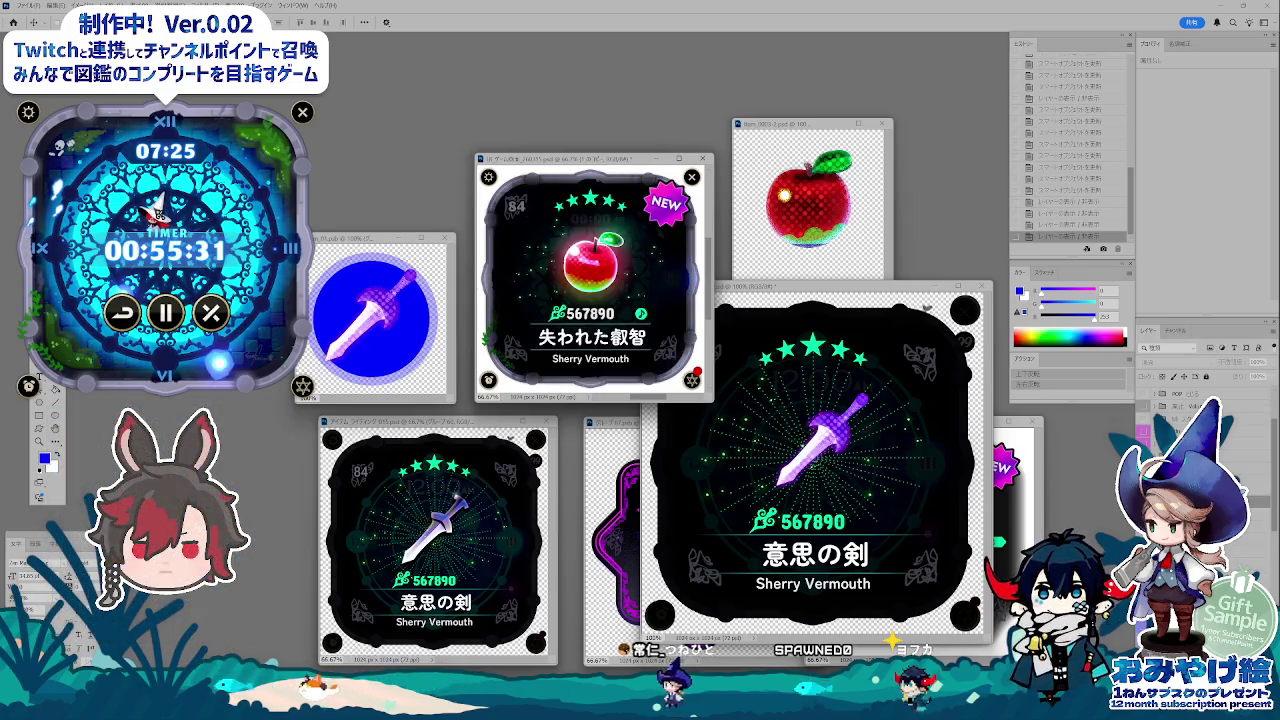
left_click(1149, 405)
key("ctrl+z")
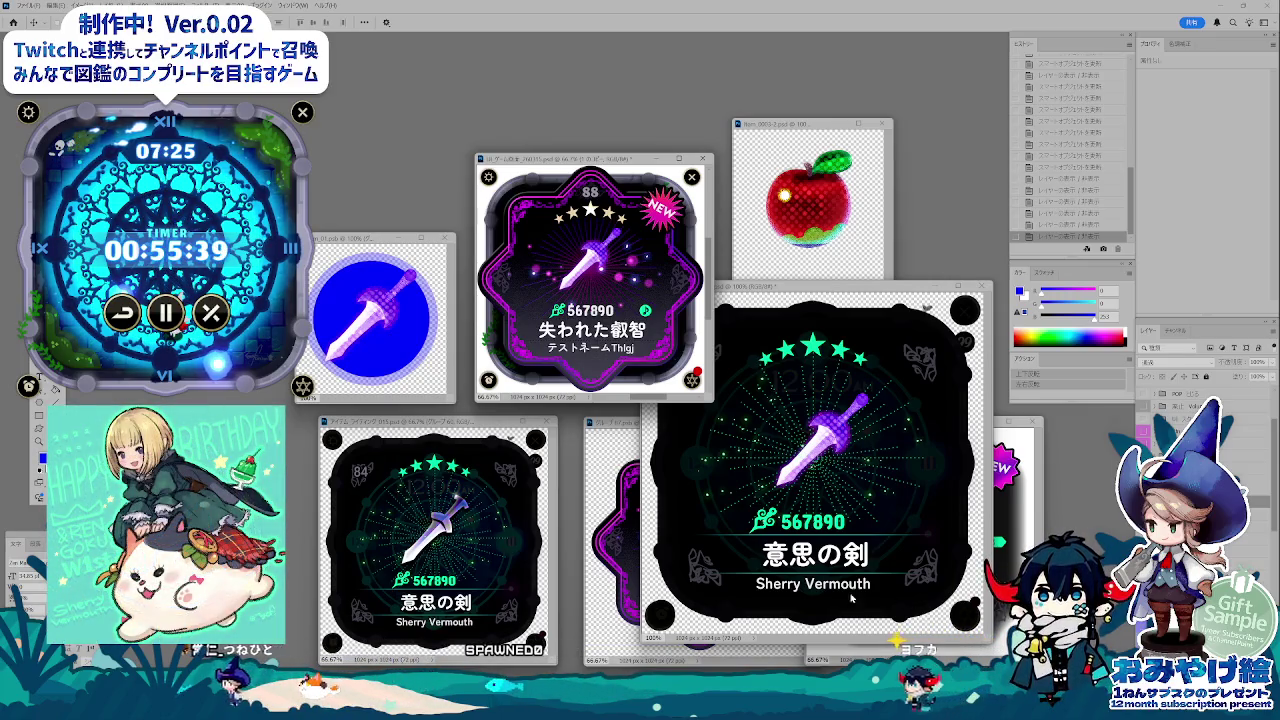
key("ctrl+Tab")
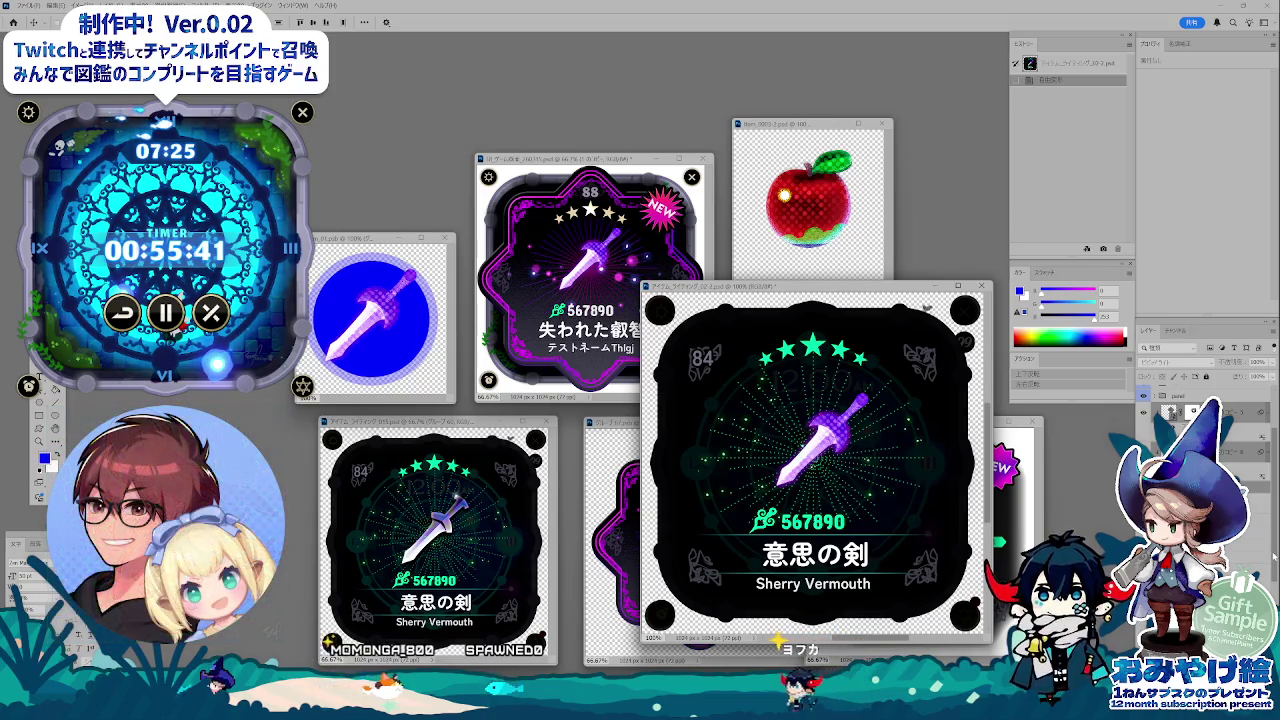
left_click(519, 571)
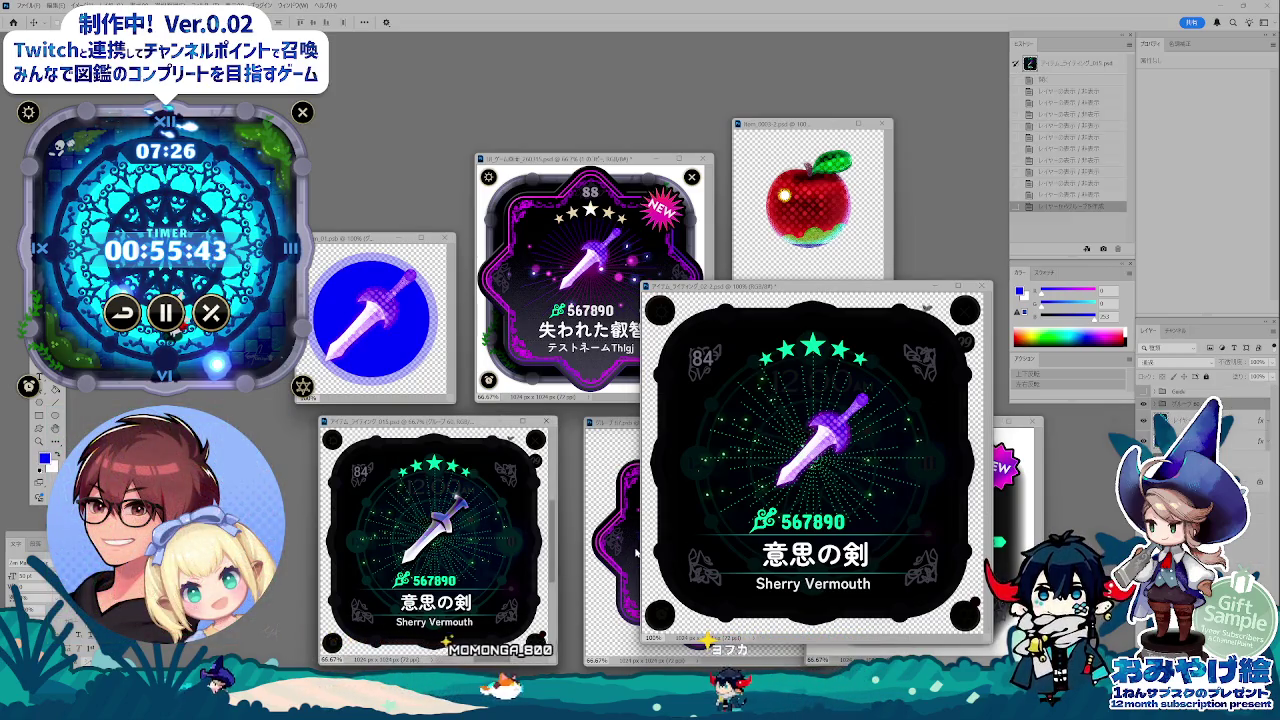
left_click(636, 551)
left_click(1000, 562)
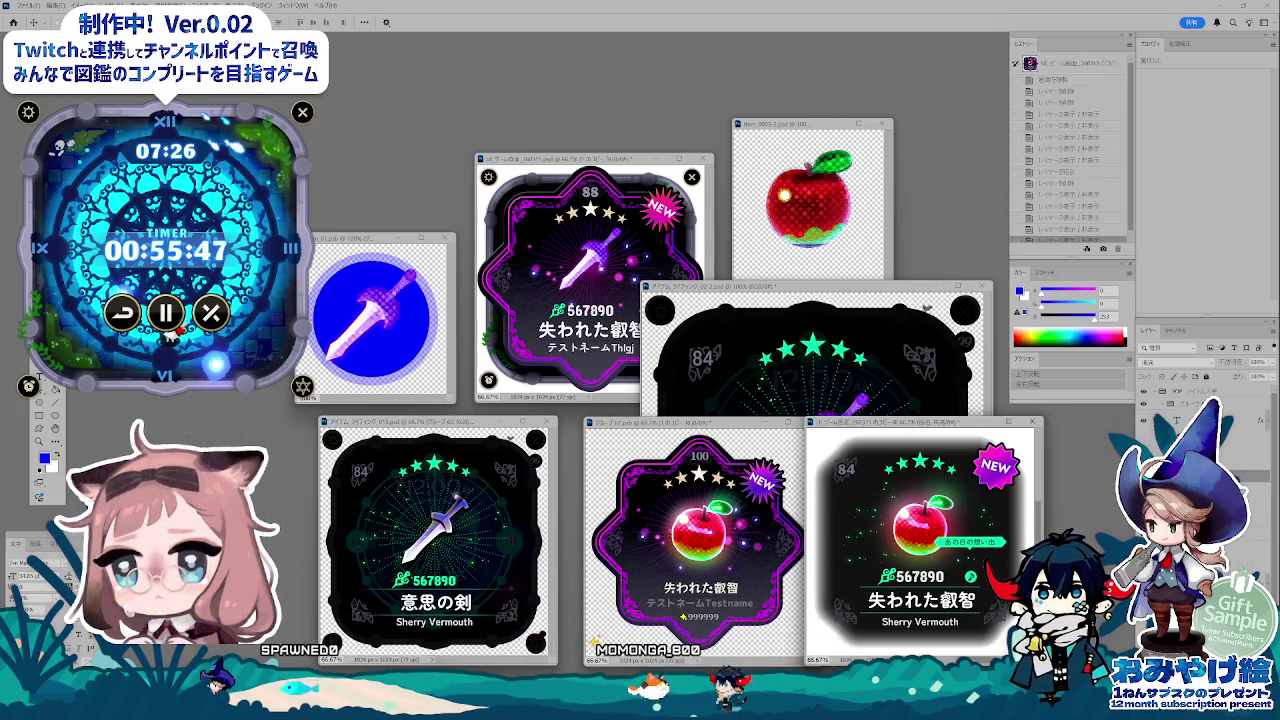
- In the blue-circle sword document, toggle layers and hide the blue circle behind the sword
left_click(383, 373)
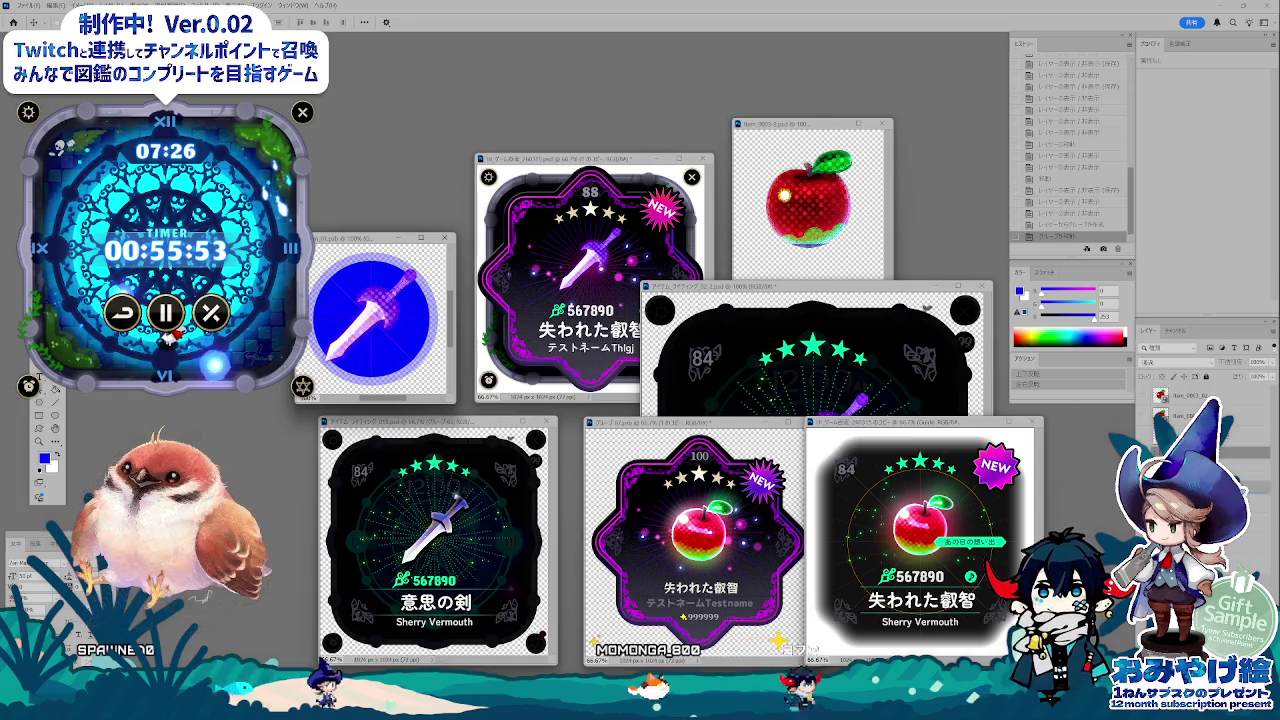
key("ctrl+e")
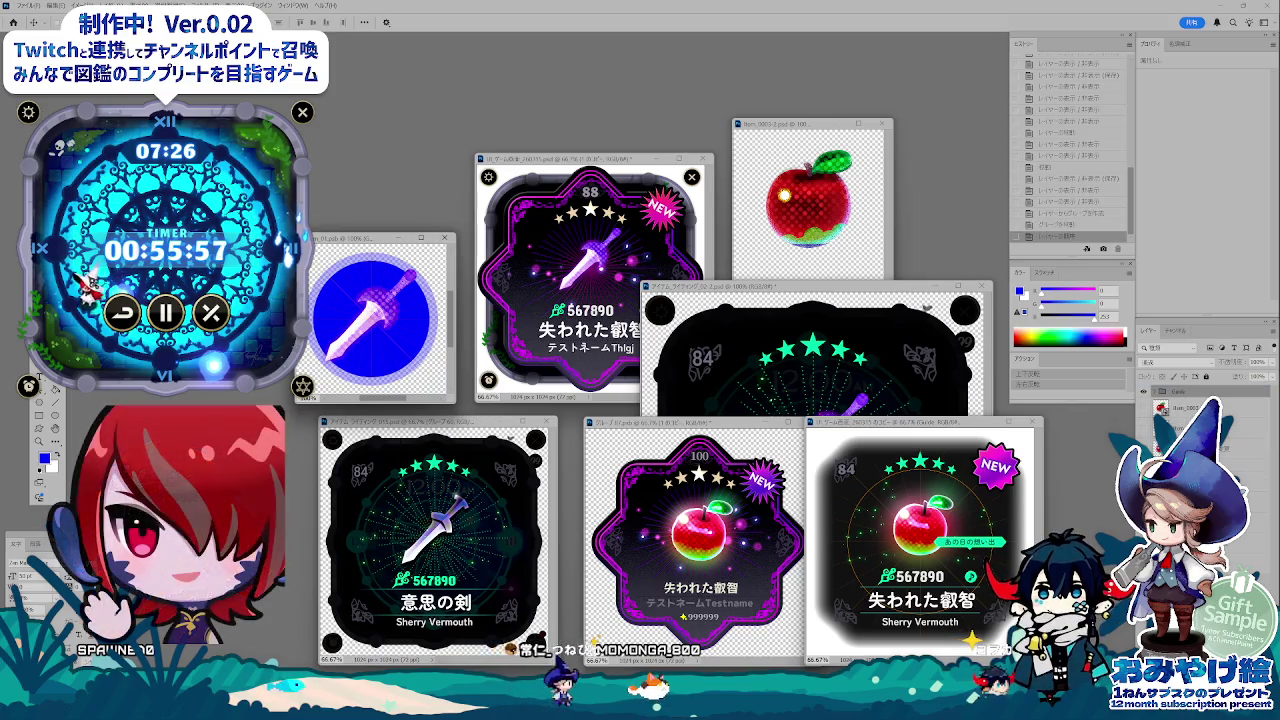
key("ctrl+comma")
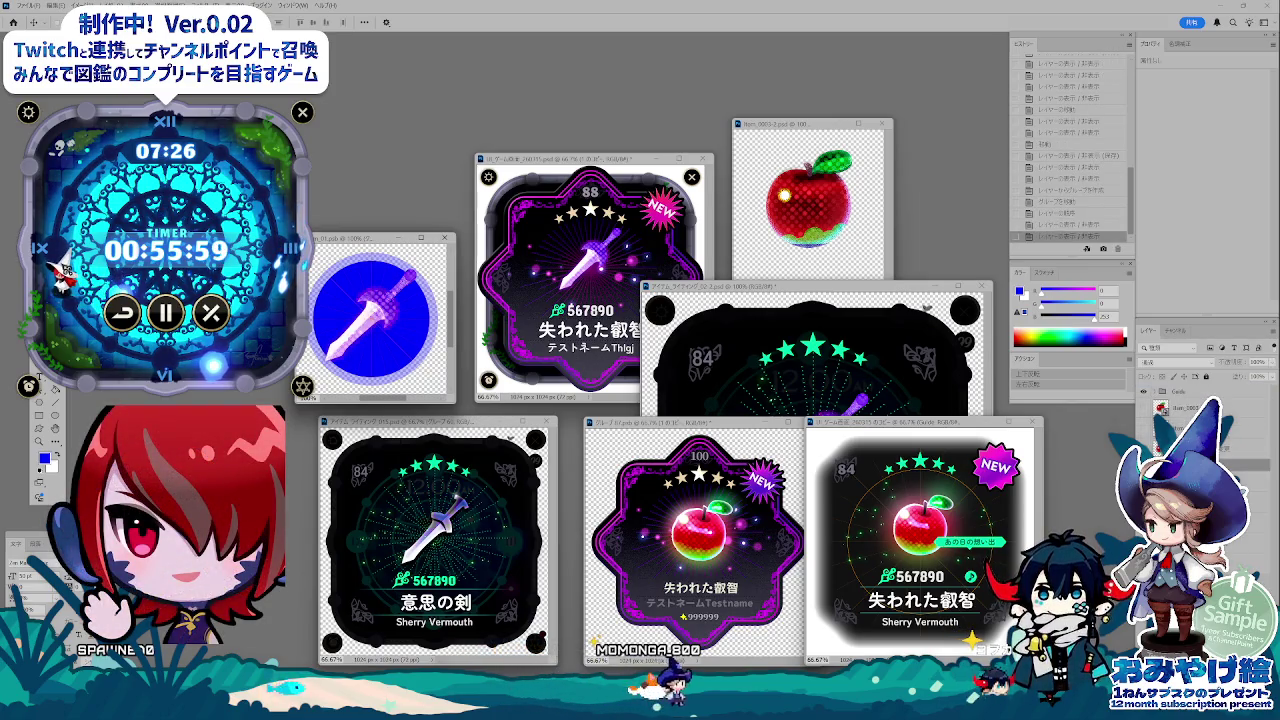
key("Left")
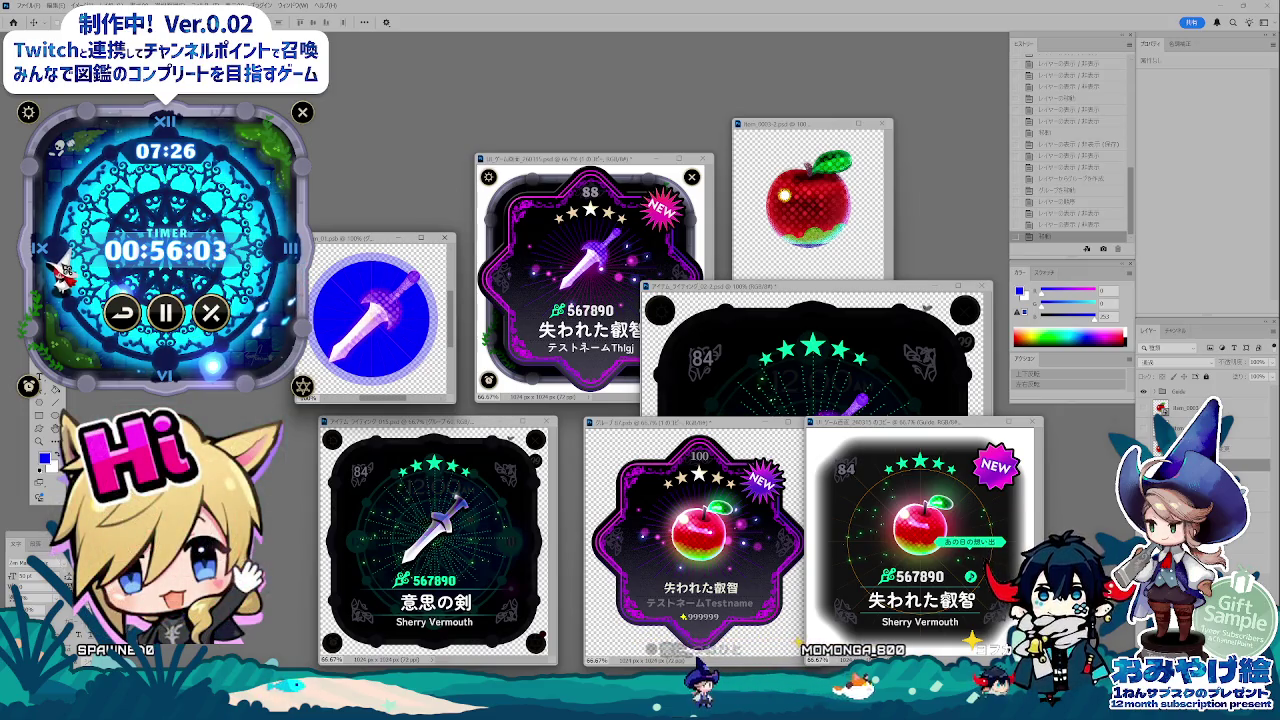
key("ctrl+comma")
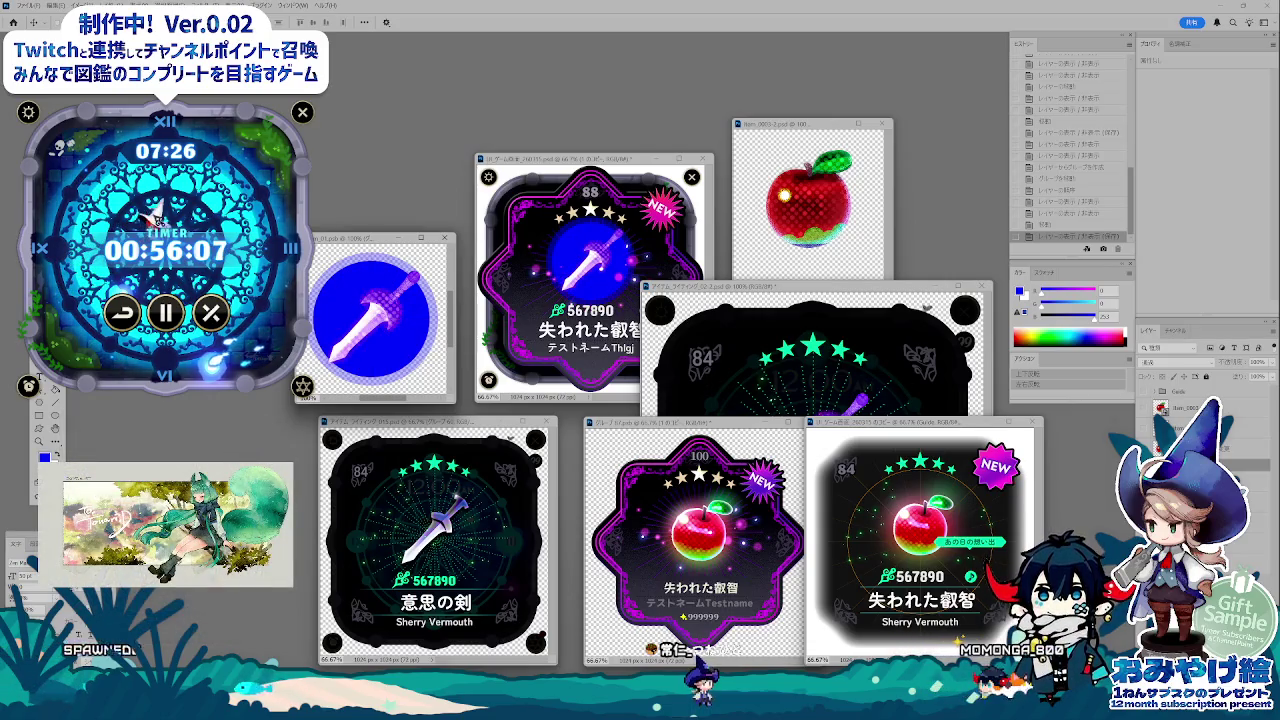
key("ctrl+comma")
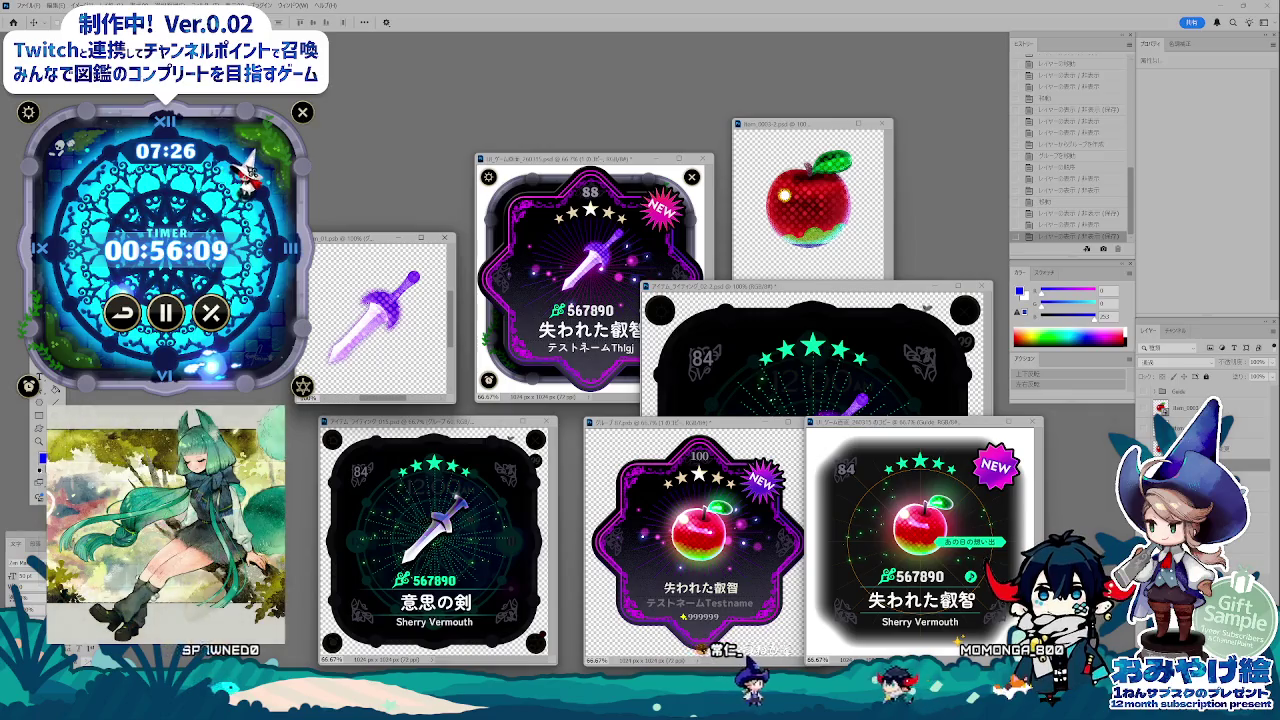
- View the purple-sword 88 card at 100%, then return it to 66.7% and reposition its window
left_click(632, 258)
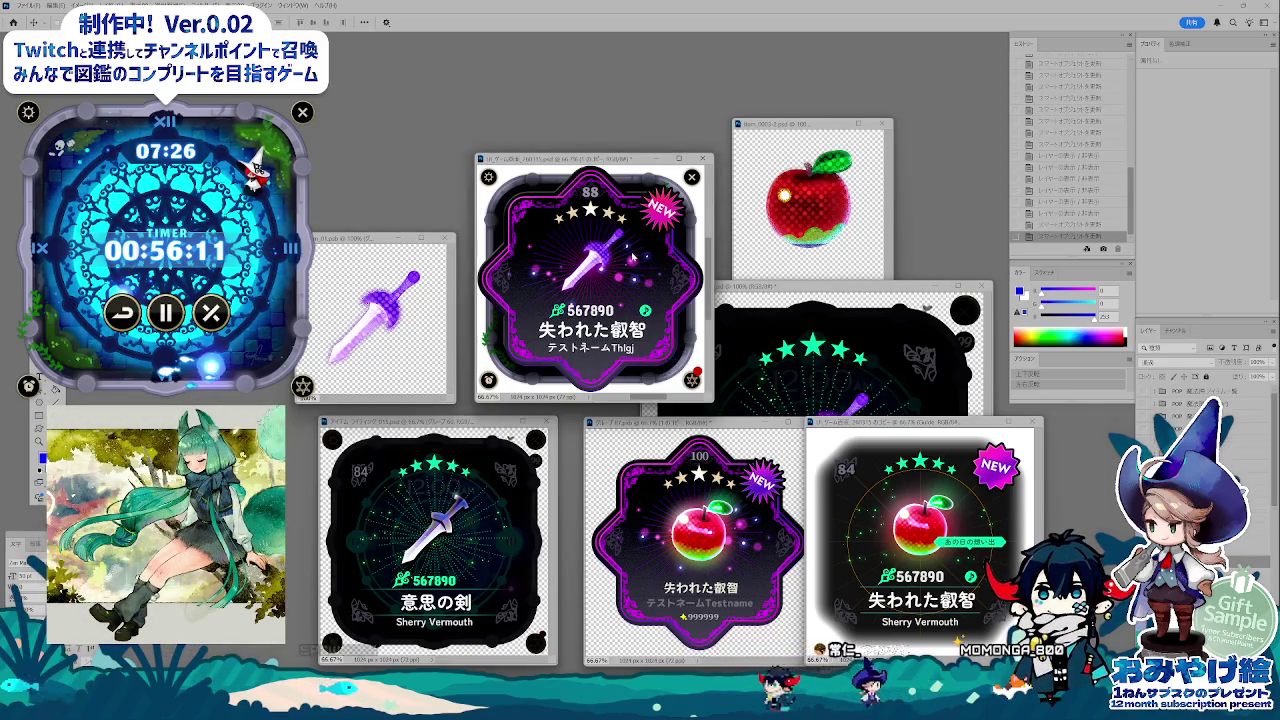
key("ctrl+alt+0")
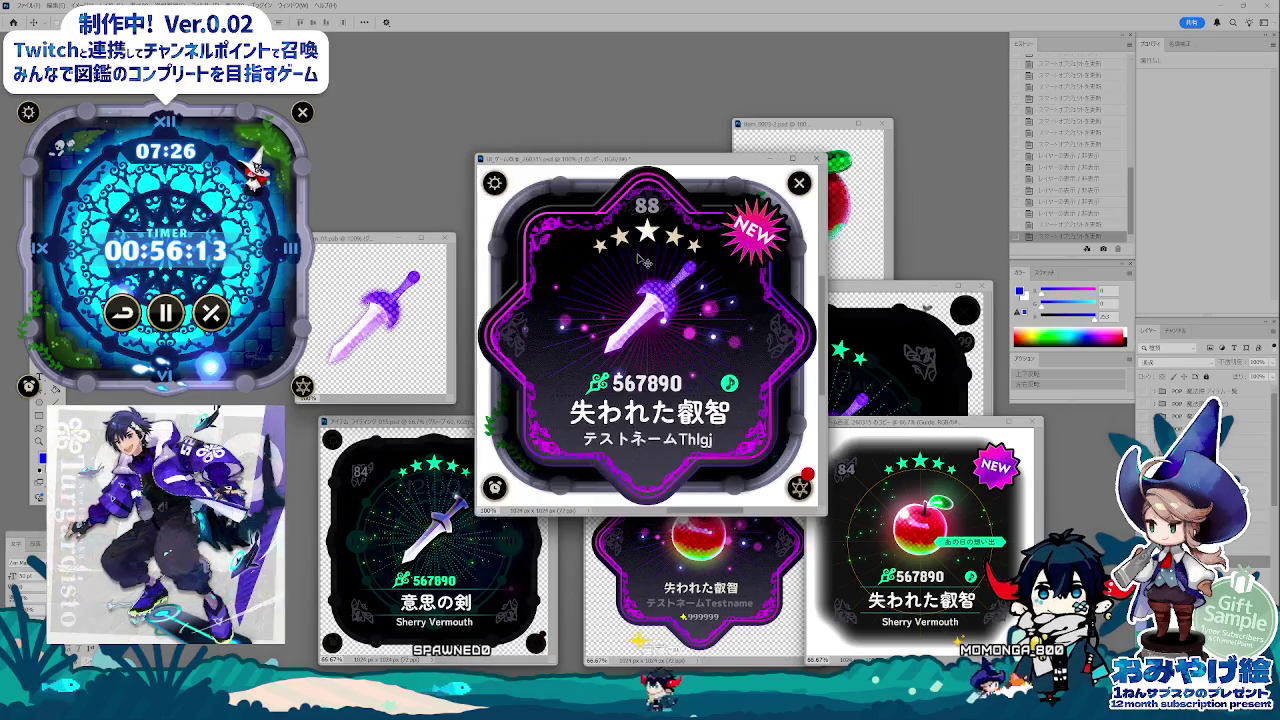
left_click_drag(635, 160, 605, 90)
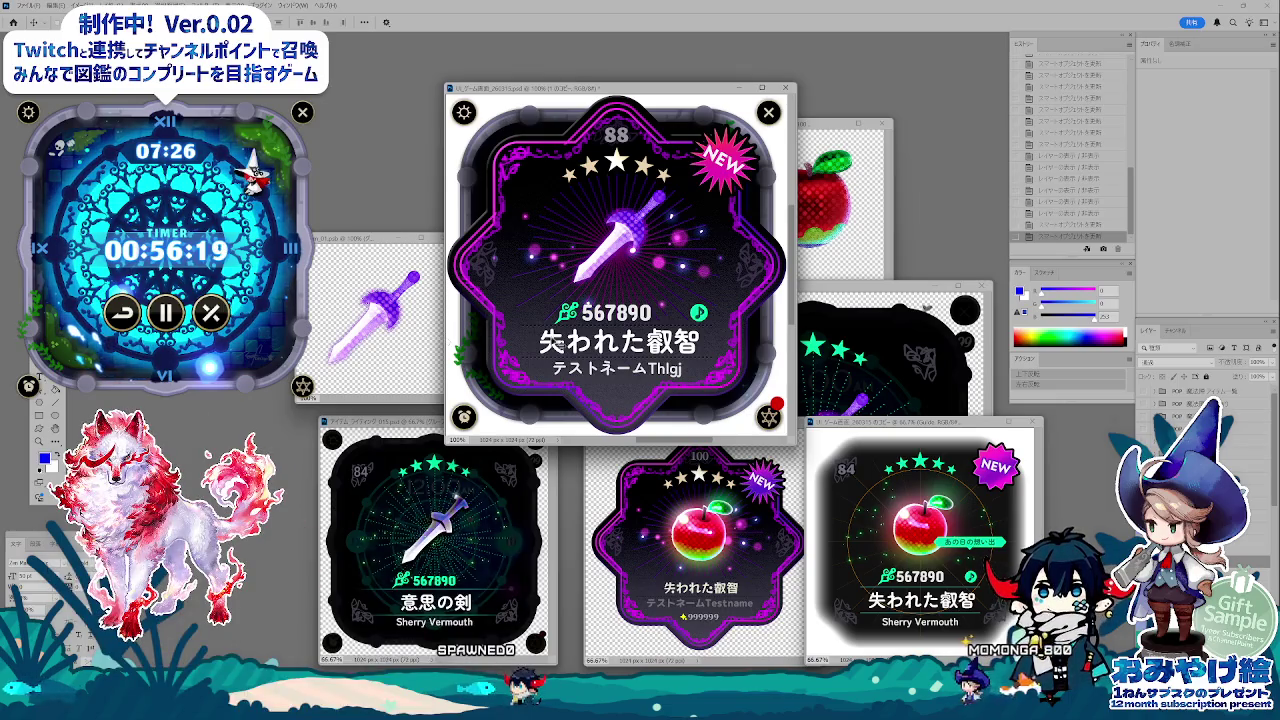
key("ctrl+minus")
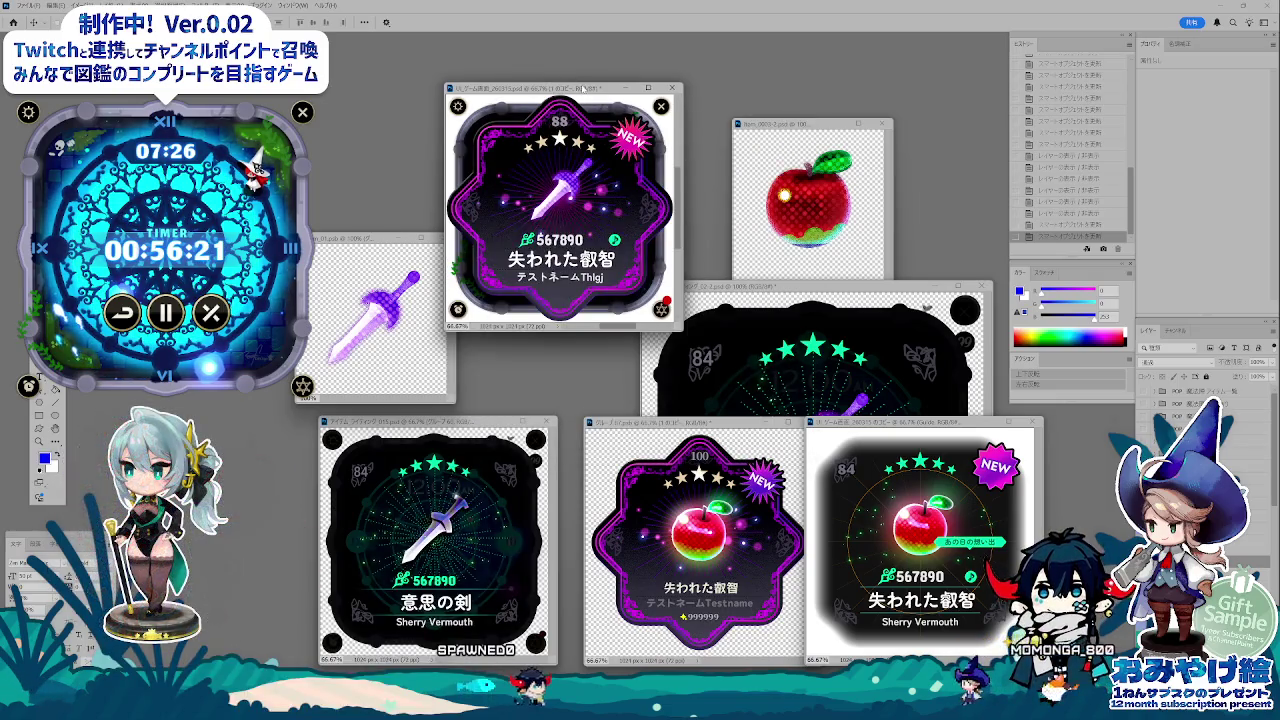
left_click_drag(583, 89, 627, 151)
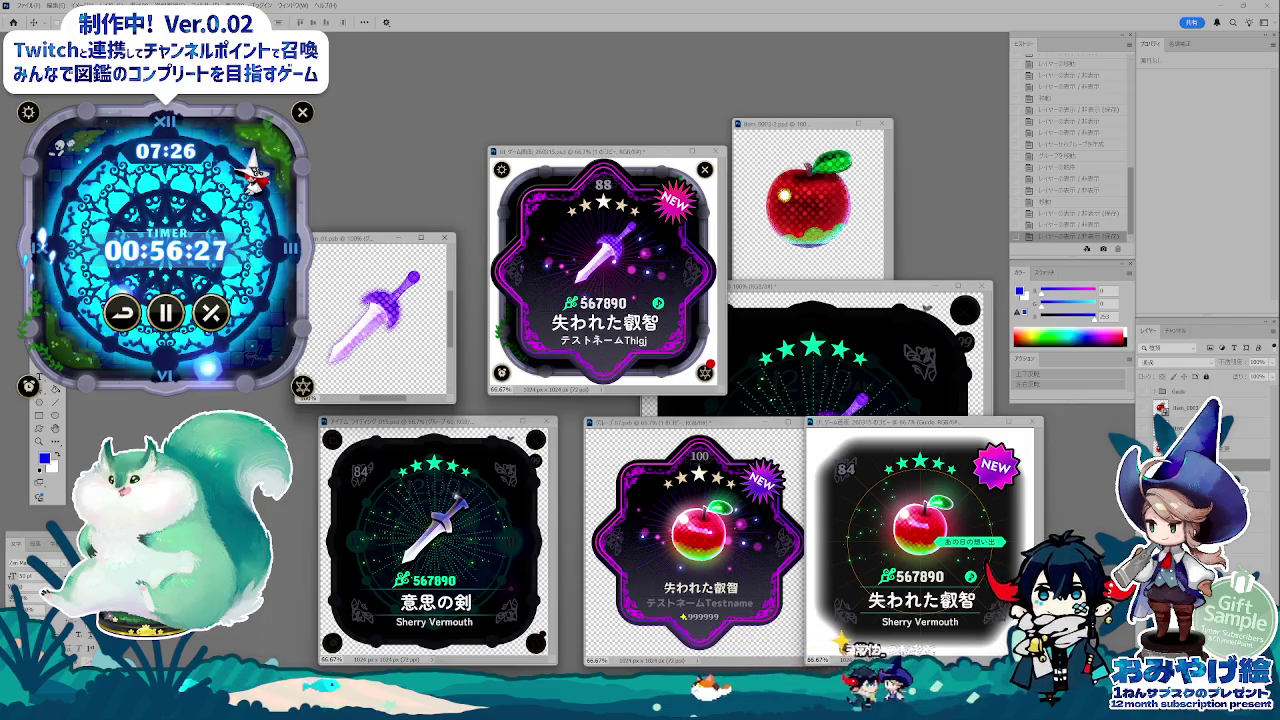
- In the sword icon document, toggle the blue circle layer and nudge the sword up
left_click(714, 333)
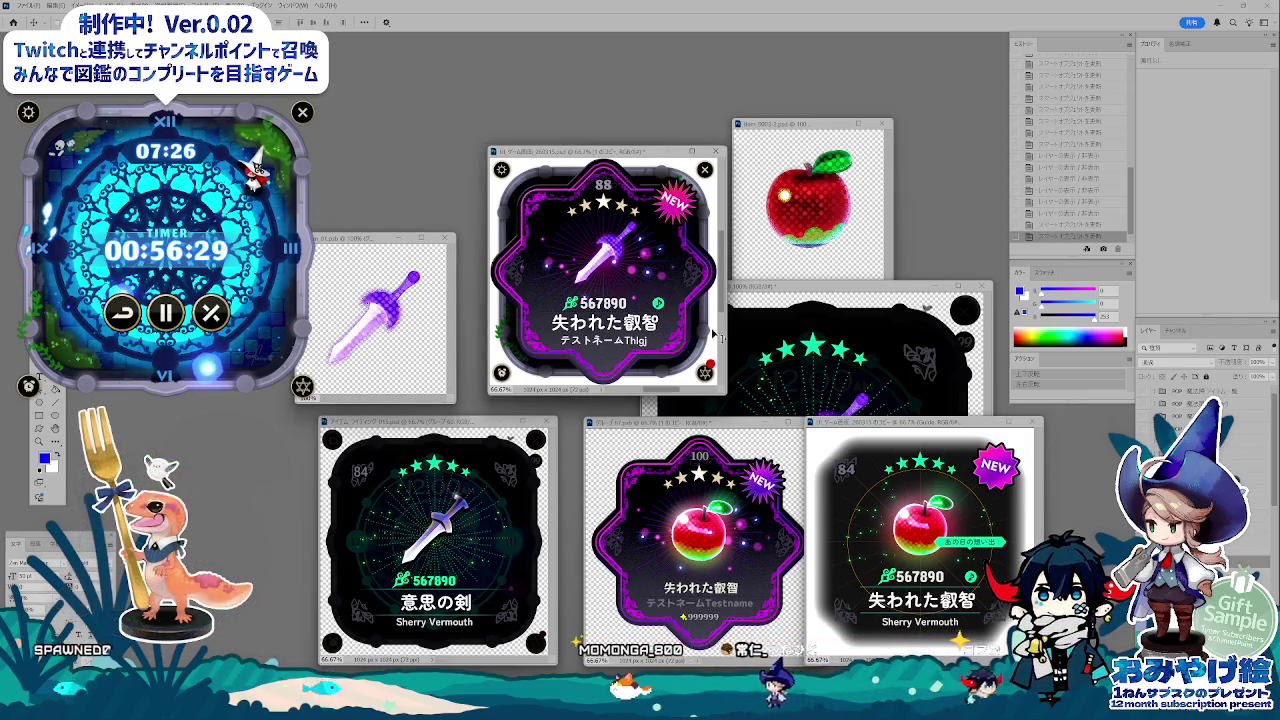
left_click(363, 317)
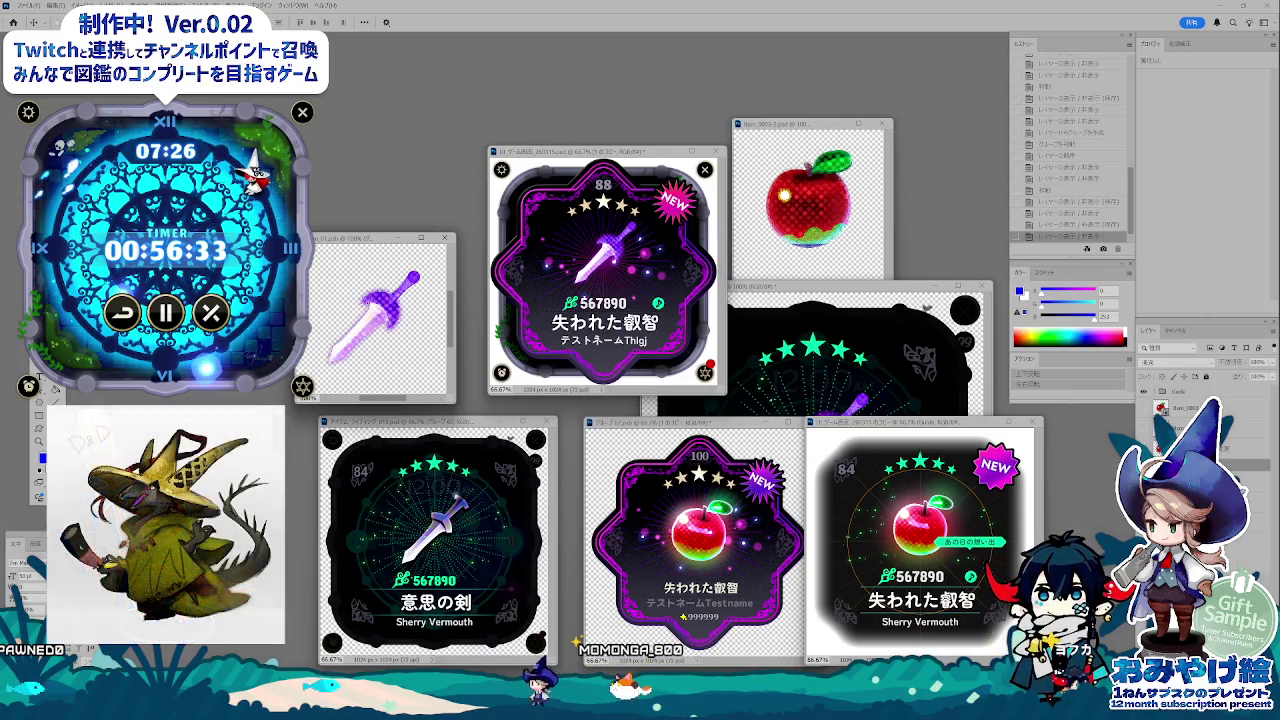
left_click(1143, 391)
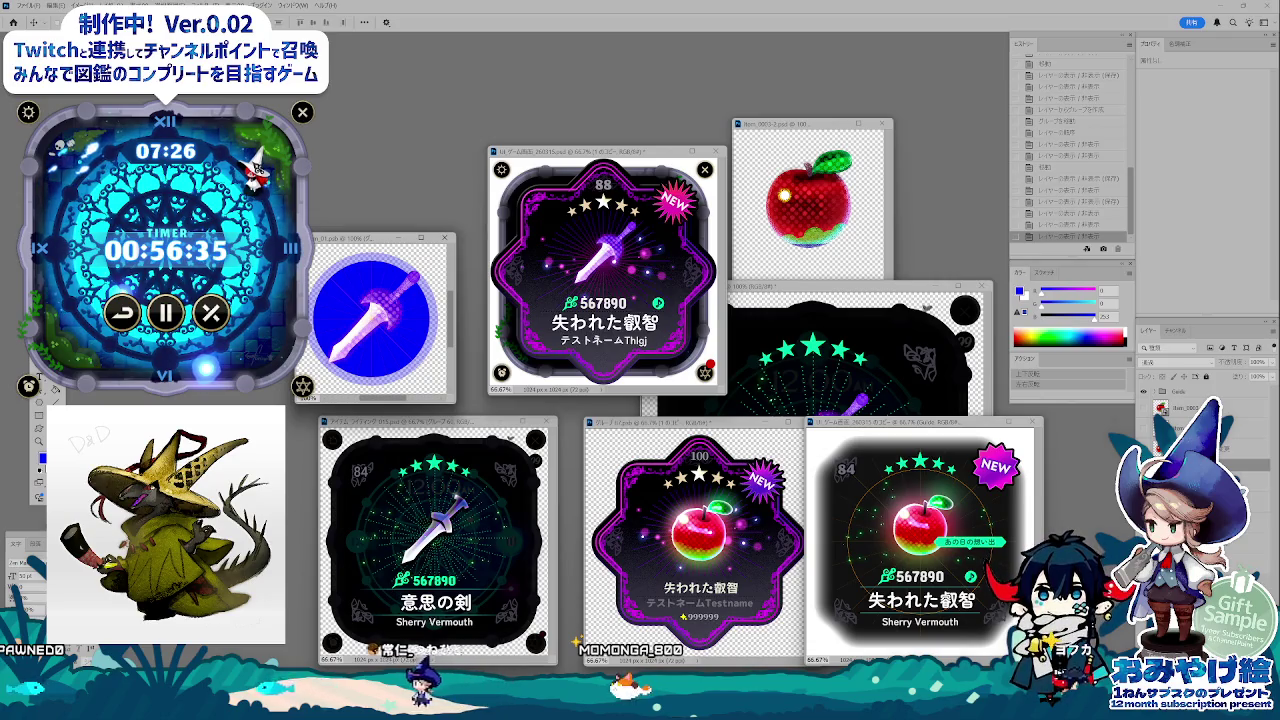
key("Up")
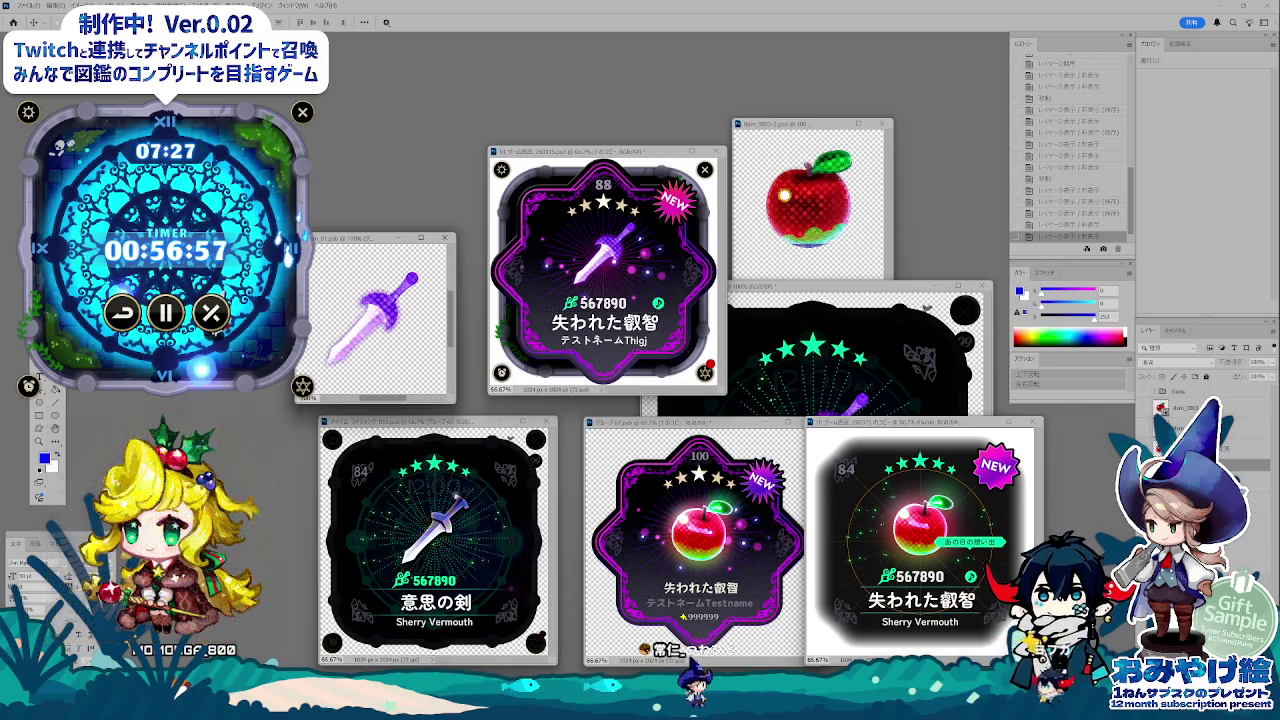
- Free-transform the sword, then attempt a path operation on its vector shape
key("ctrl+t")
left_click(777, 263)
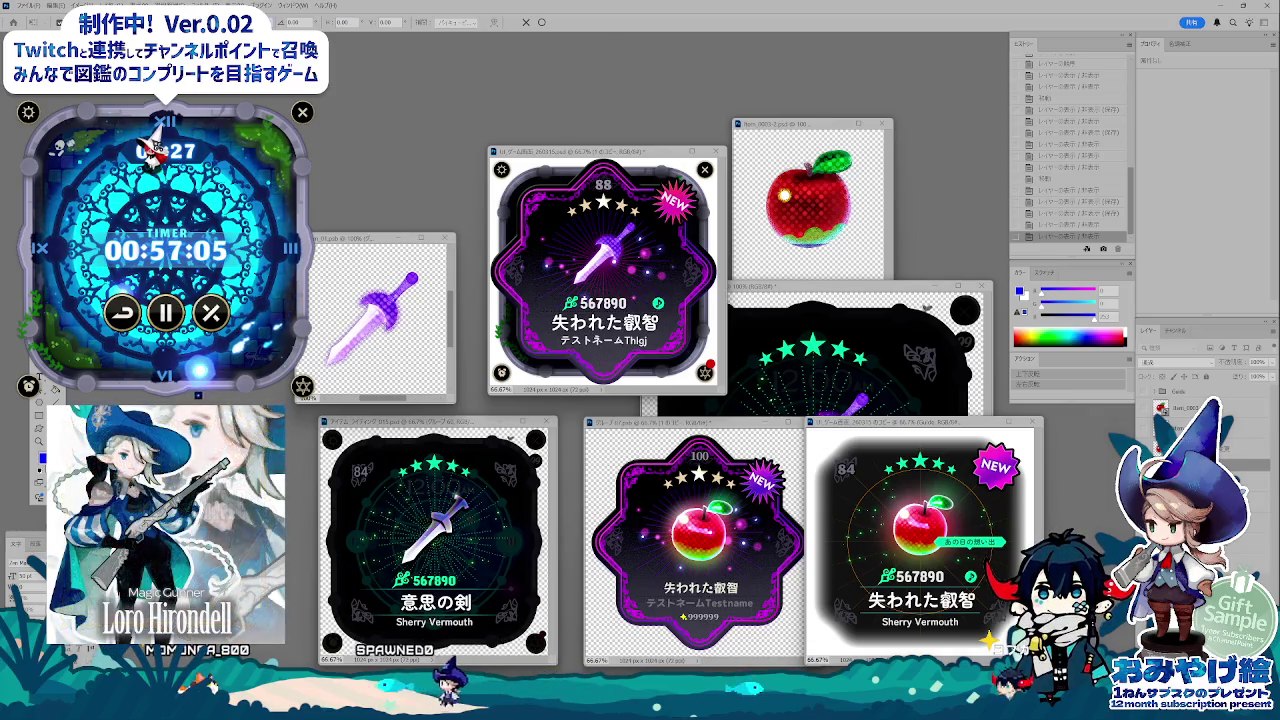
key("Return")
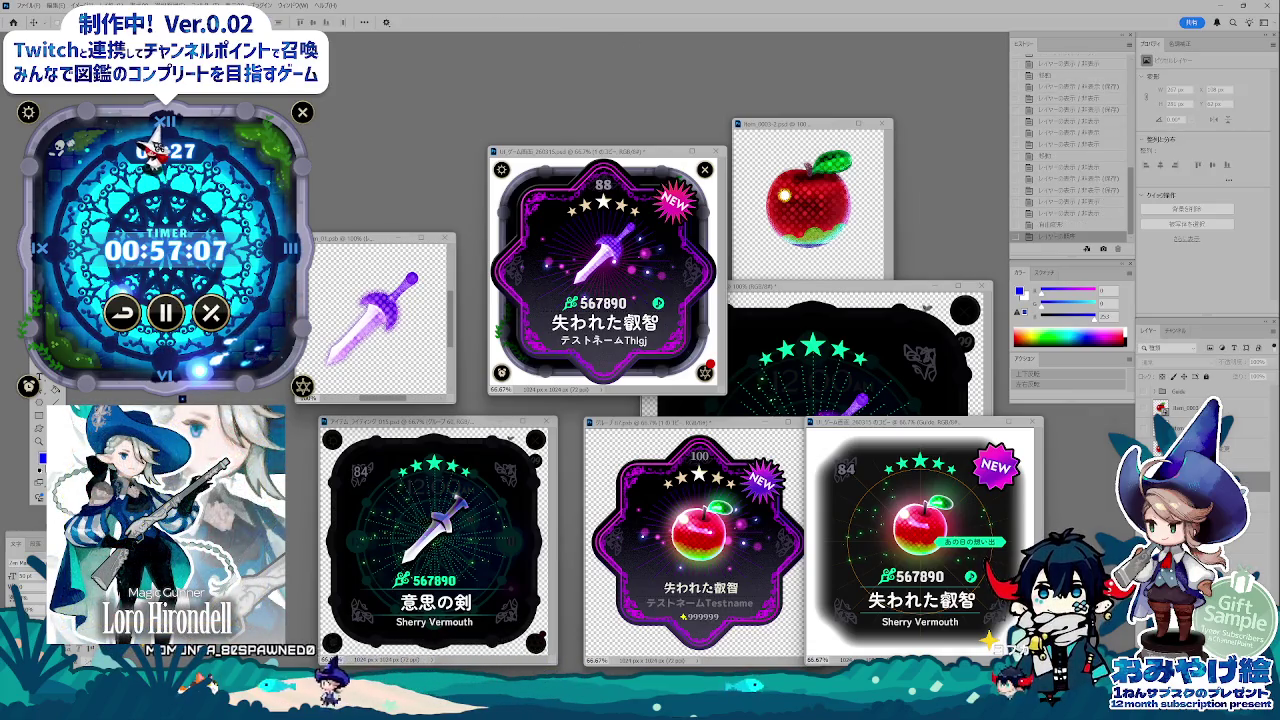
key("ctrl+v")
left_click(411, 277)
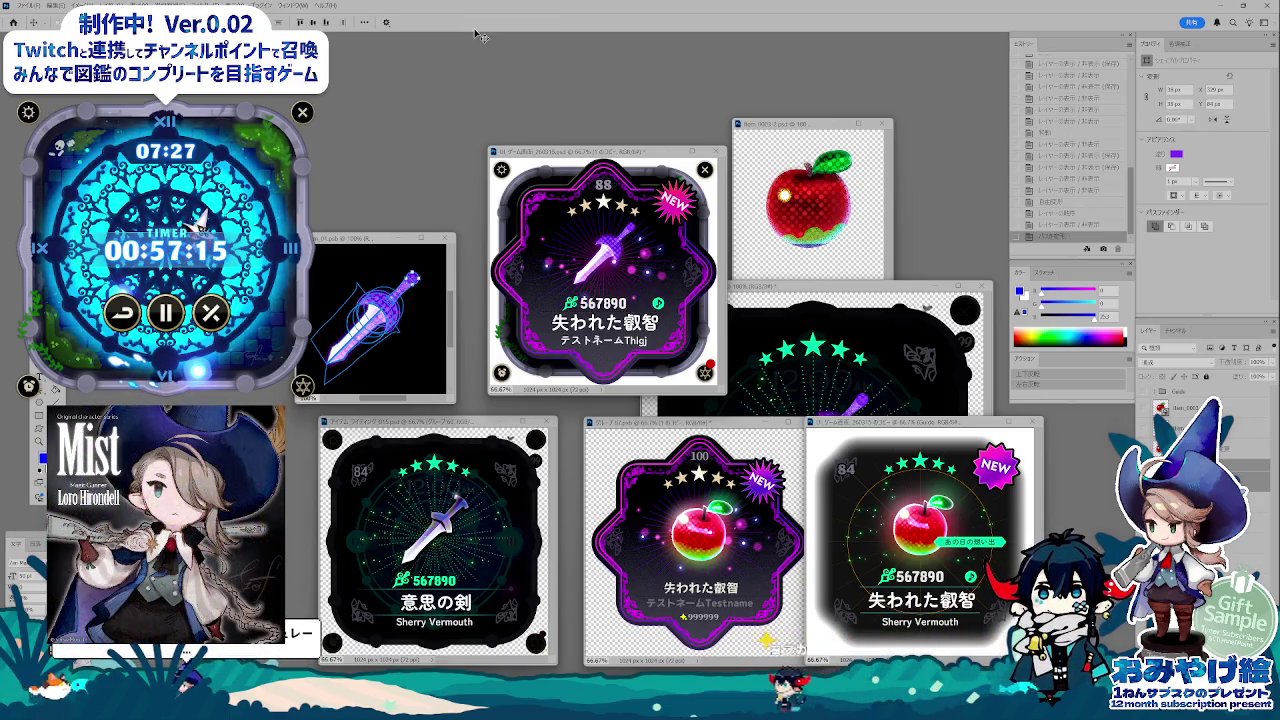
key("v")
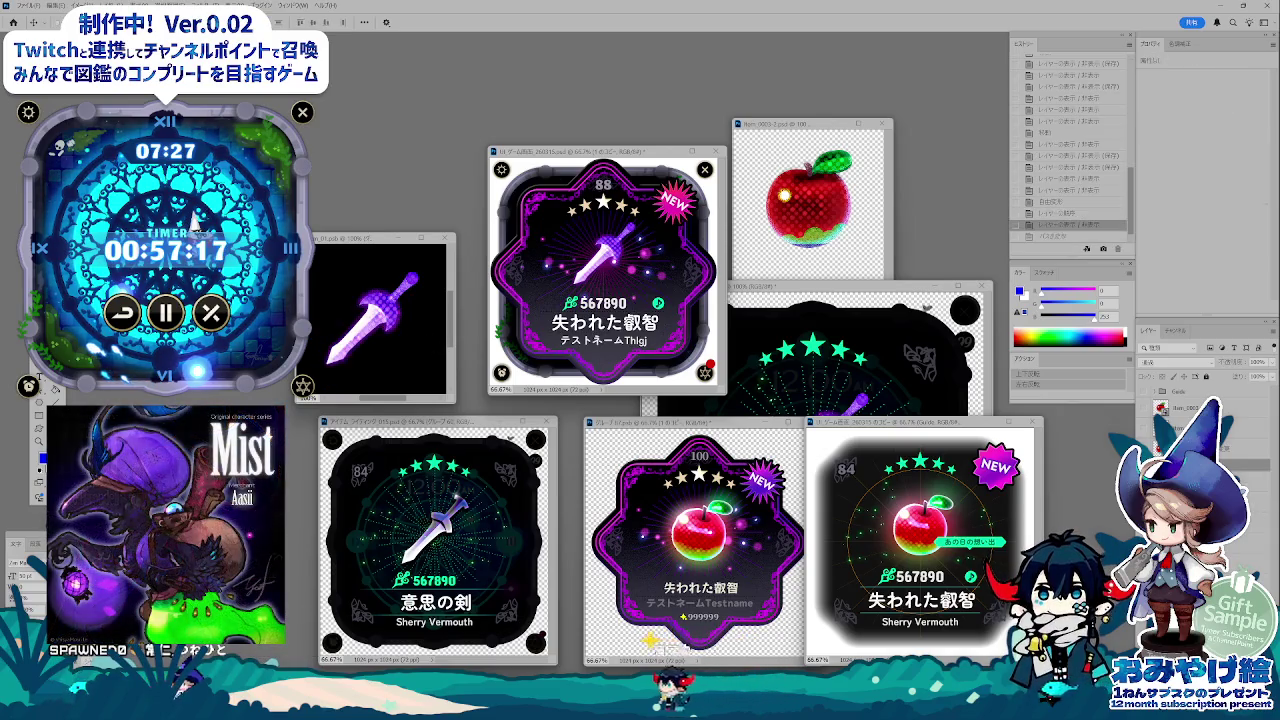
key("ctrl+Return")
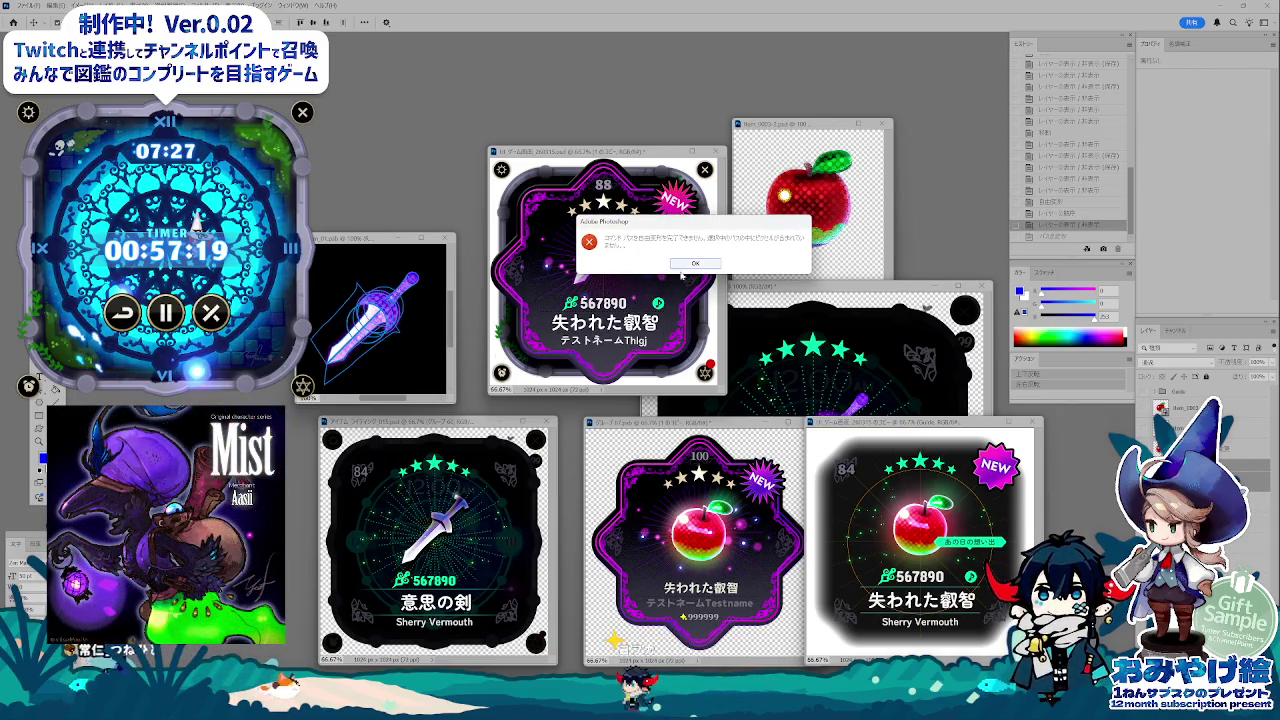
left_click(694, 264)
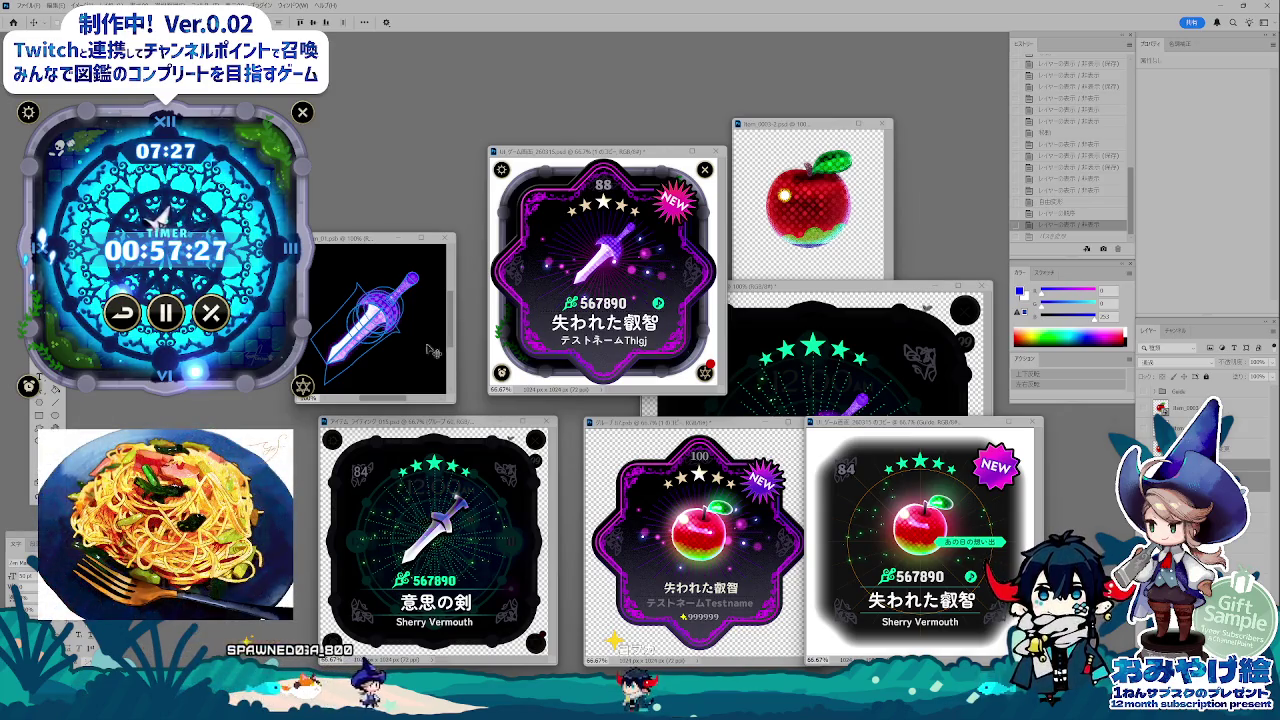
- Toggle the purple sword layer and apply a fresh free transform to it
left_click(1148, 408)
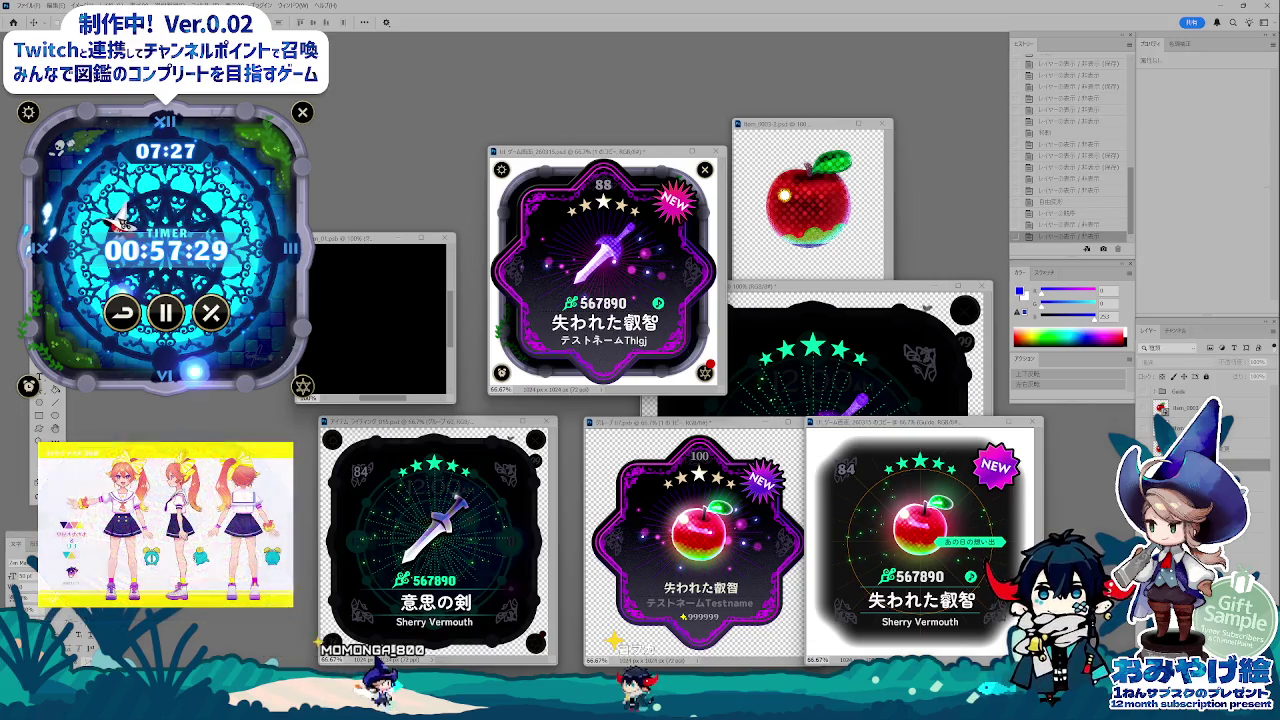
left_click(1148, 408)
key("ctrl+t")
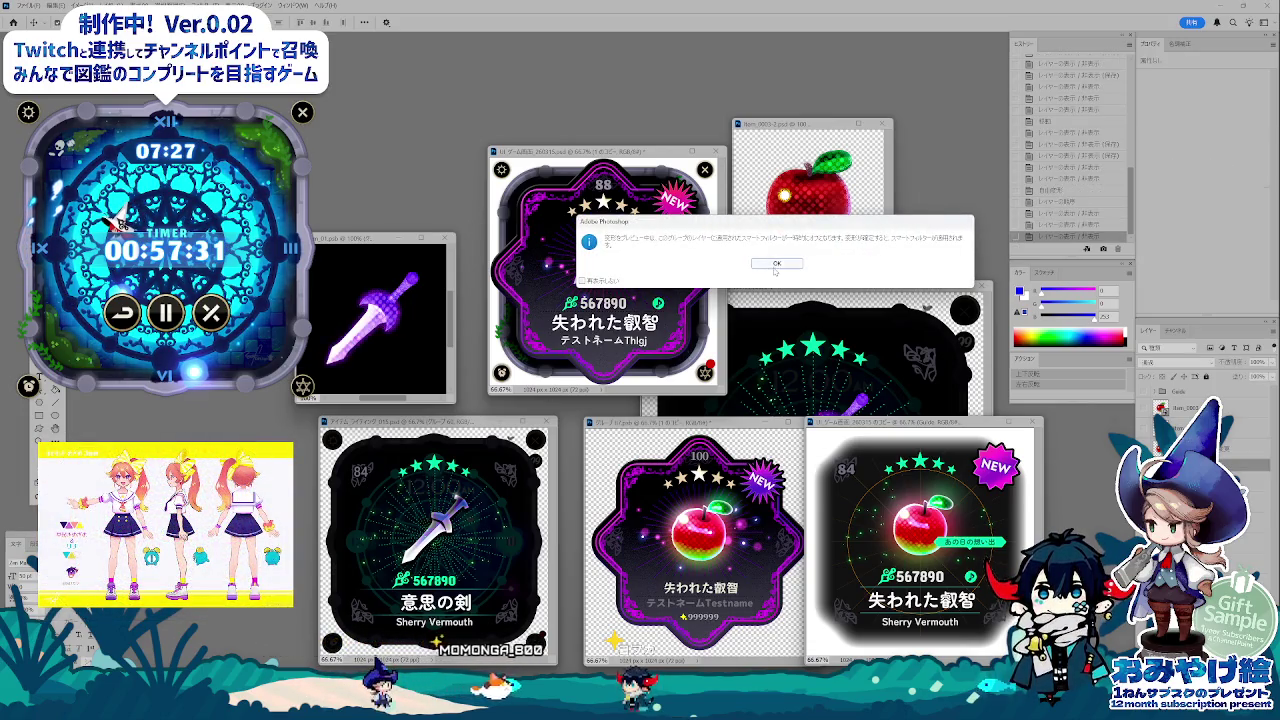
key("Return")
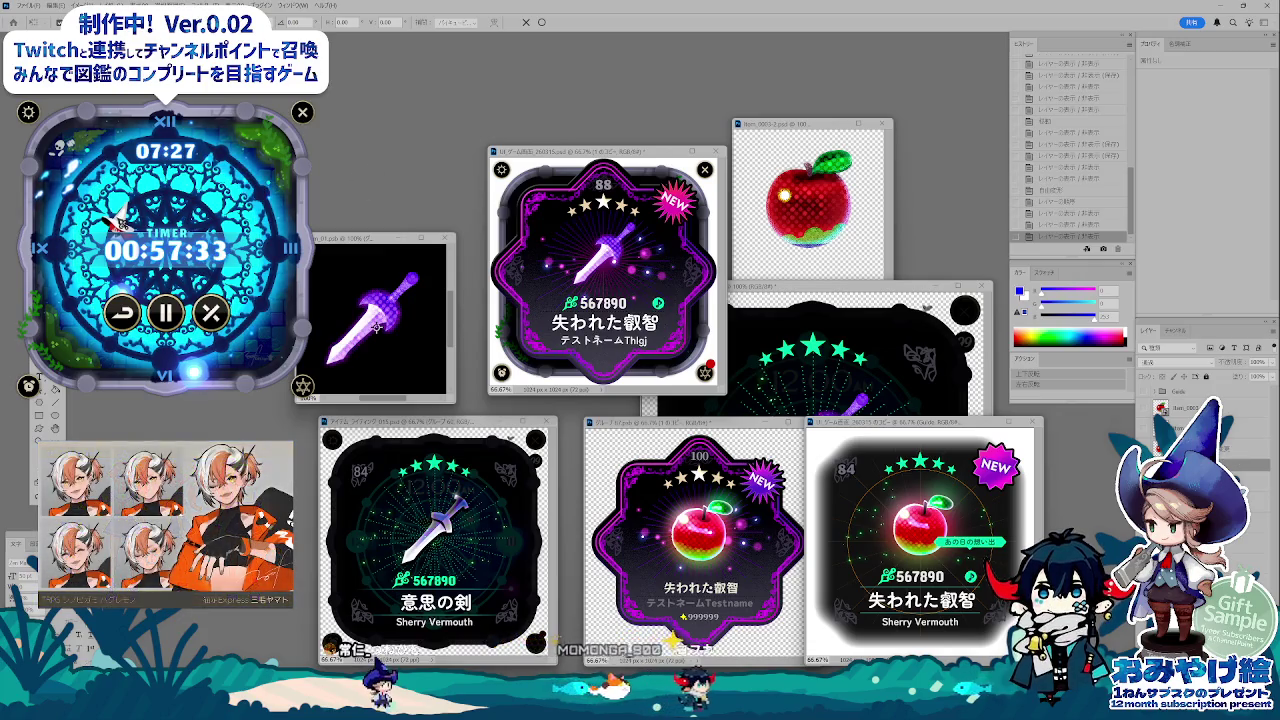
key("ctrl+t")
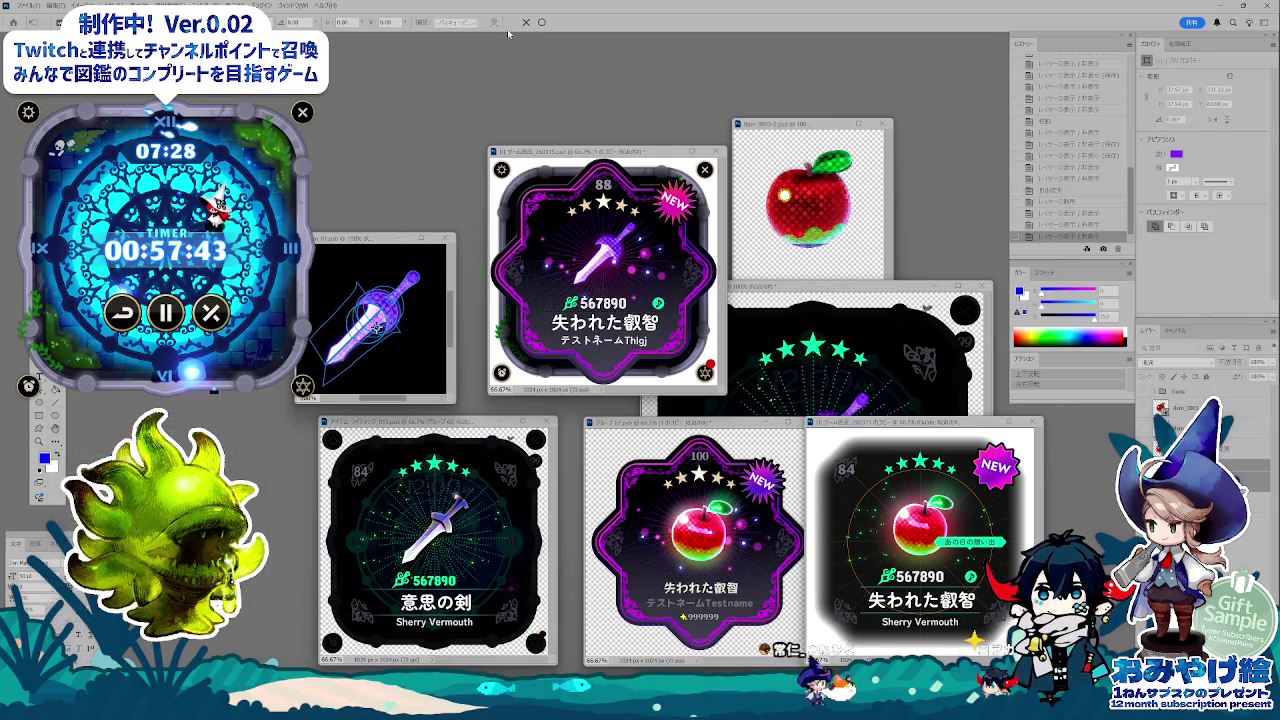
key("Return")
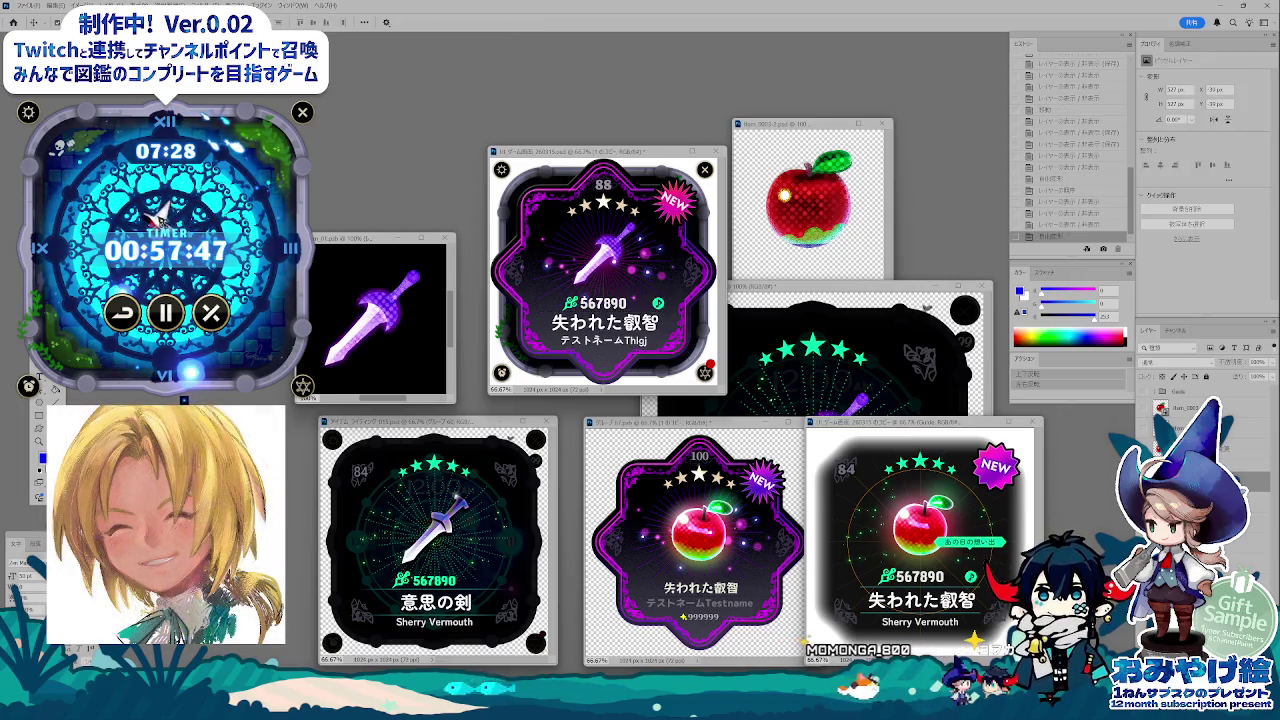
- Hide the black background and show the blue circle behind the sword
key("ctrl+comma")
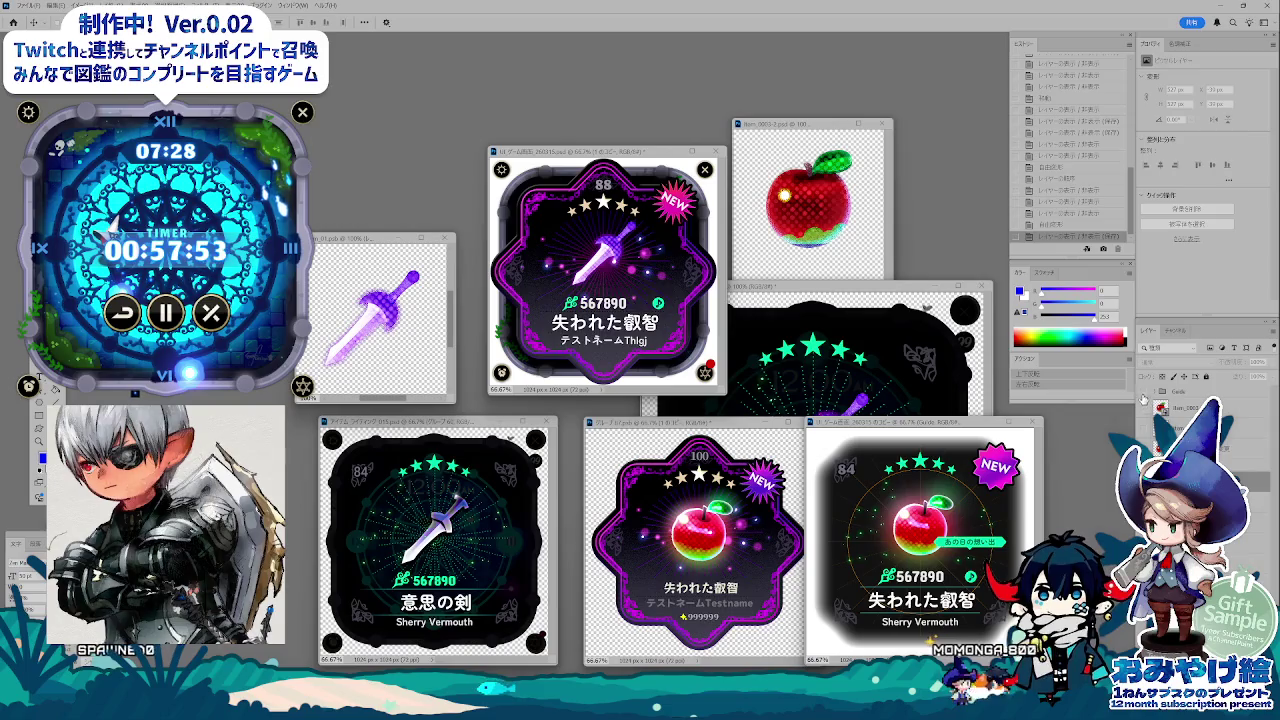
key("ctrl+comma")
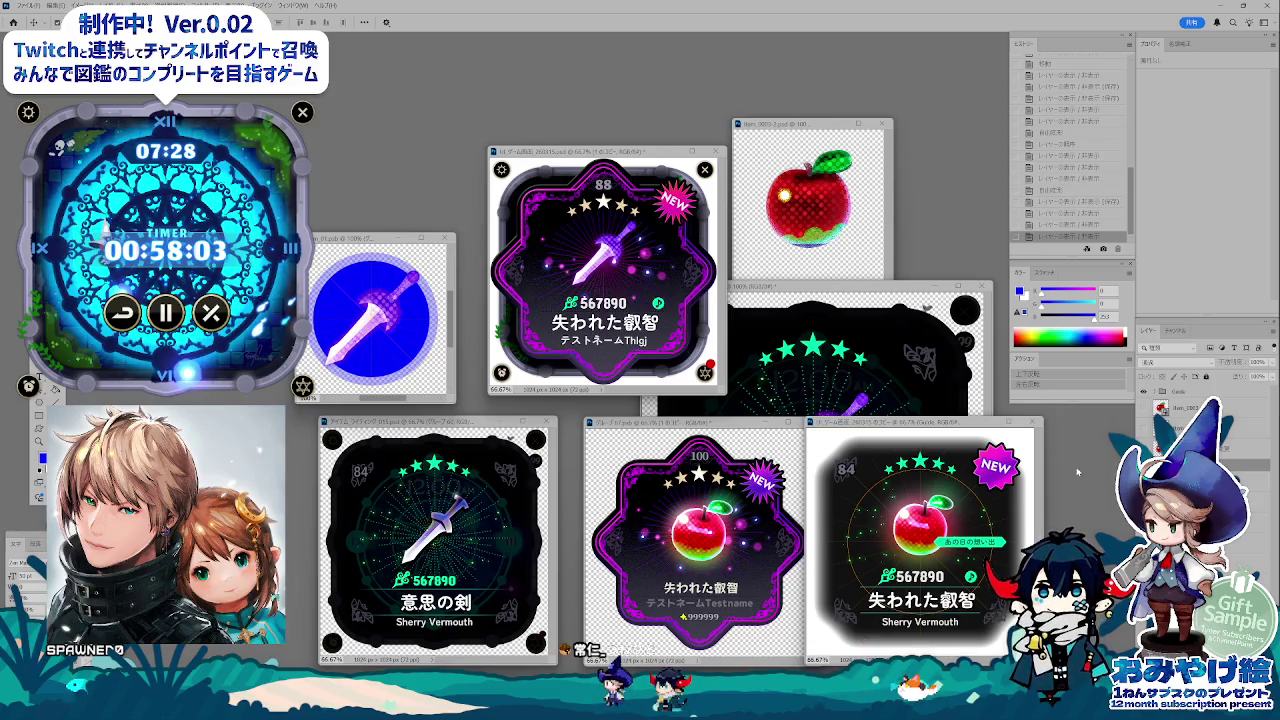
key("ctrl+t")
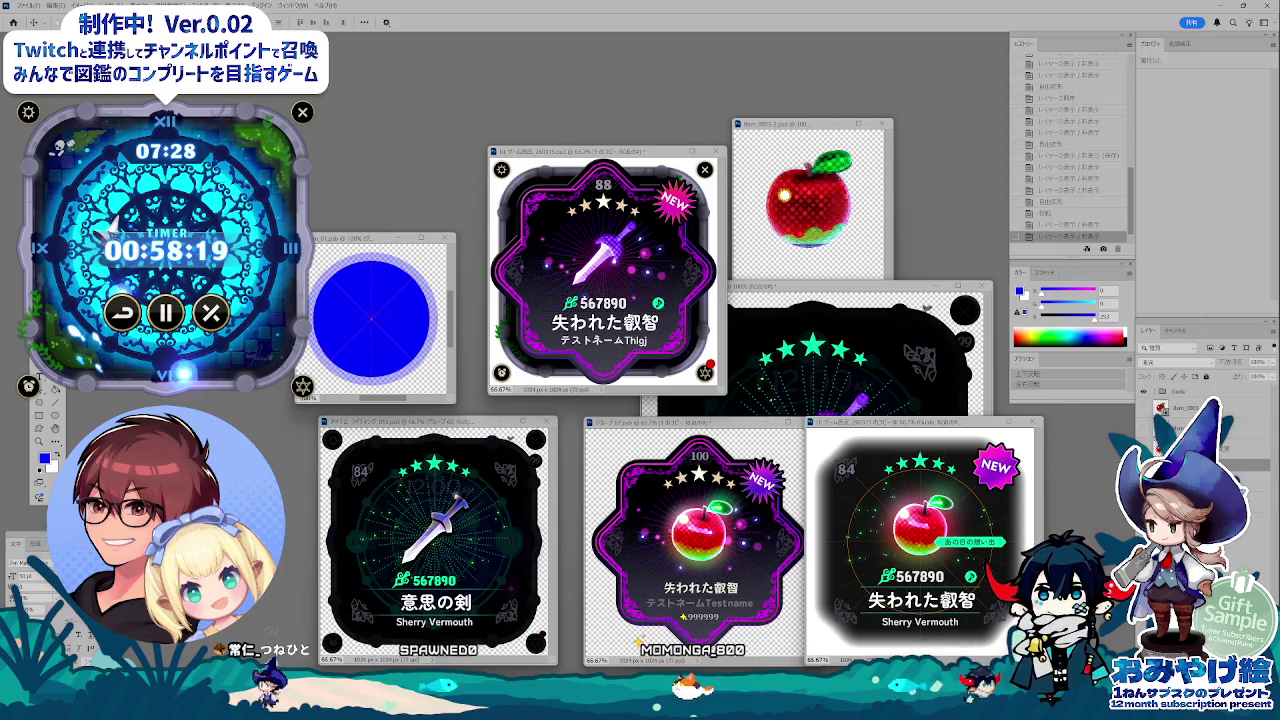
- Hide the blue circle, convert the sword layer to a smart object, and switch to Bridge
key("ctrl+comma")
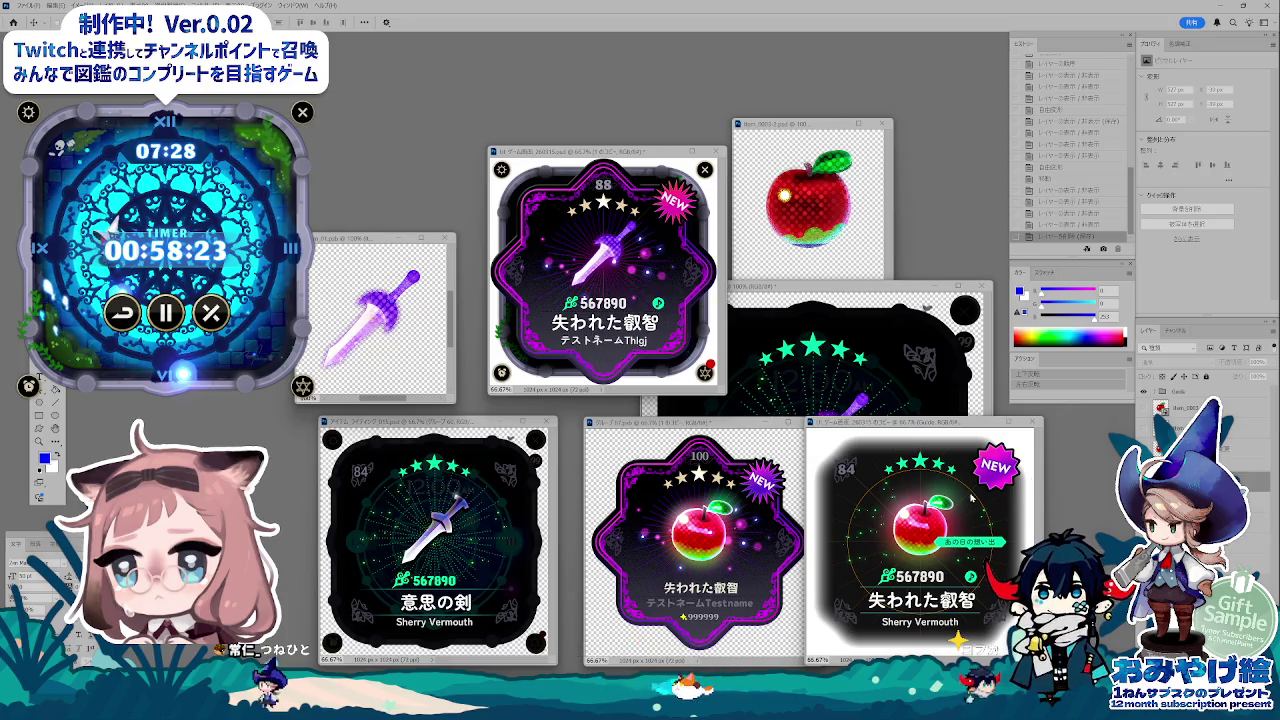
left_click(1145, 398)
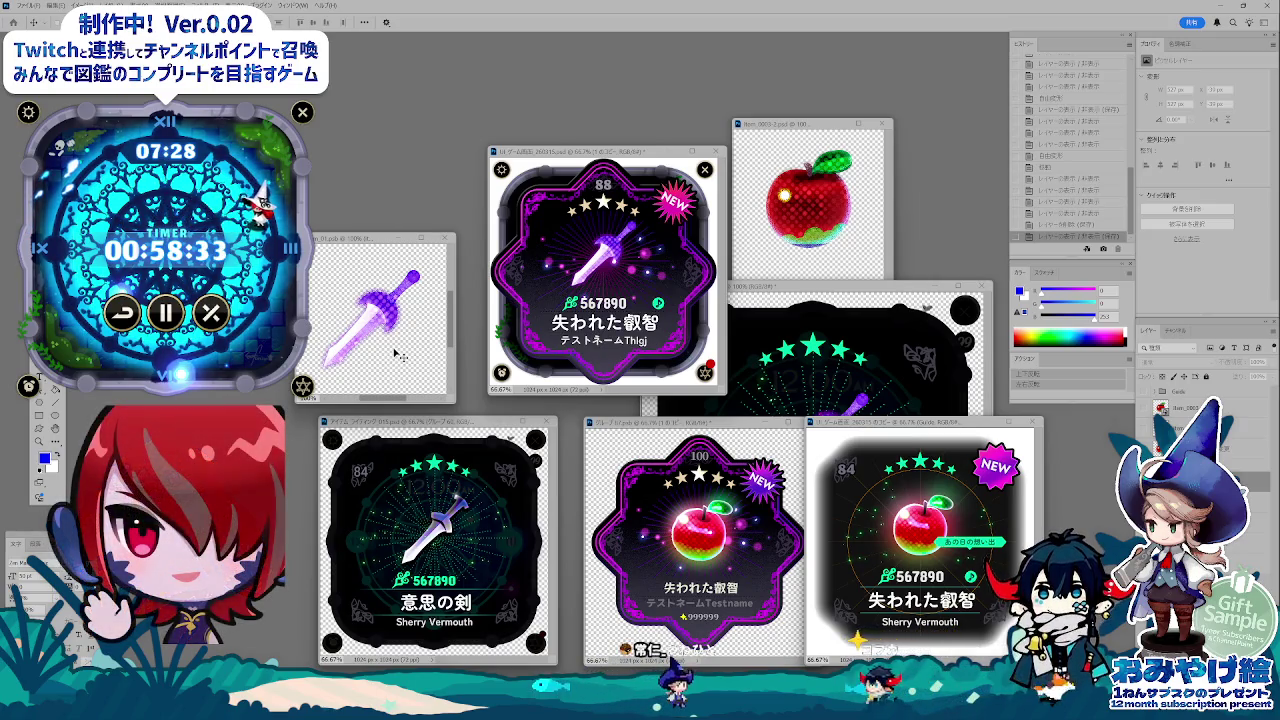
right_click(1200, 410)
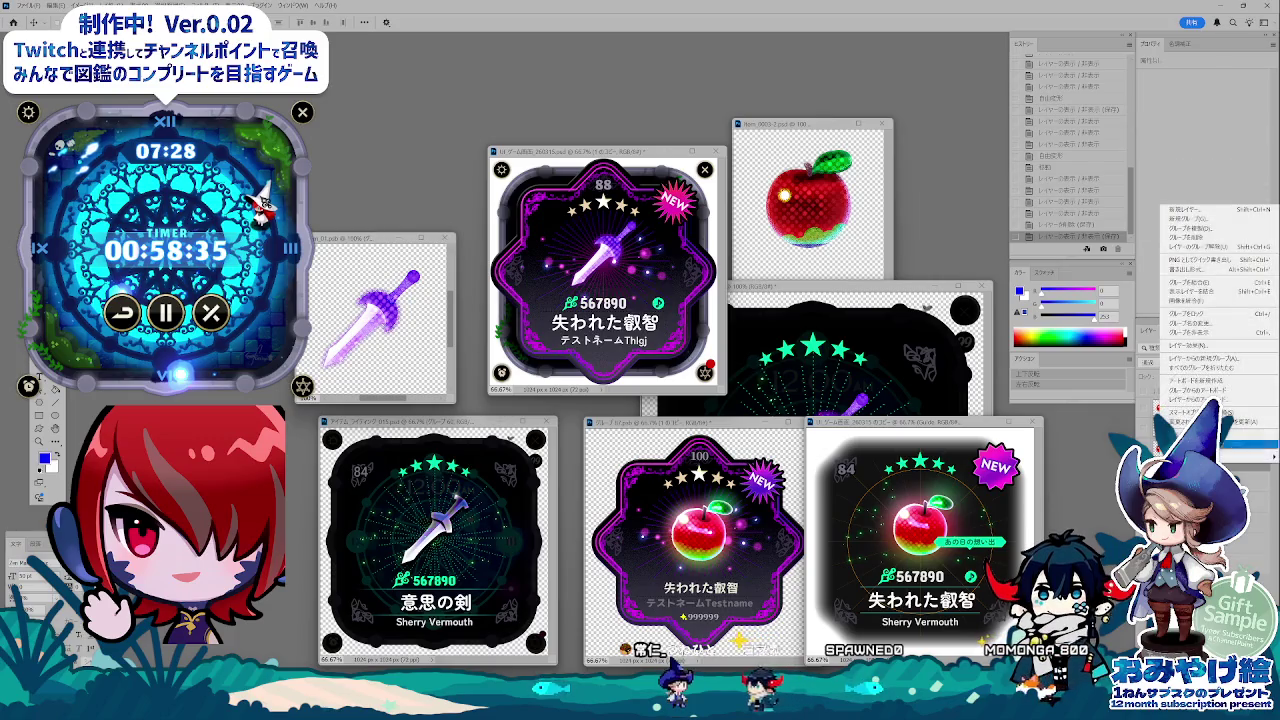
left_click(1205, 390)
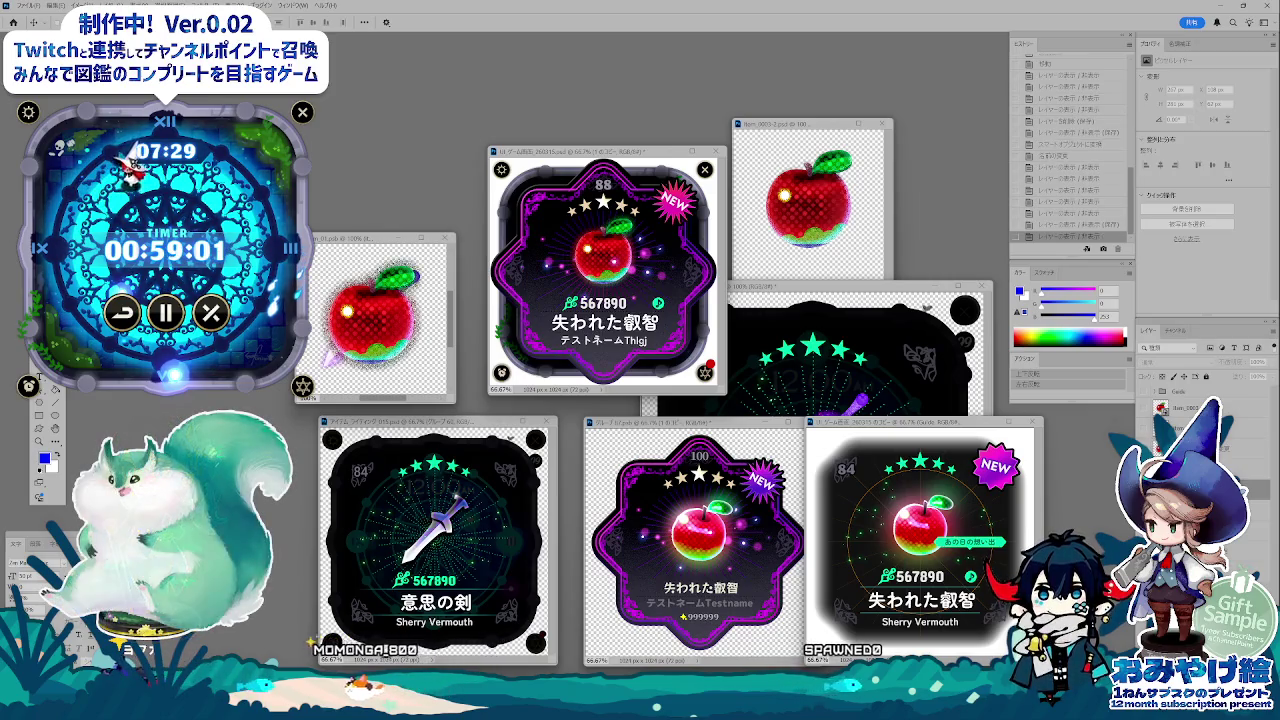
key("alt+Tab")
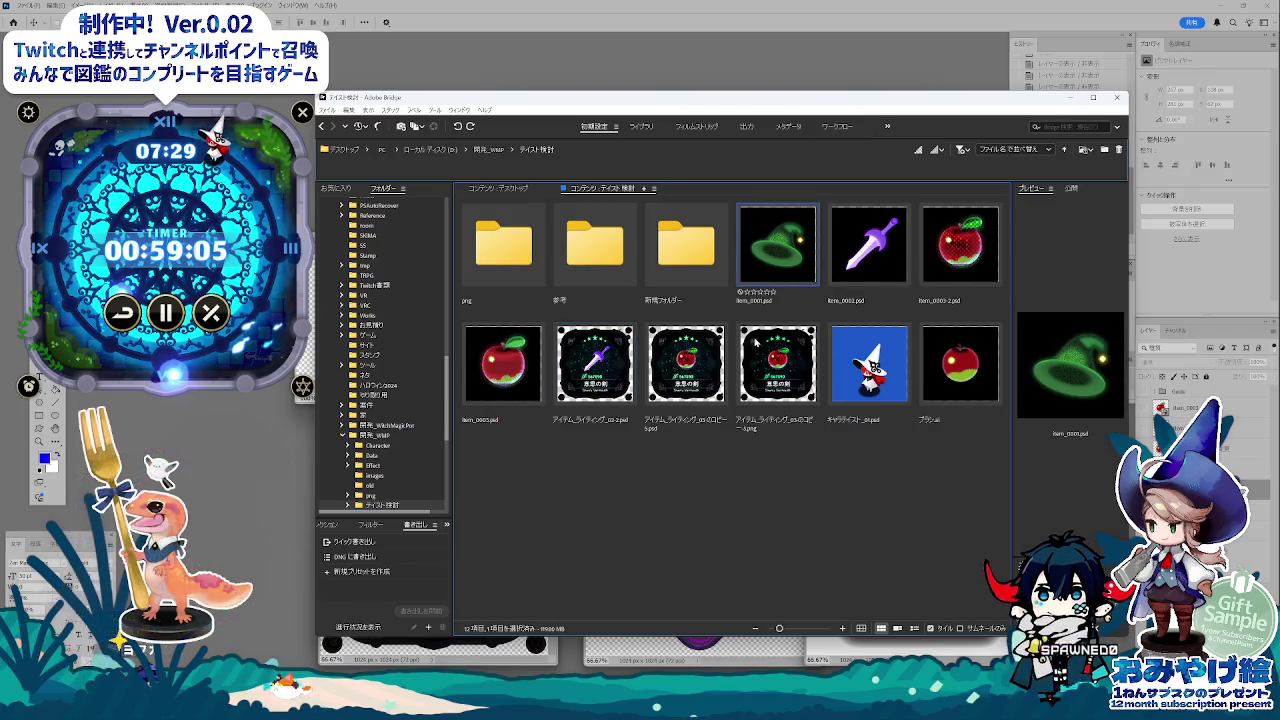
- Open item_0001.psd from Bridge and bring the sword document window forward
double_click(776, 262)
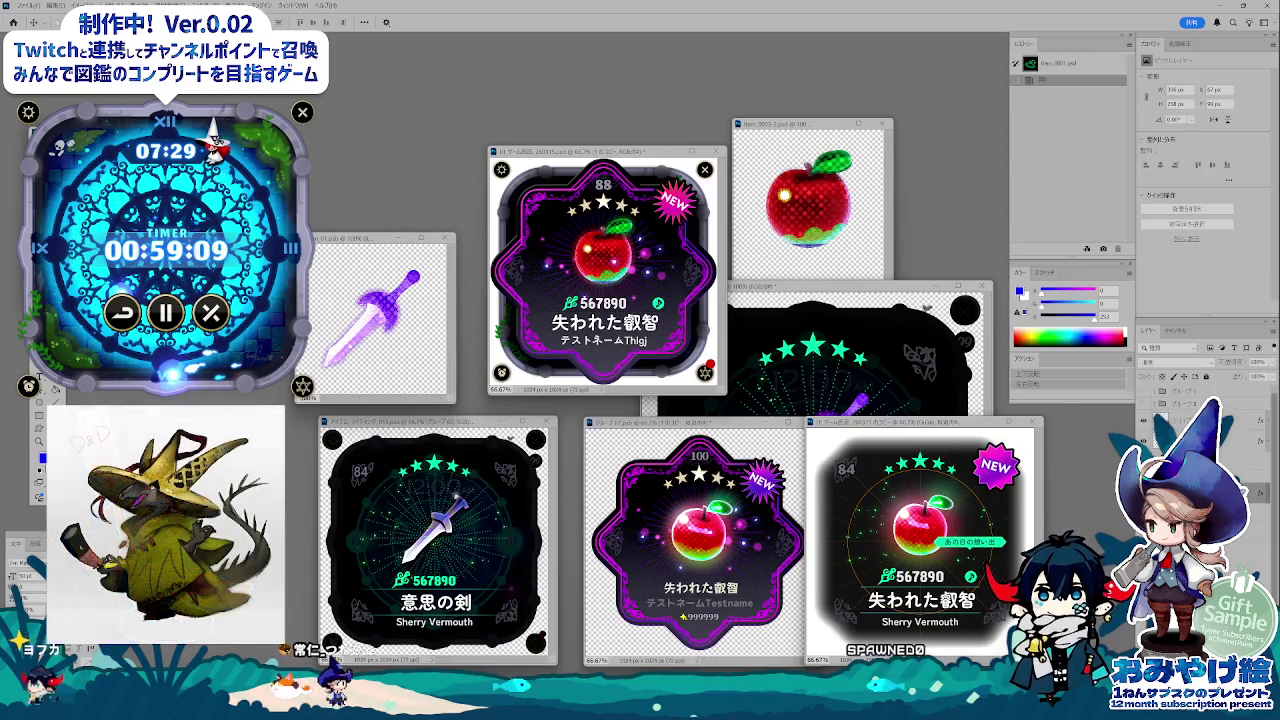
left_click(400, 345)
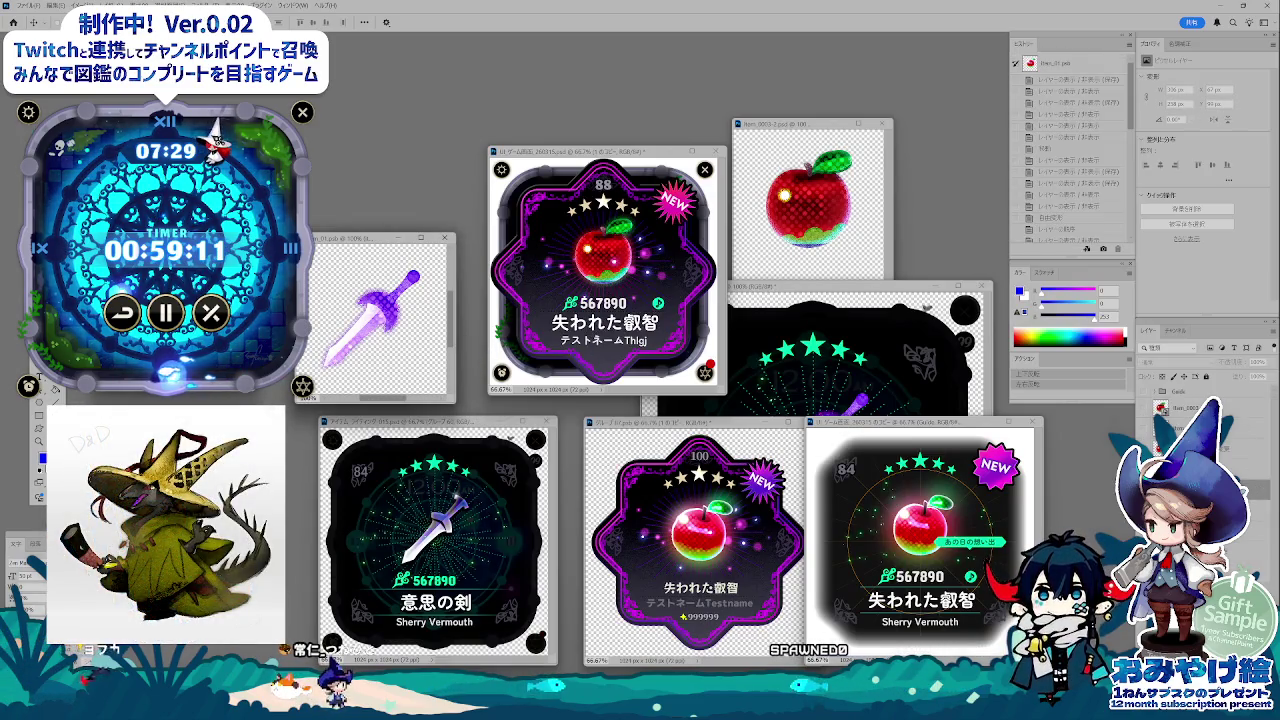
left_click_drag(348, 239, 355, 246)
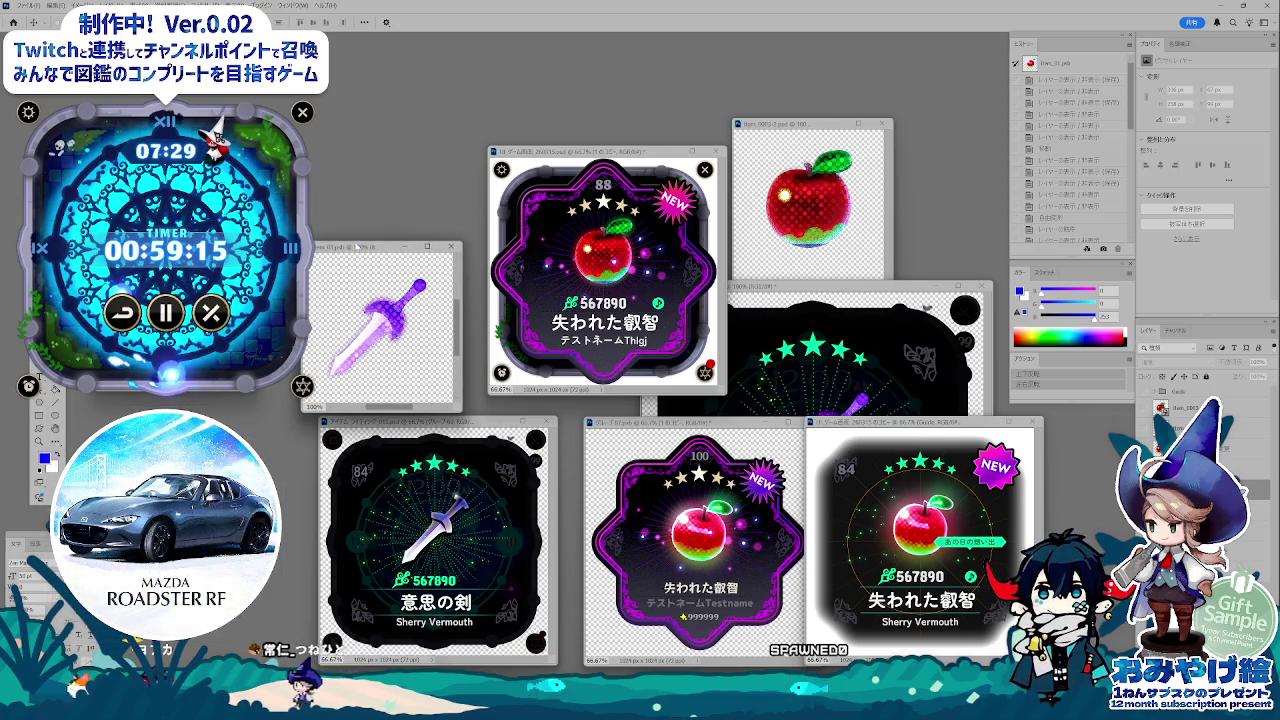
- Save the document as a Photoshop PSD in the 開発_WMP テイスト検討 folder
key("ctrl+shift+s")
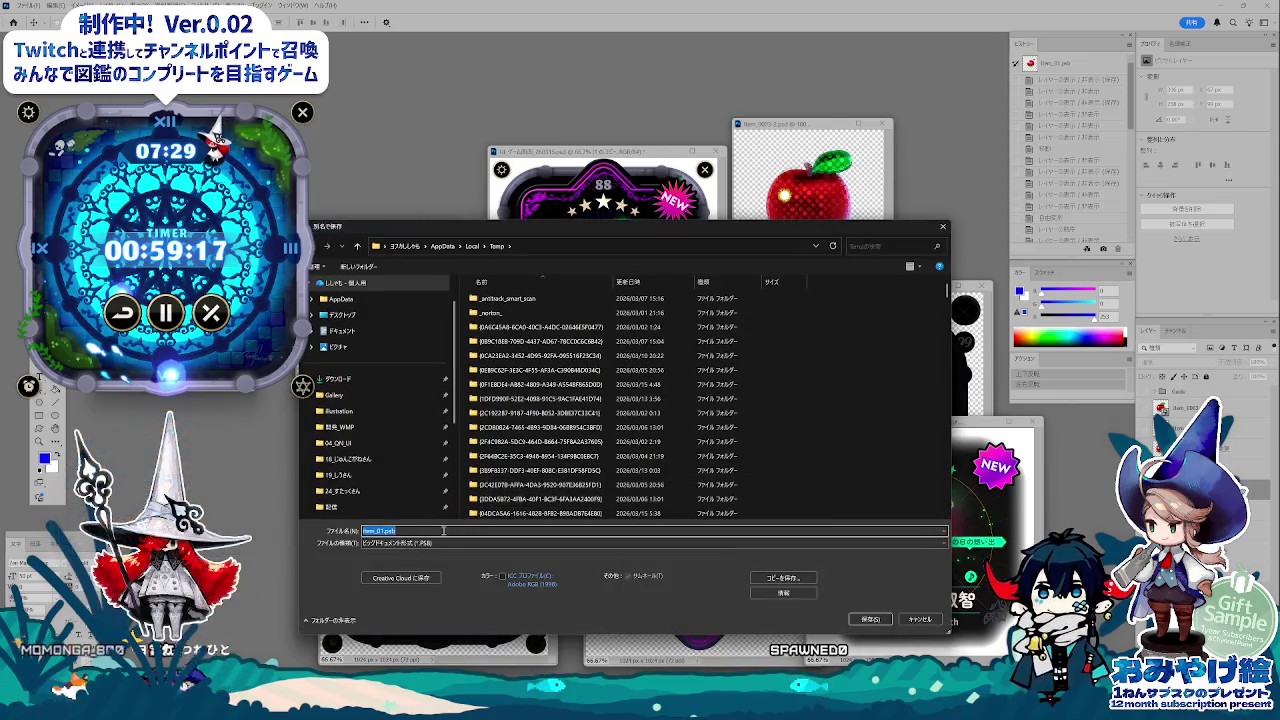
left_click(443, 542)
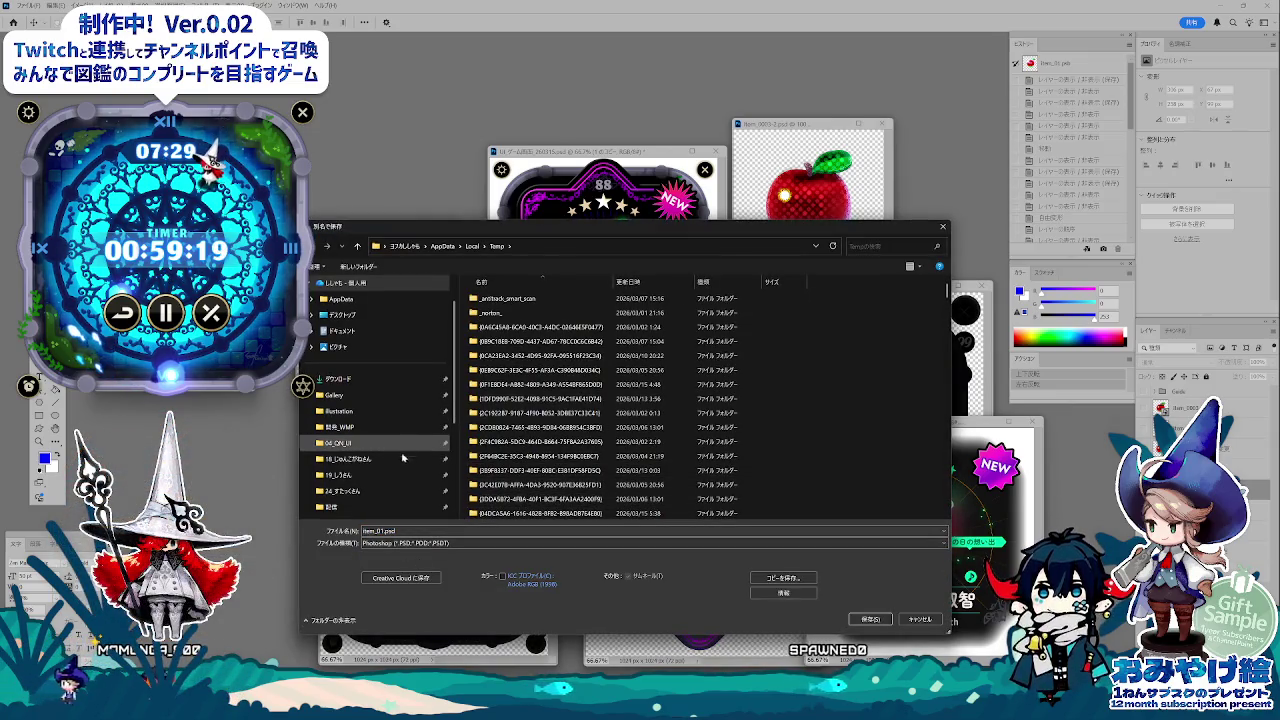
scroll(403, 457, "down", 2)
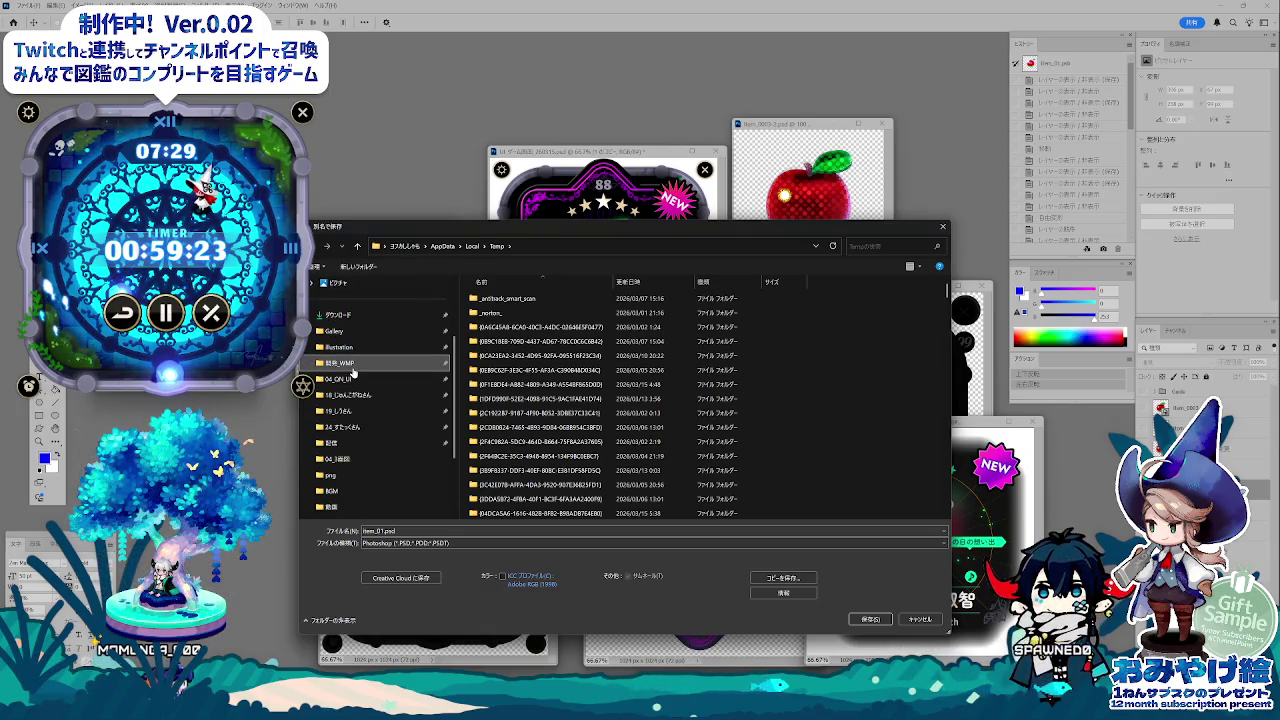
left_click(350, 364)
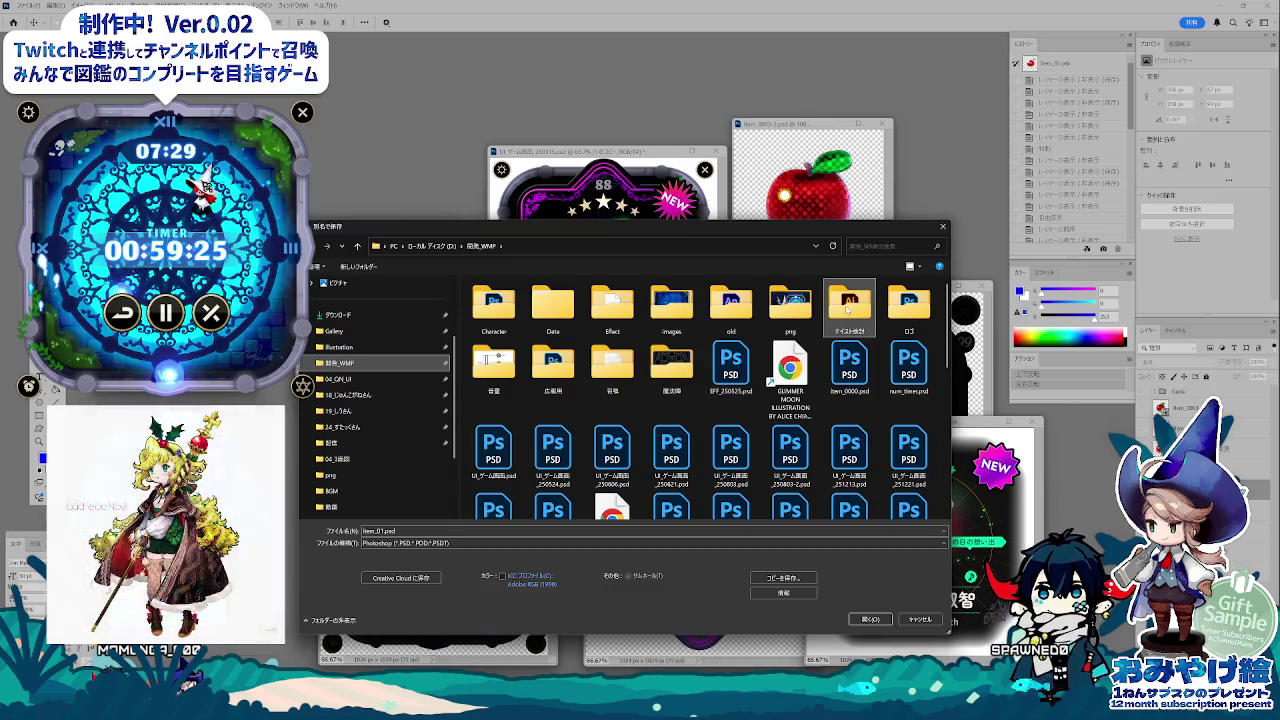
double_click(848, 305)
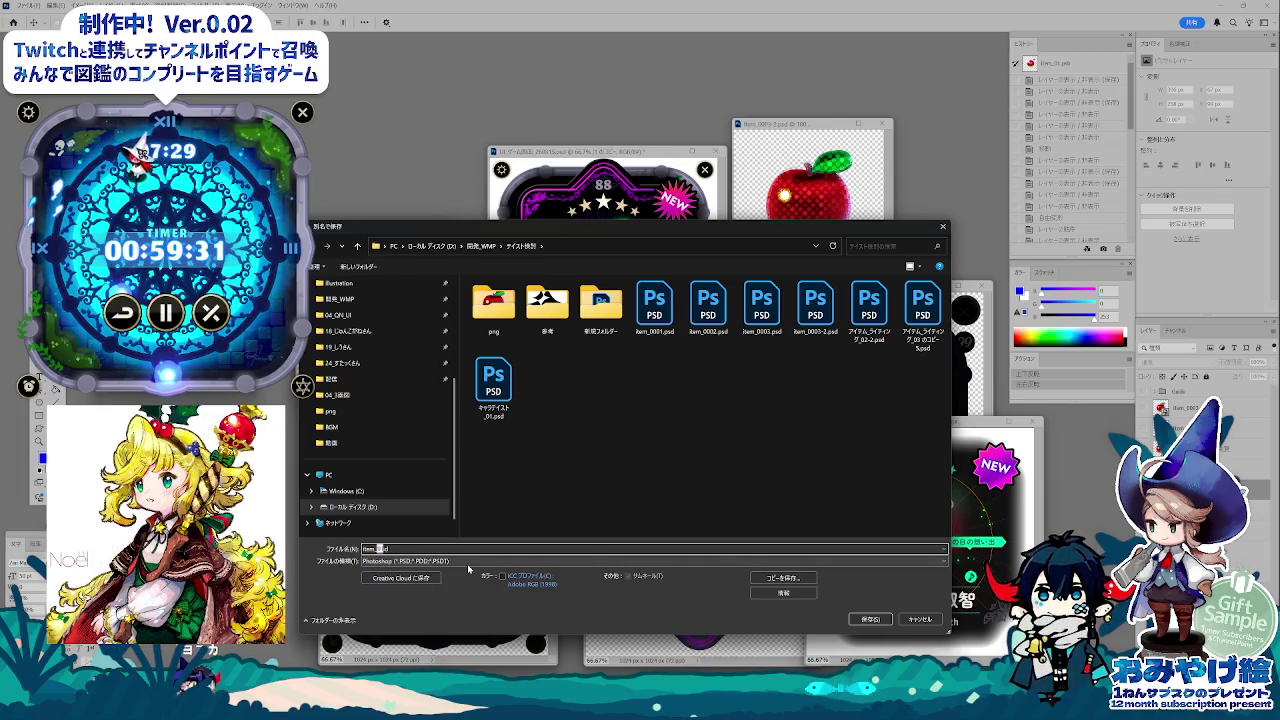
key("Return")
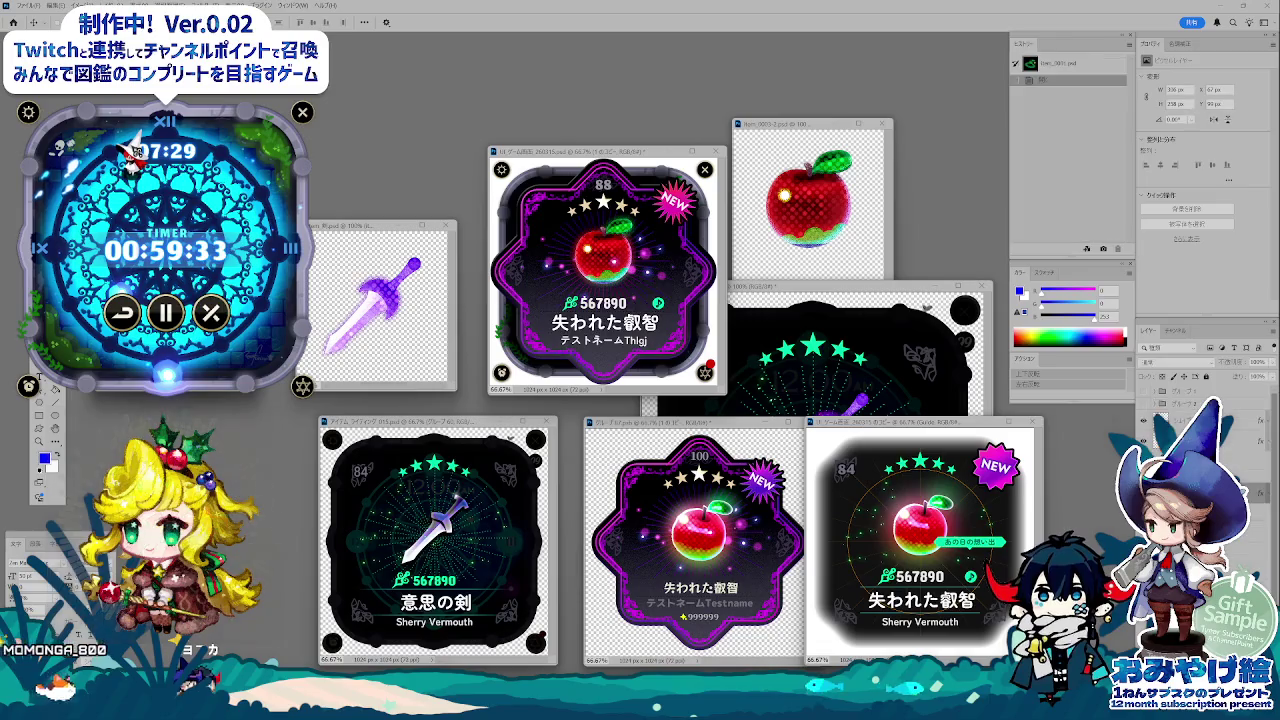
- Toggle several hat layers' visibility and briefly preview the hat in Save for Web
key("e")
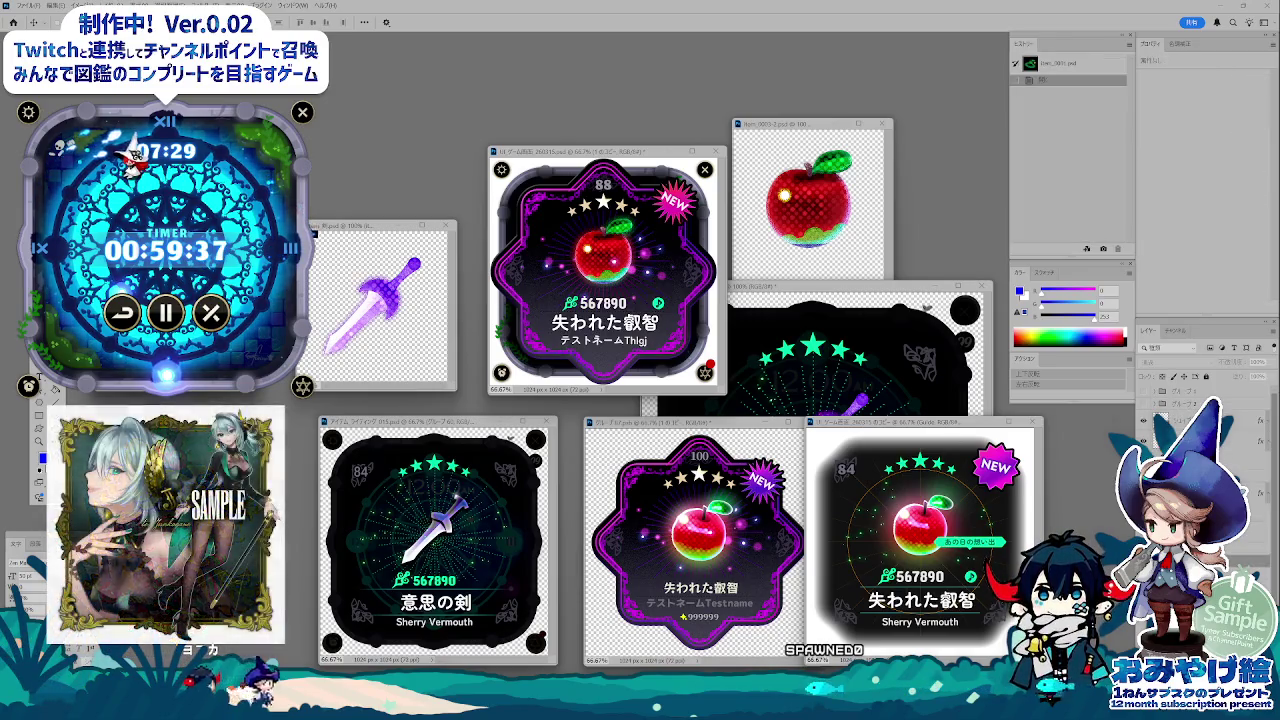
key("ctrl+comma")
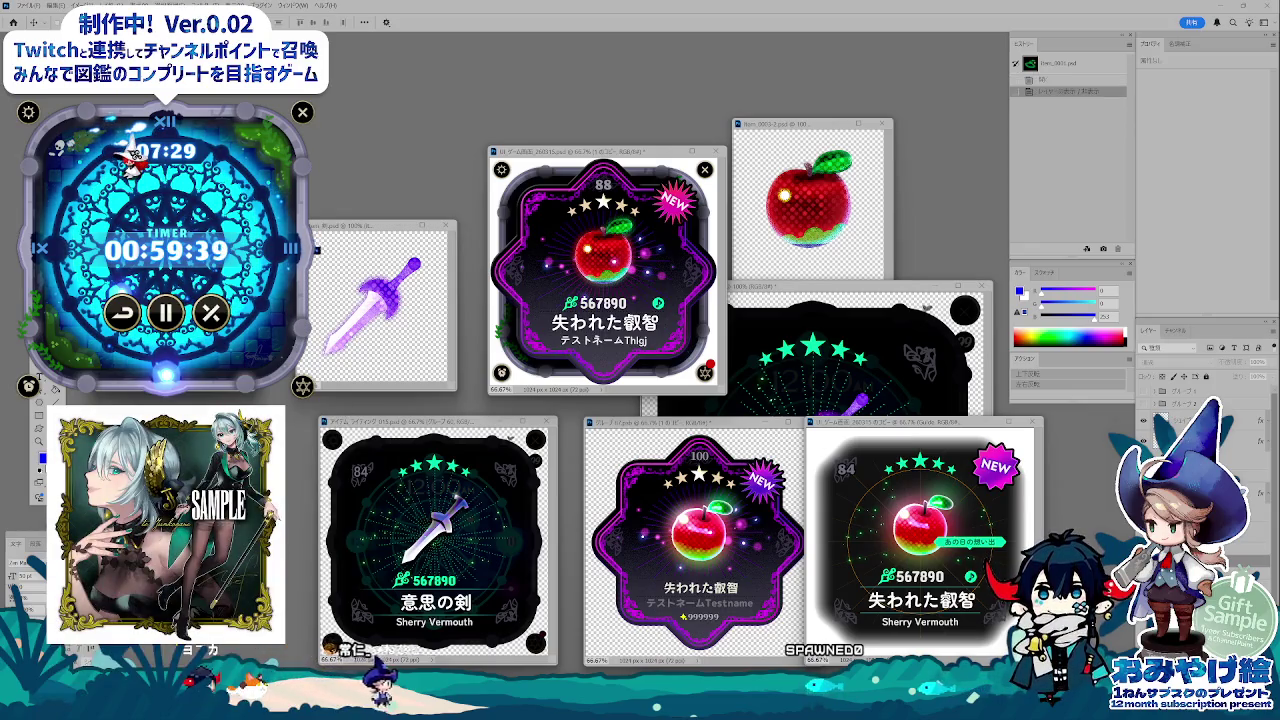
key("ctrl+comma")
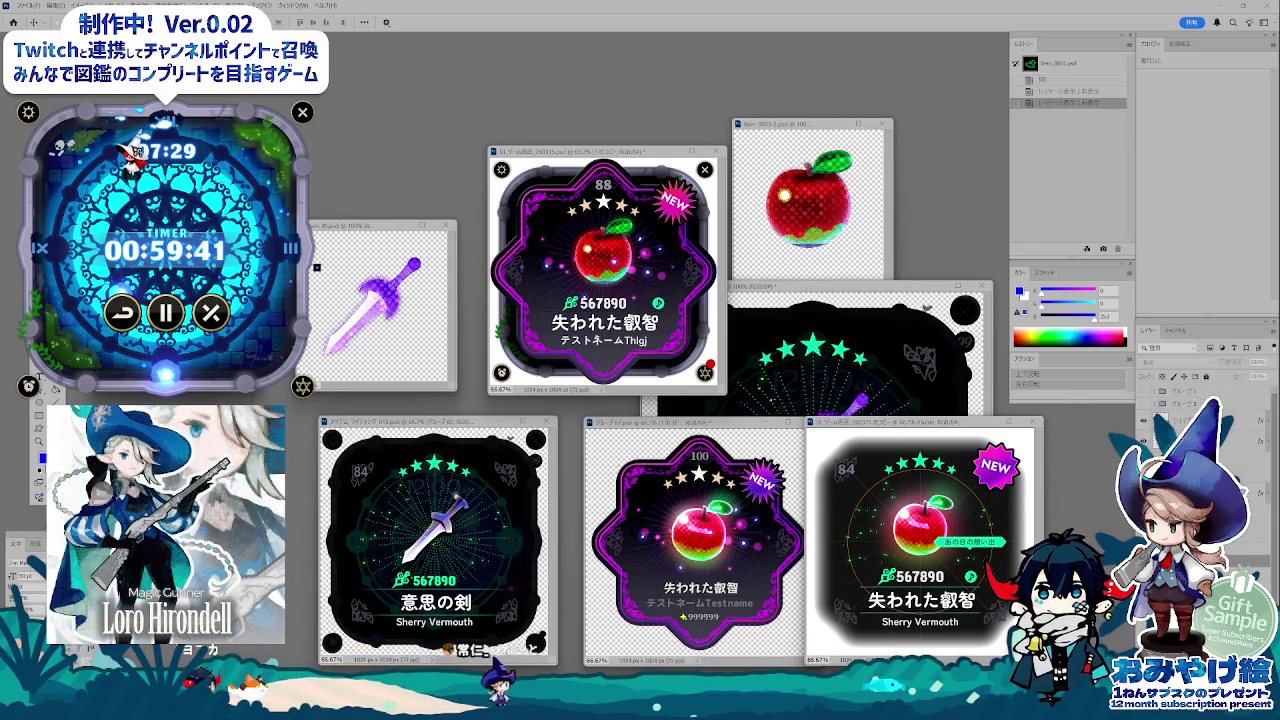
key("ctrl+comma")
key("ctrl+comma")
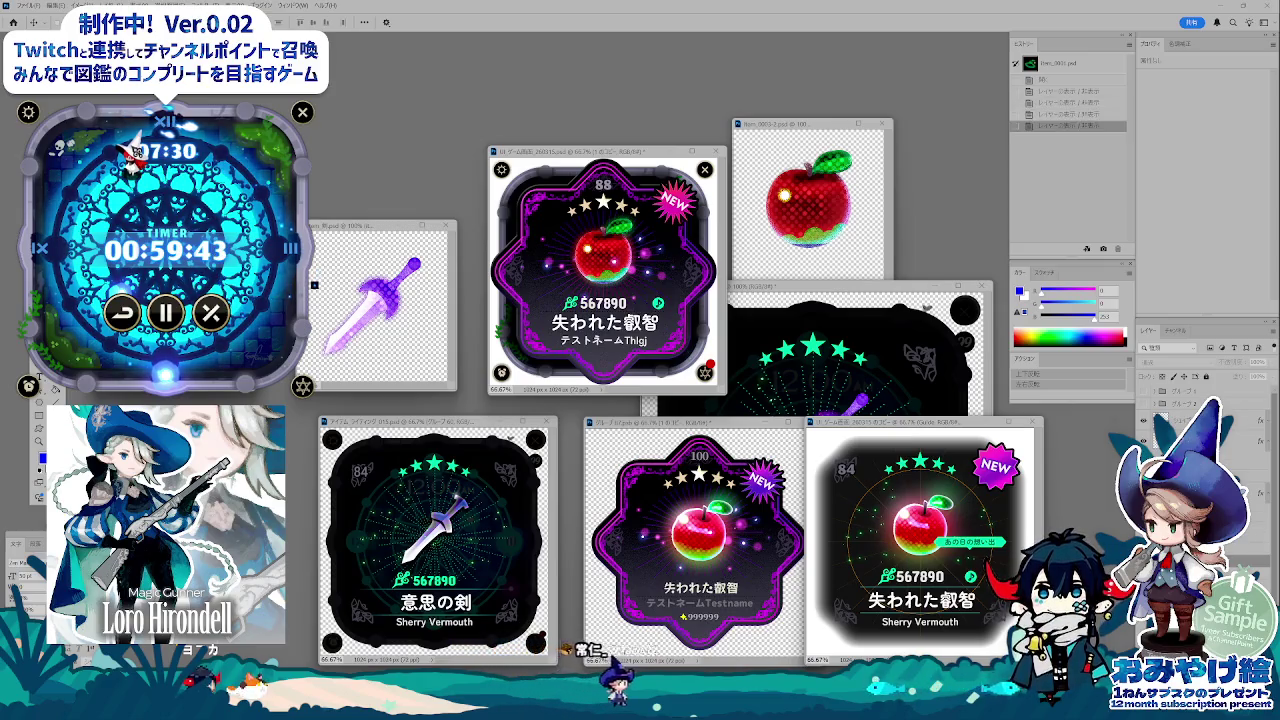
key("ctrl+comma")
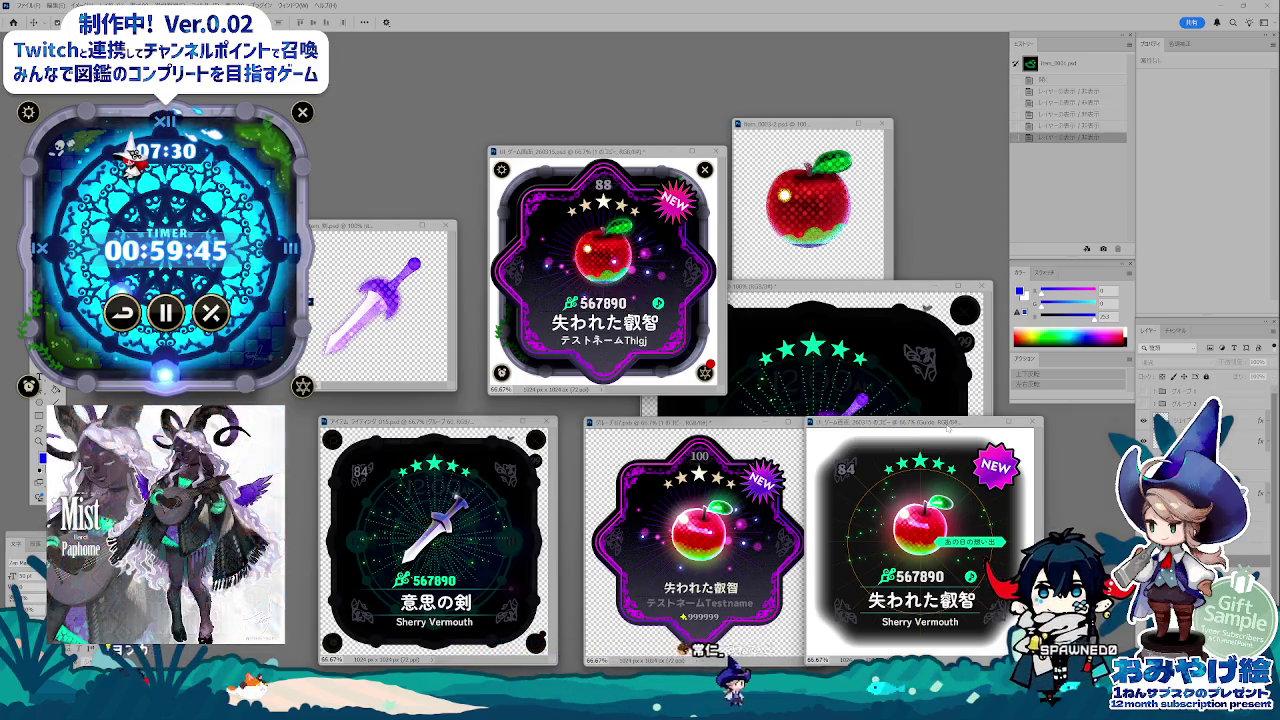
key("ctrl+alt+shift+s")
key("Escape")
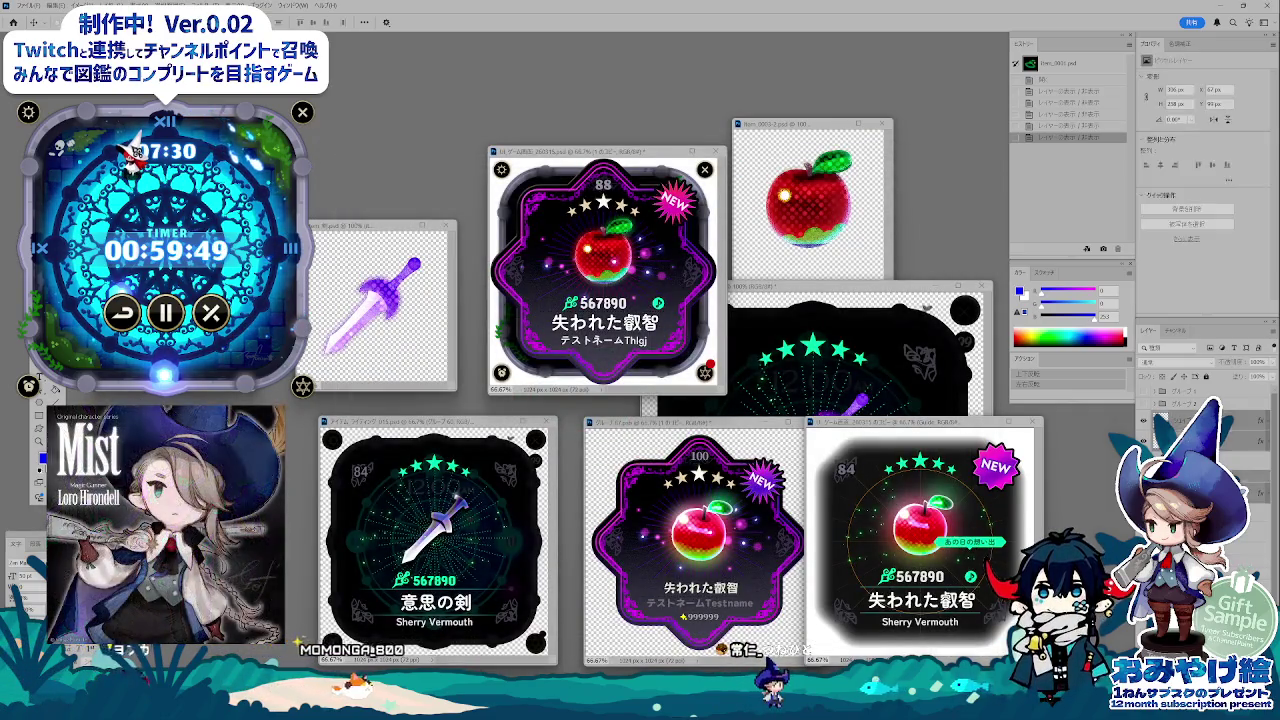
key("ctrl+comma")
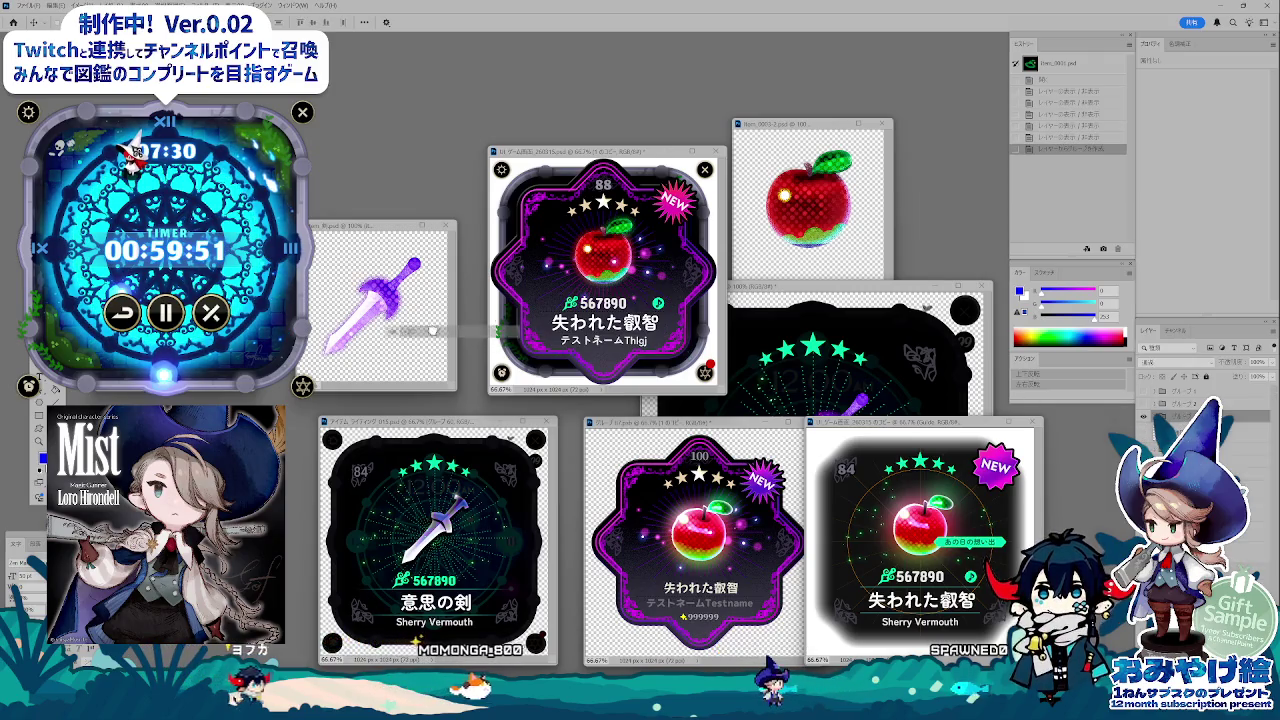
- In the hat and sword document, hide the sword and check the blue circle
key("ctrl+Tab")
key("ctrl+comma")
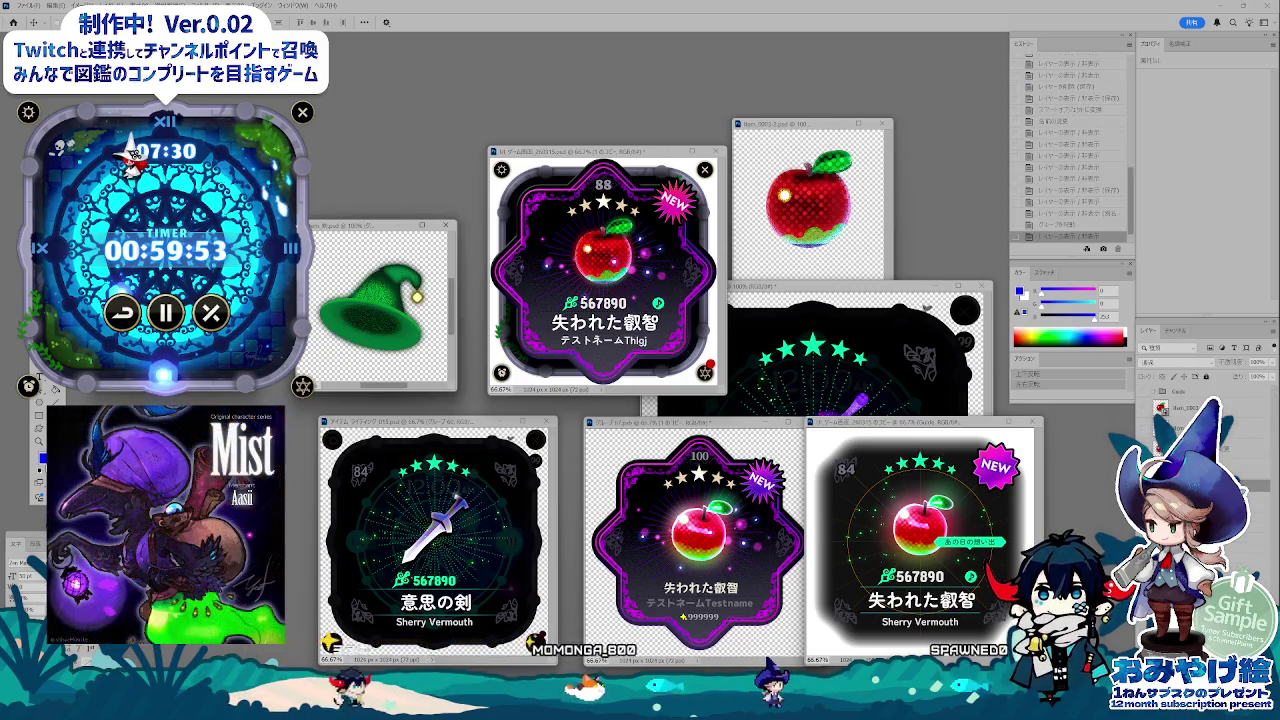
key("ctrl+comma")
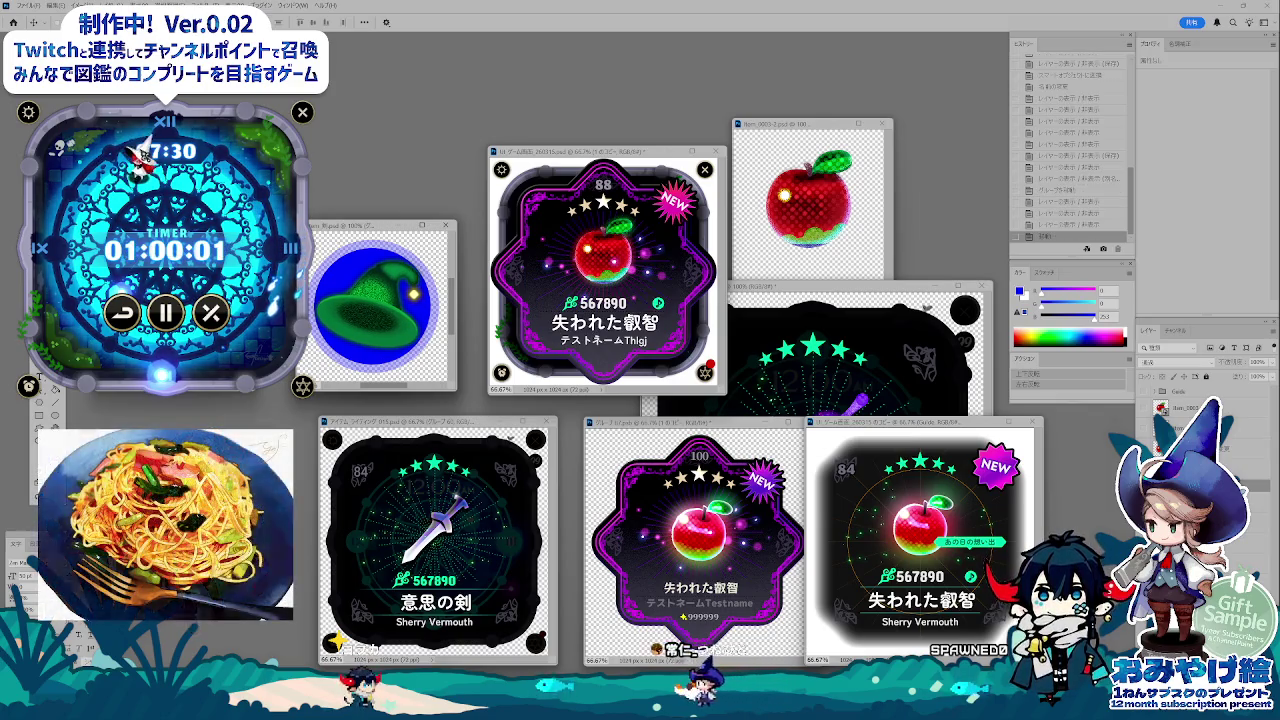
key("ctrl+comma")
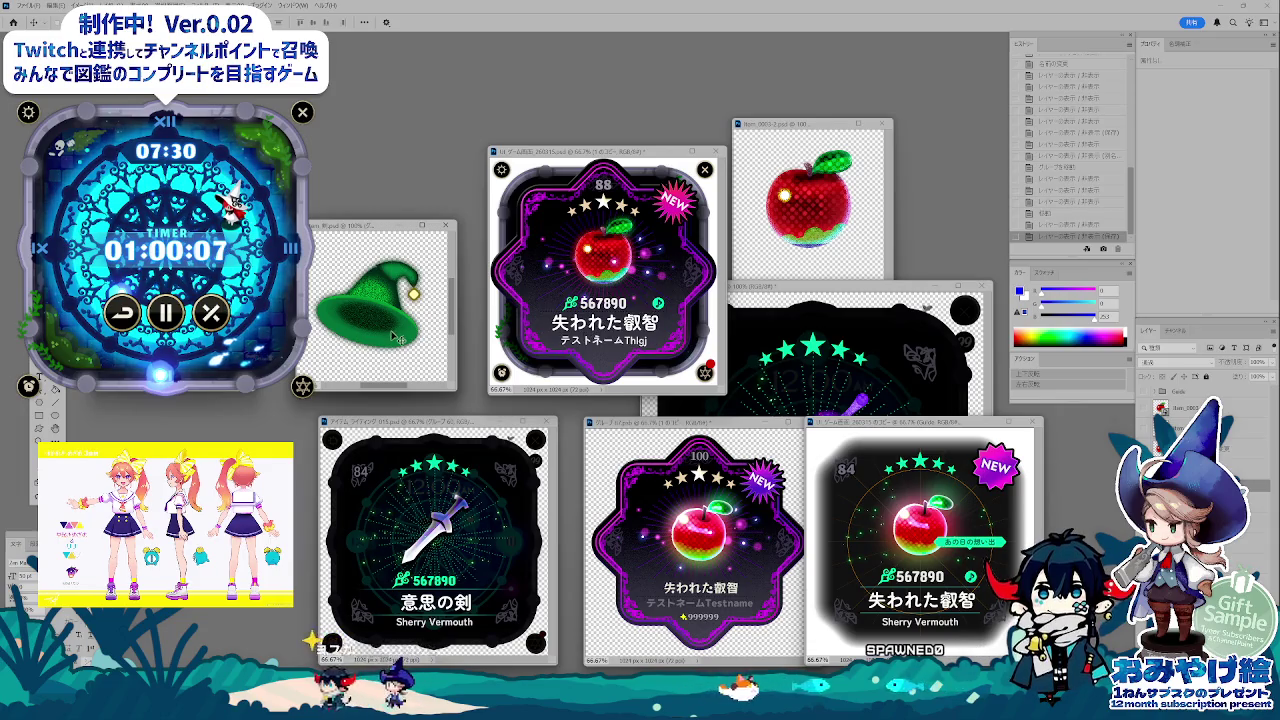
- Cycle through open documents to the Item_01 apple file and move its window
key("ctrl+Tab")
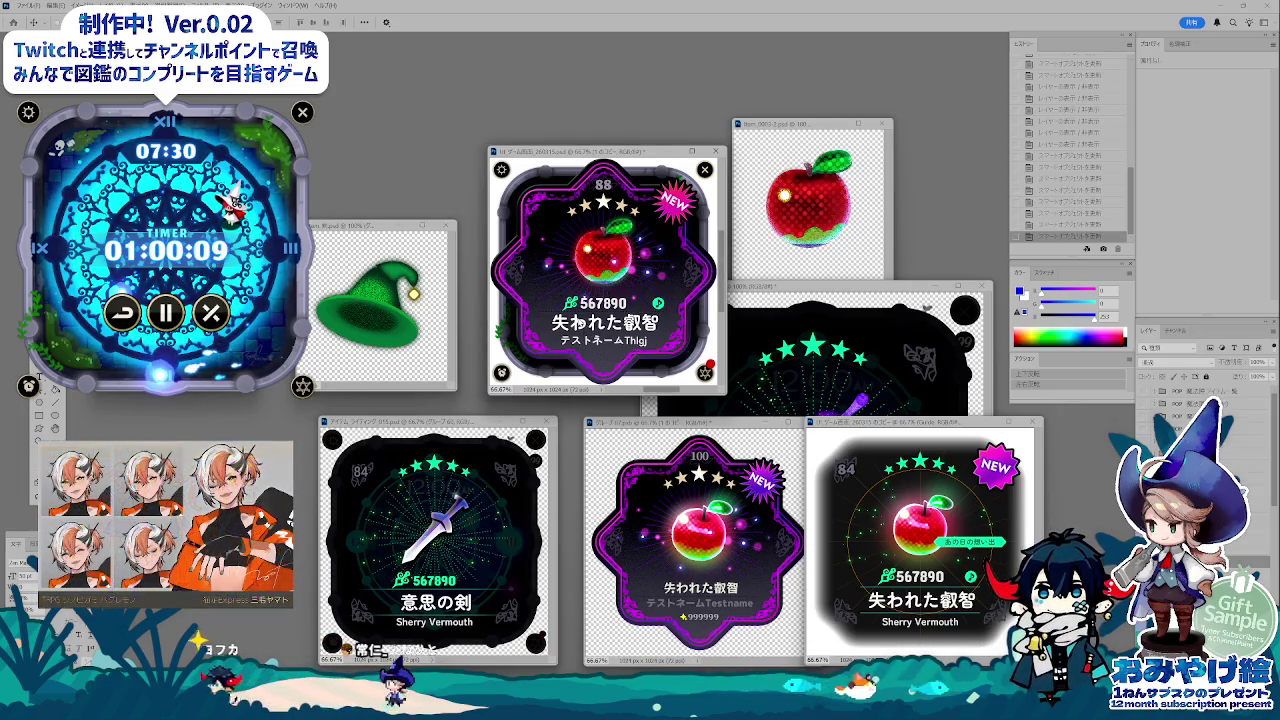
key("ctrl+Tab")
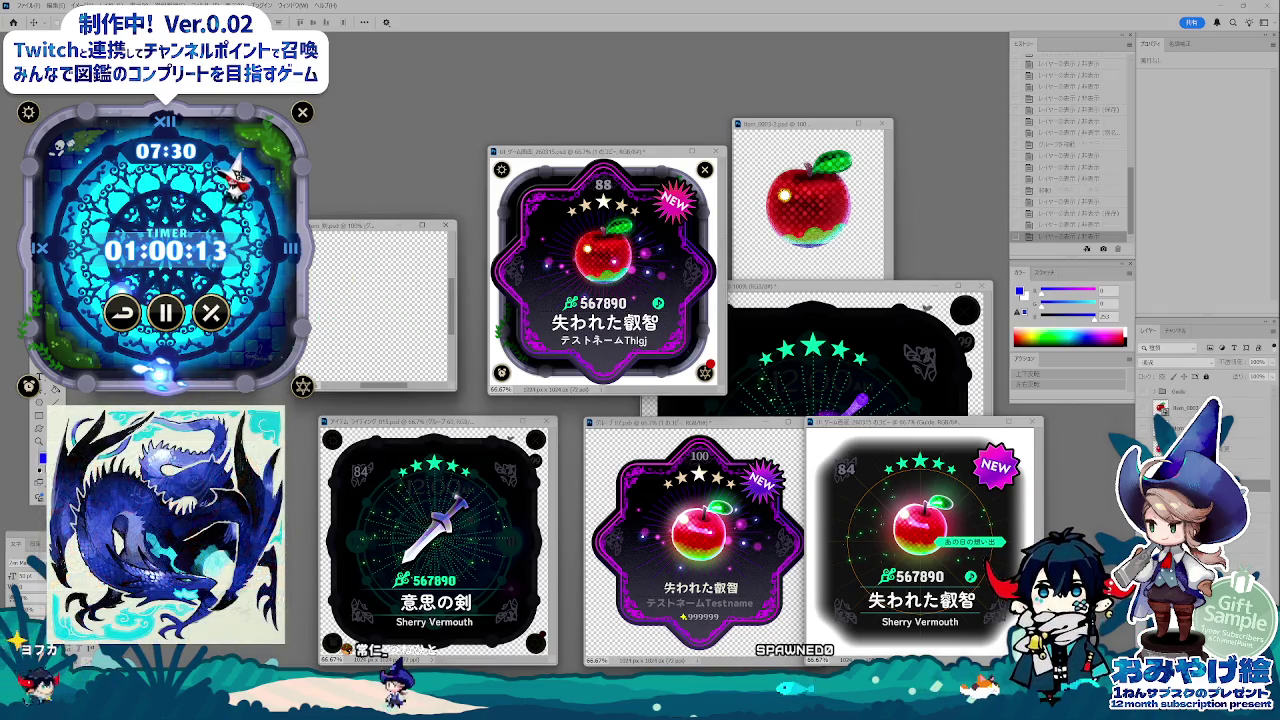
key("ctrl+Tab")
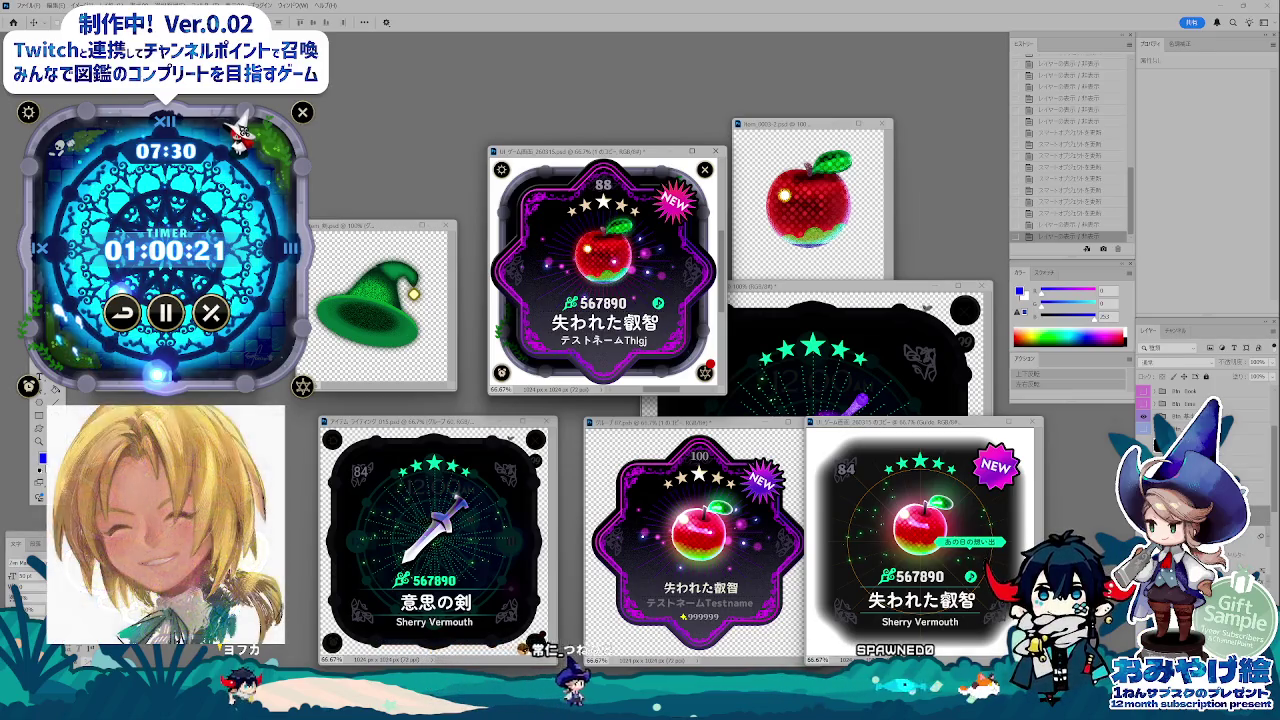
key("alt+]")
left_click_drag(268, 265, 393, 403)
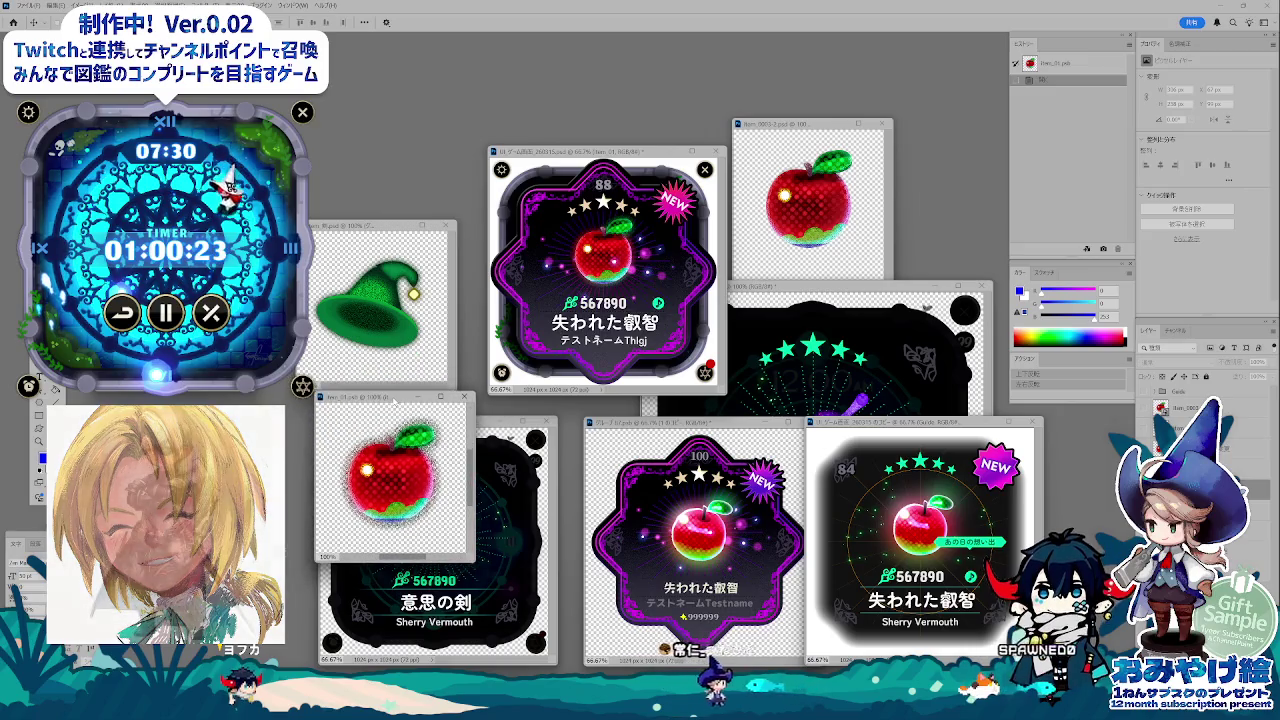
- Swap the apple for the green hat in Item_01 and drag it into the 88 card
left_click(352, 437)
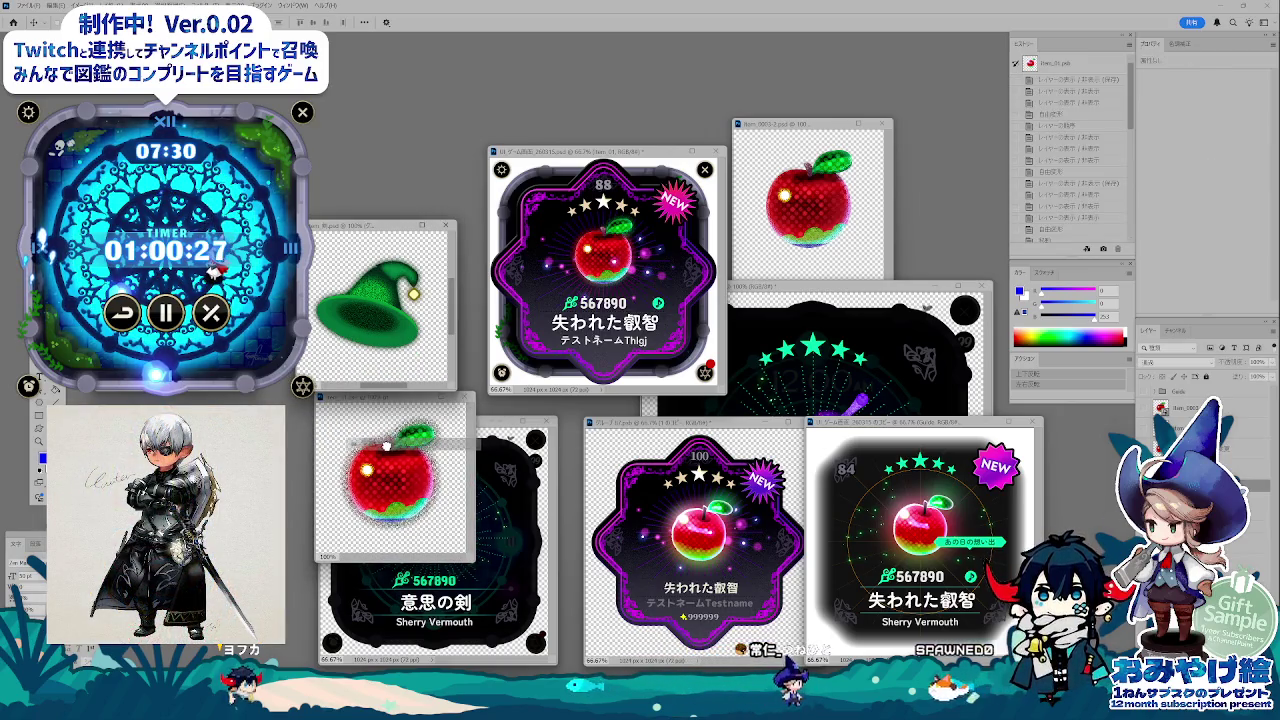
left_click(386, 446)
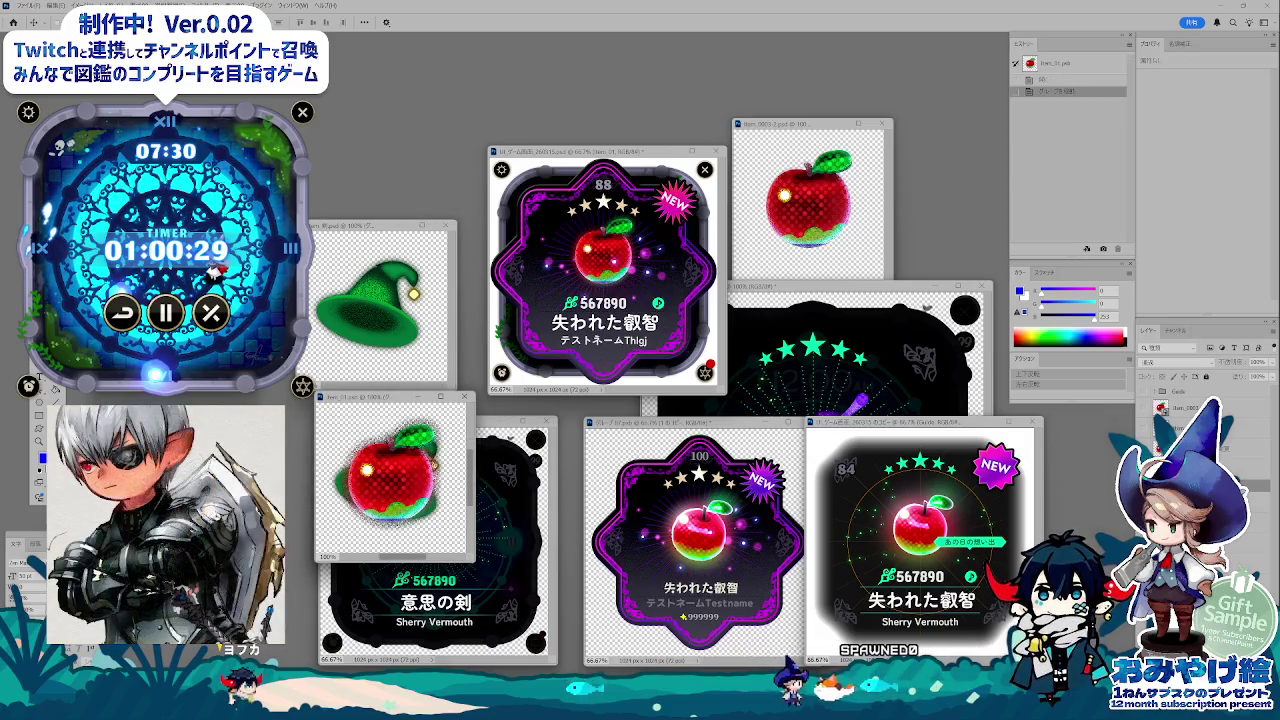
key("ctrl+comma")
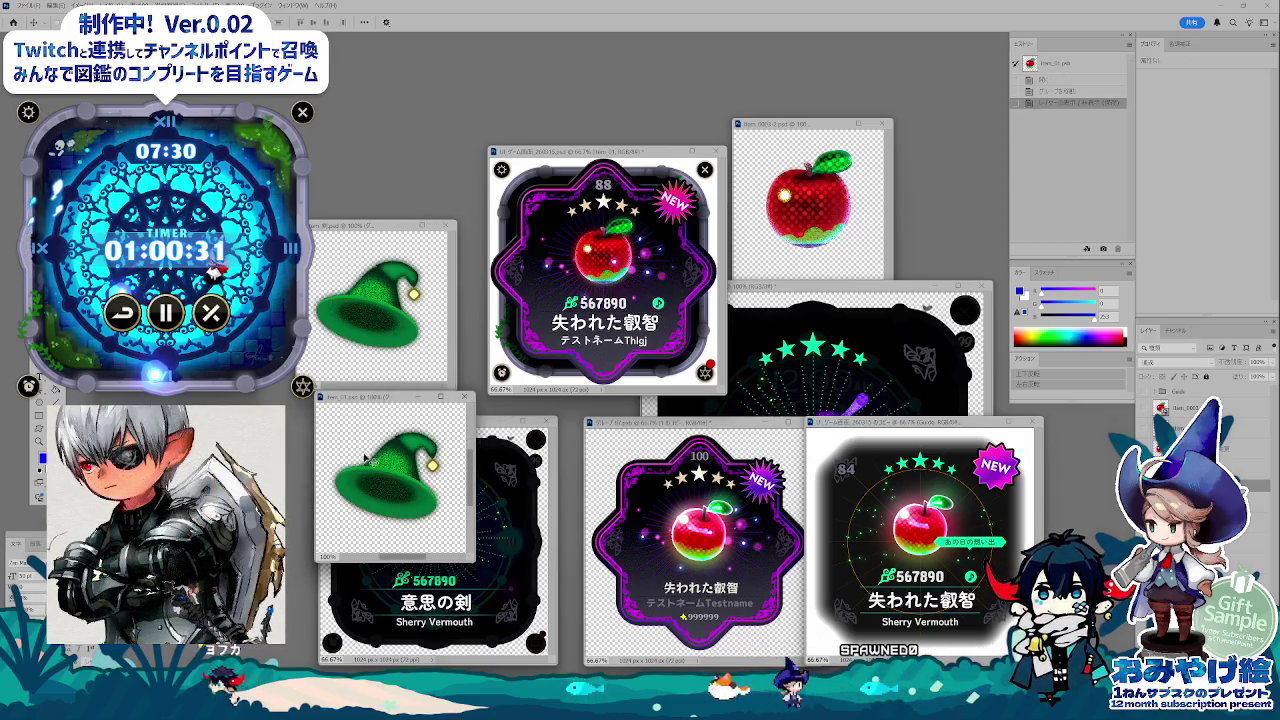
left_click_drag(365, 458, 695, 270)
left_click_drag(382, 396, 372, 247)
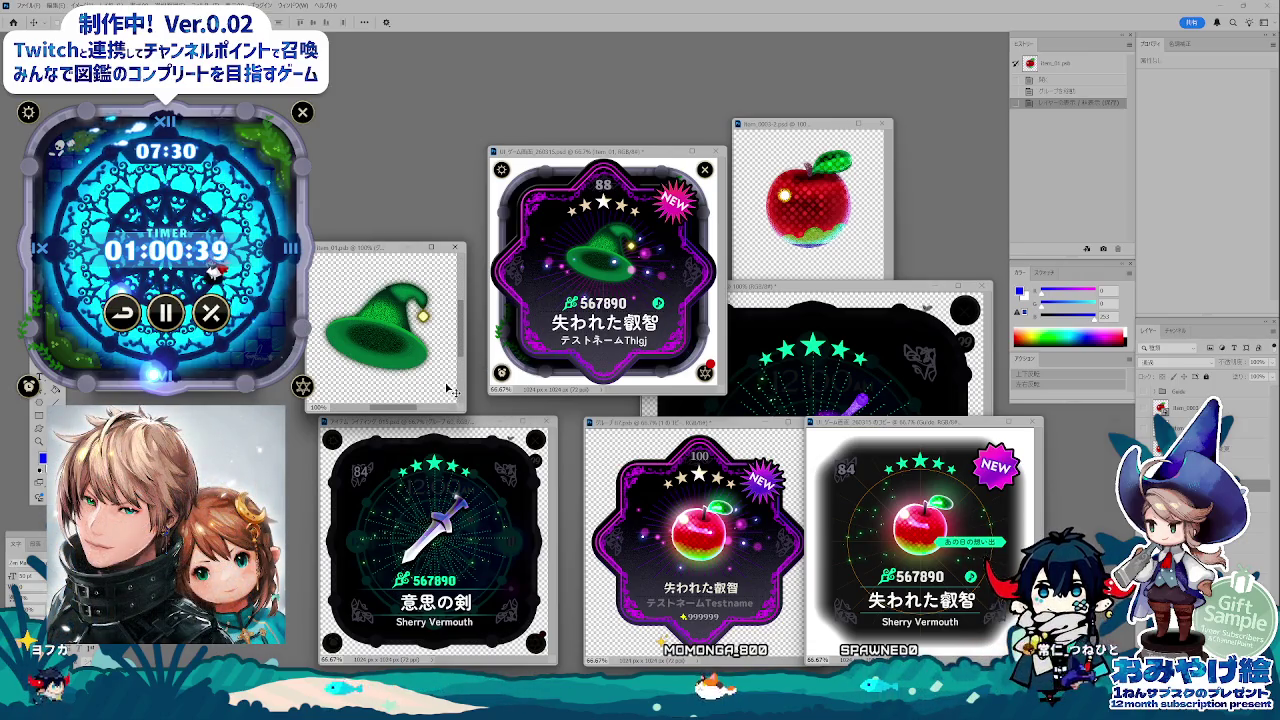
left_click_drag(380, 247, 398, 278)
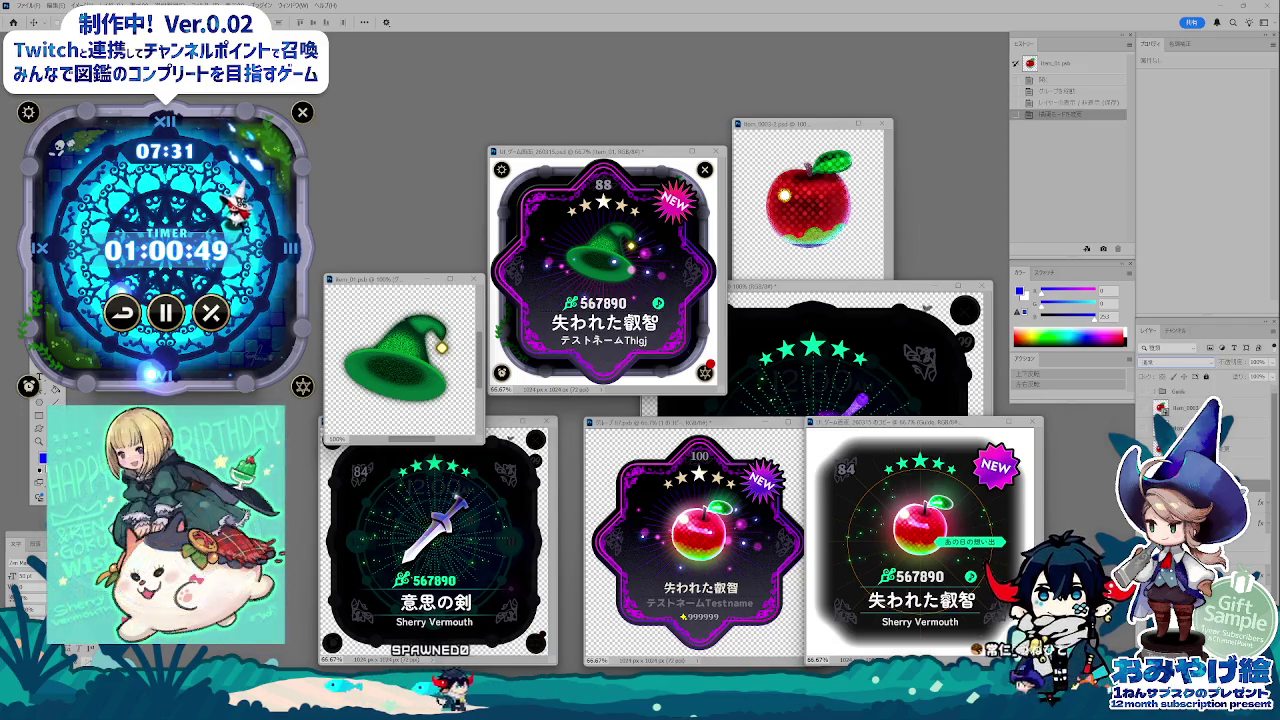
- Add a Levels adjustment to the hat with black input 0 and white input 182
left_click(1237, 62)
left_click(1180, 57)
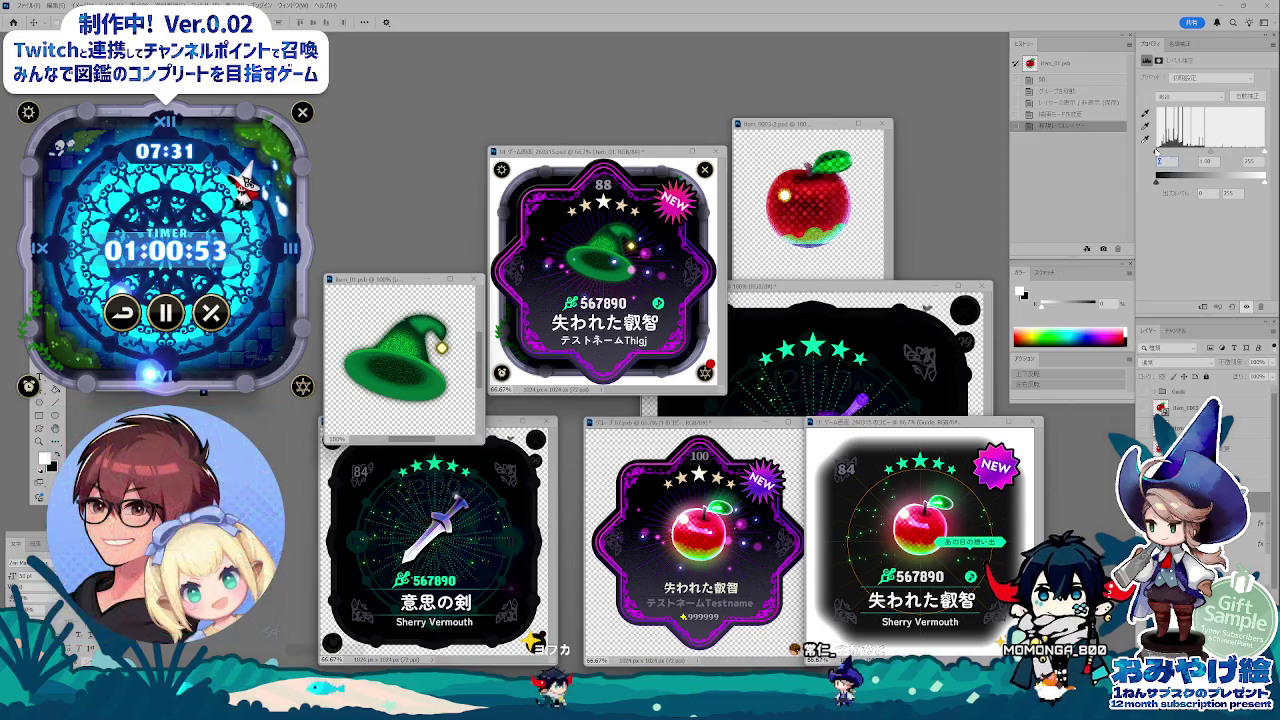
type("0")
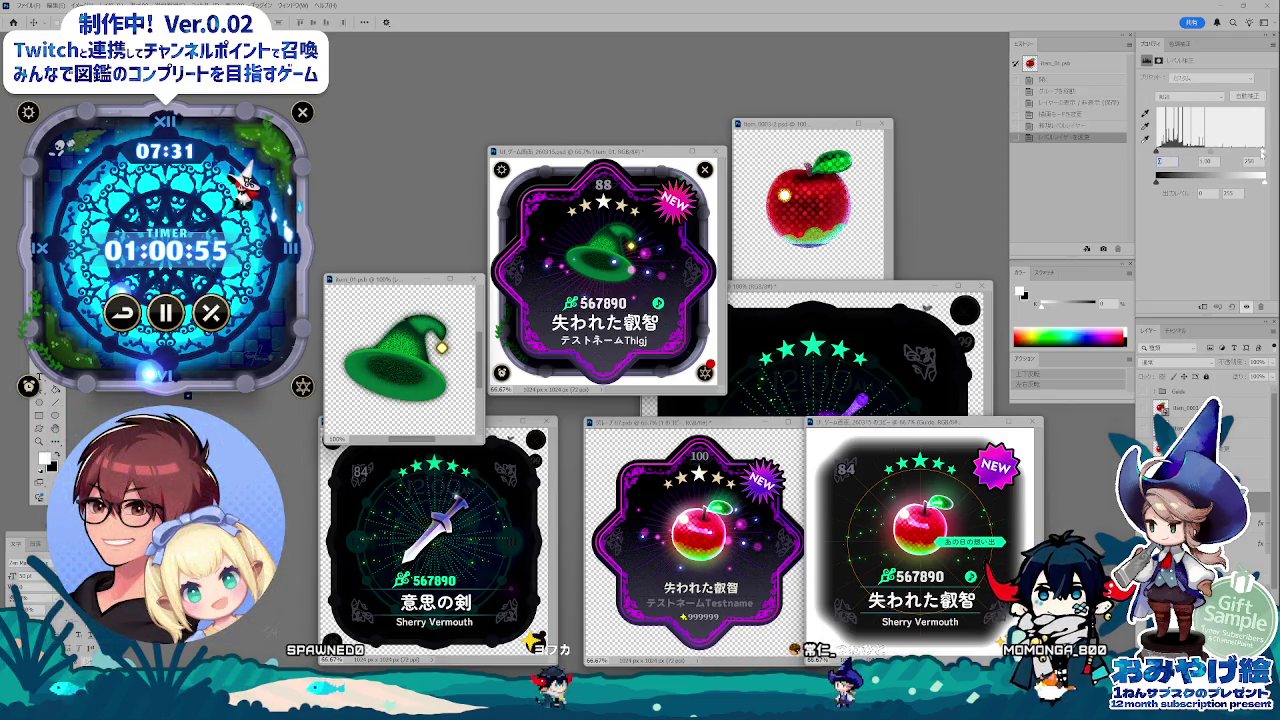
left_click_drag(1262, 153, 1234, 153)
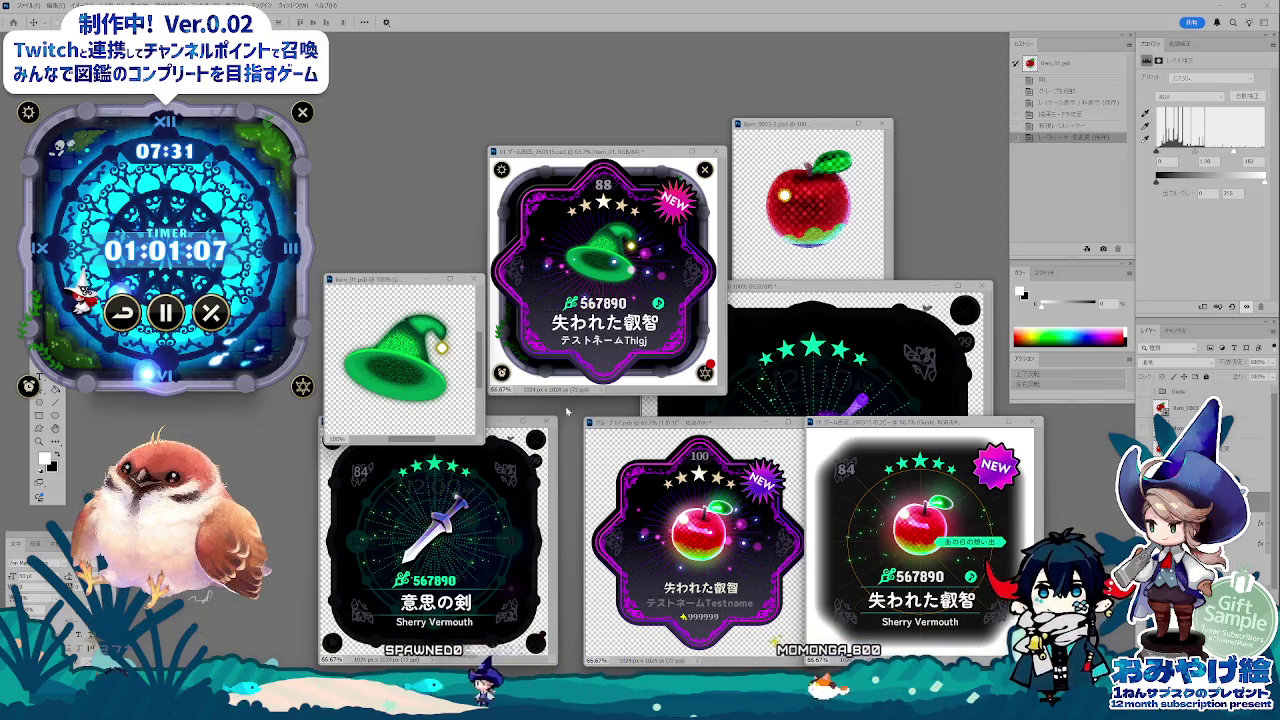
- Toggle the hat card's layers on and off to compare the adjustment
left_click(1190, 410)
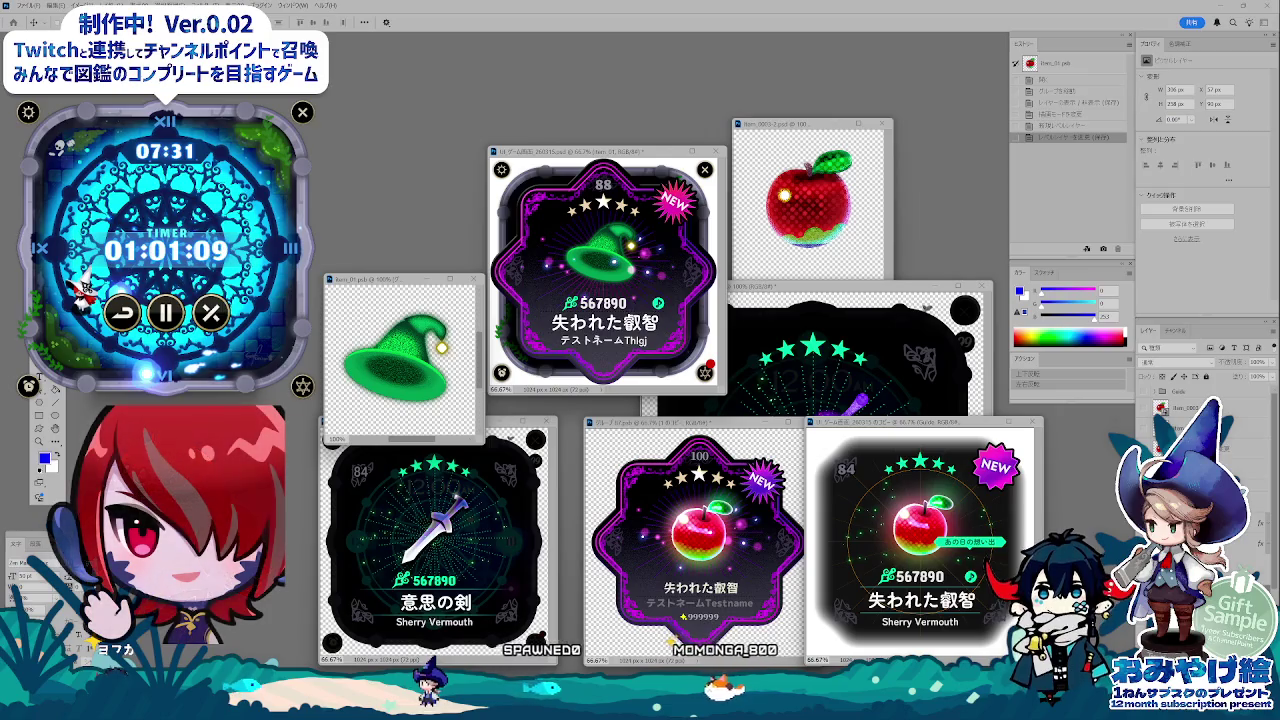
left_click(1150, 408)
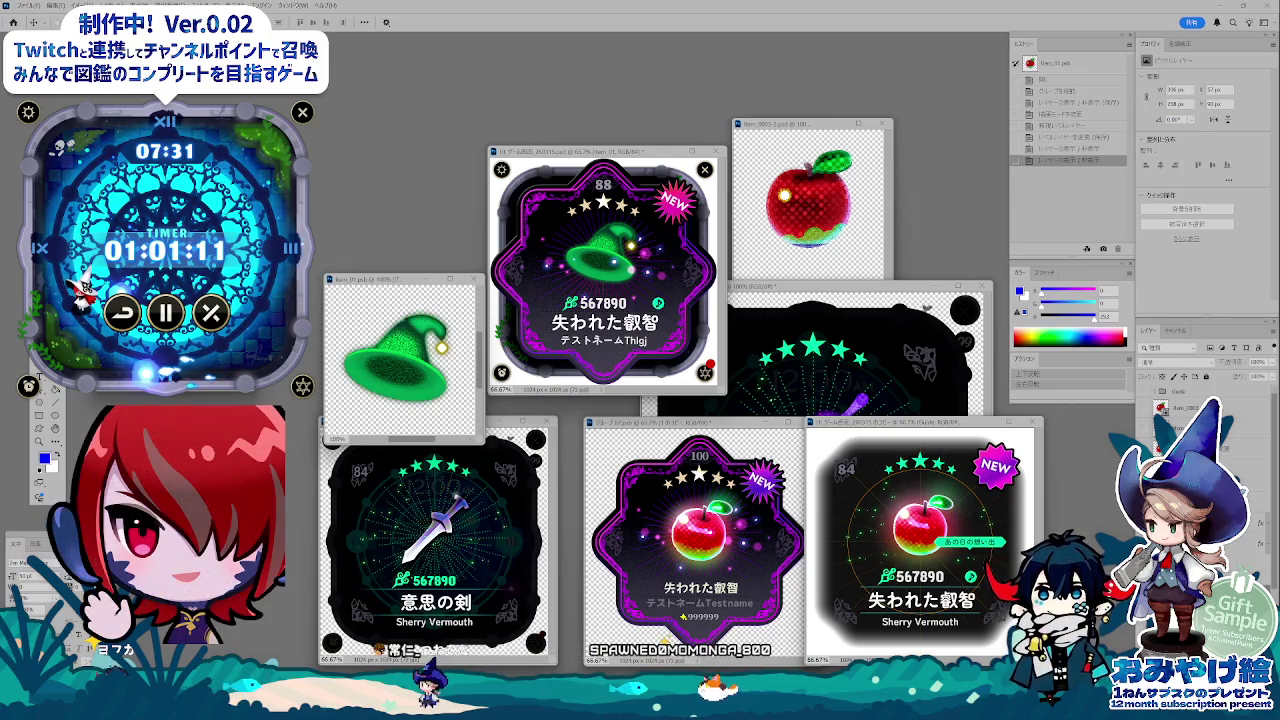
left_click(1150, 408)
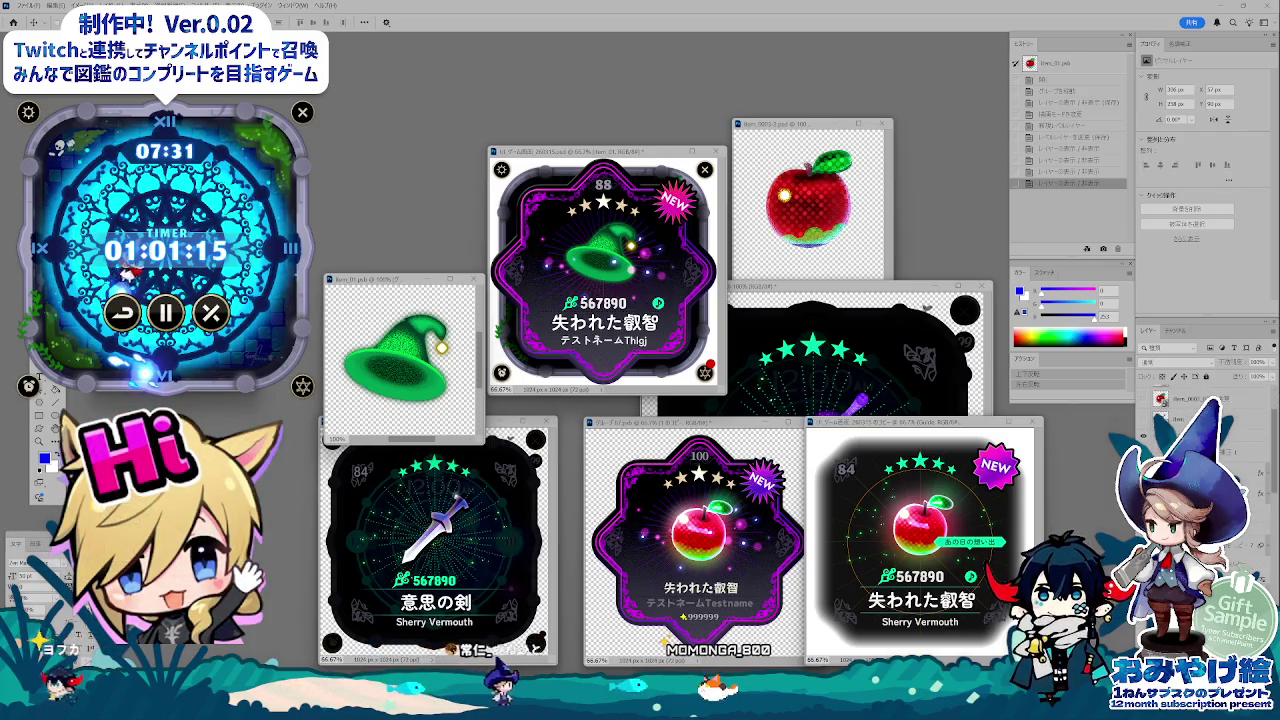
left_click(1150, 408)
left_click(1150, 408)
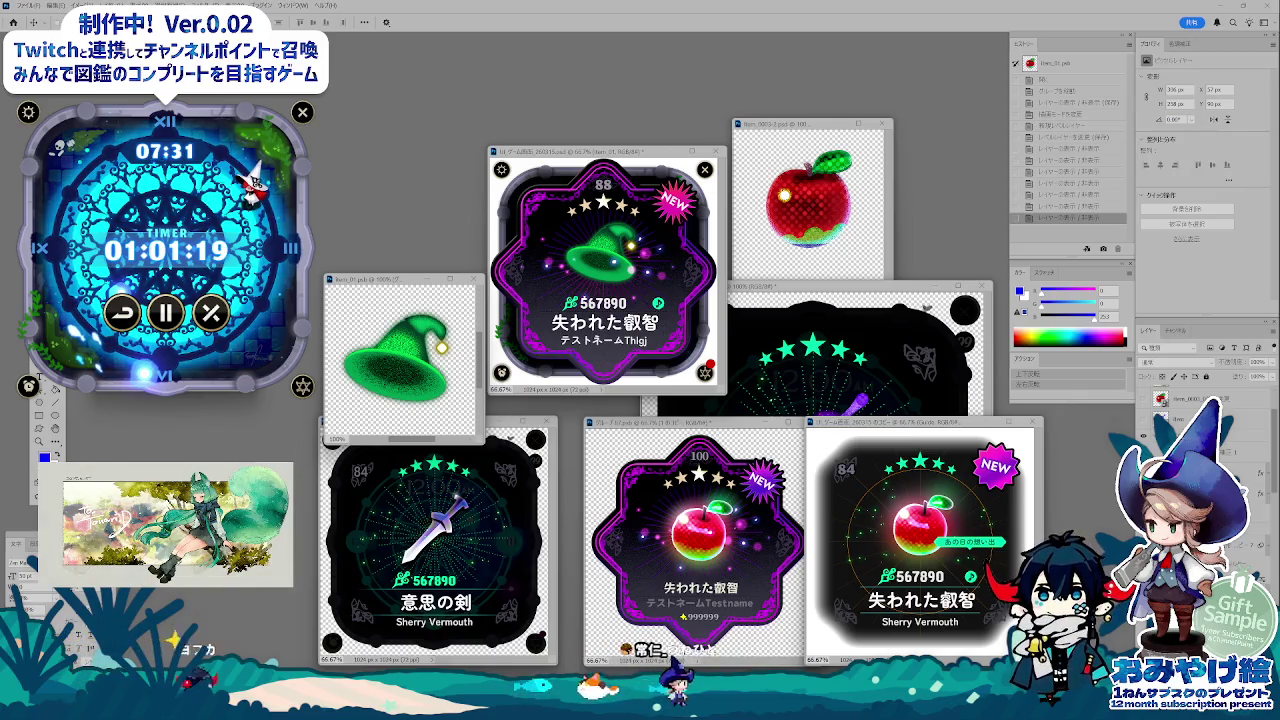
- Set the selected card layer to 38% opacity and collapse the layer groups
left_click(1150, 418)
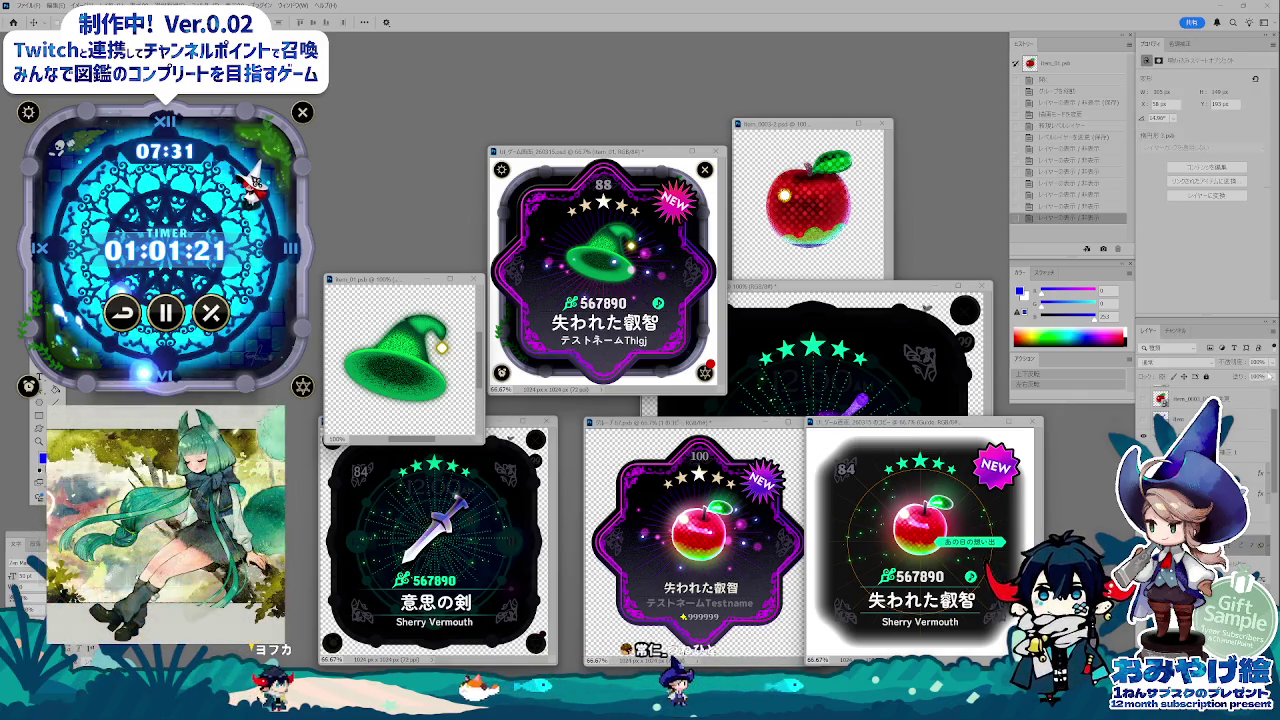
key("3")
key("8")
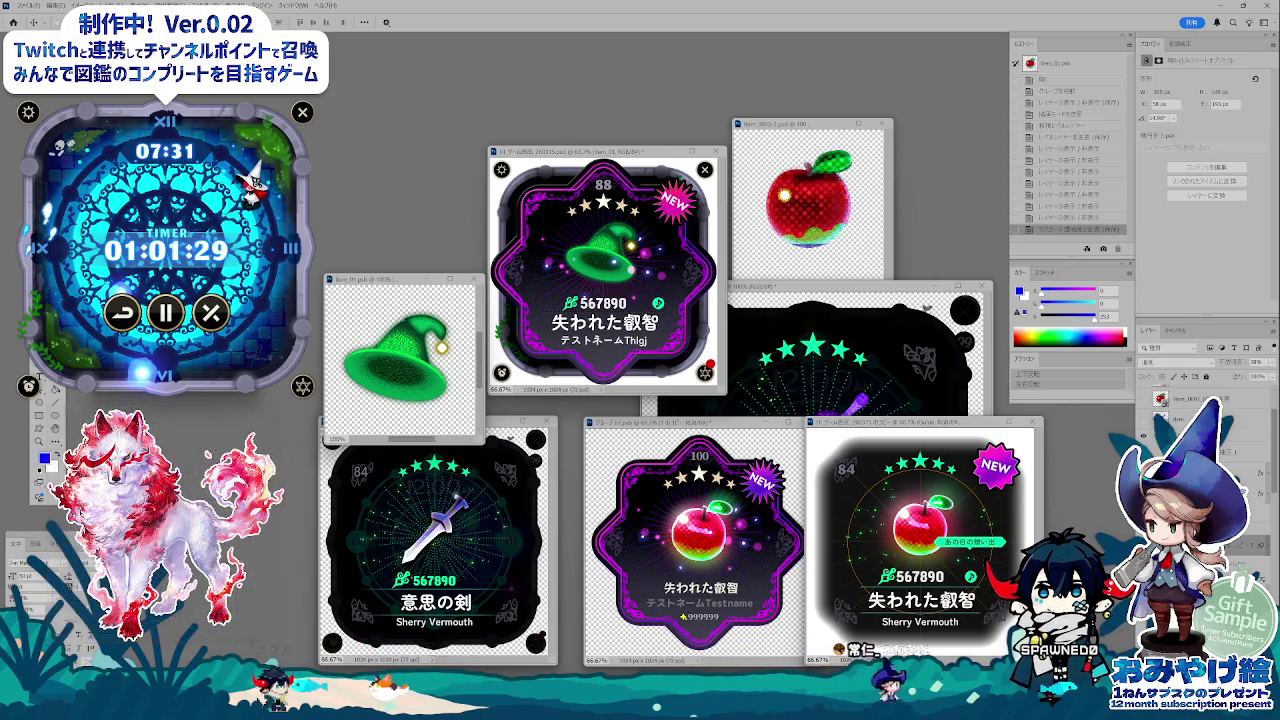
key("ctrl+comma")
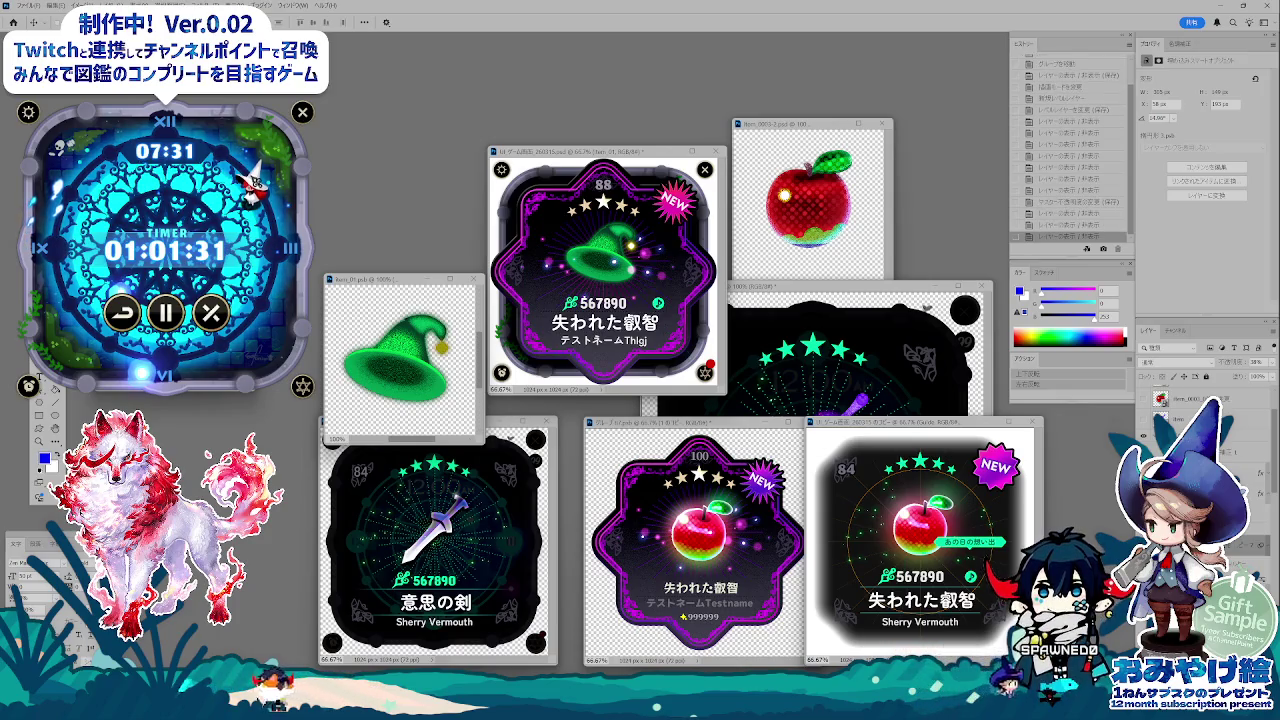
key("ctrl+comma")
key("ctrl+comma")
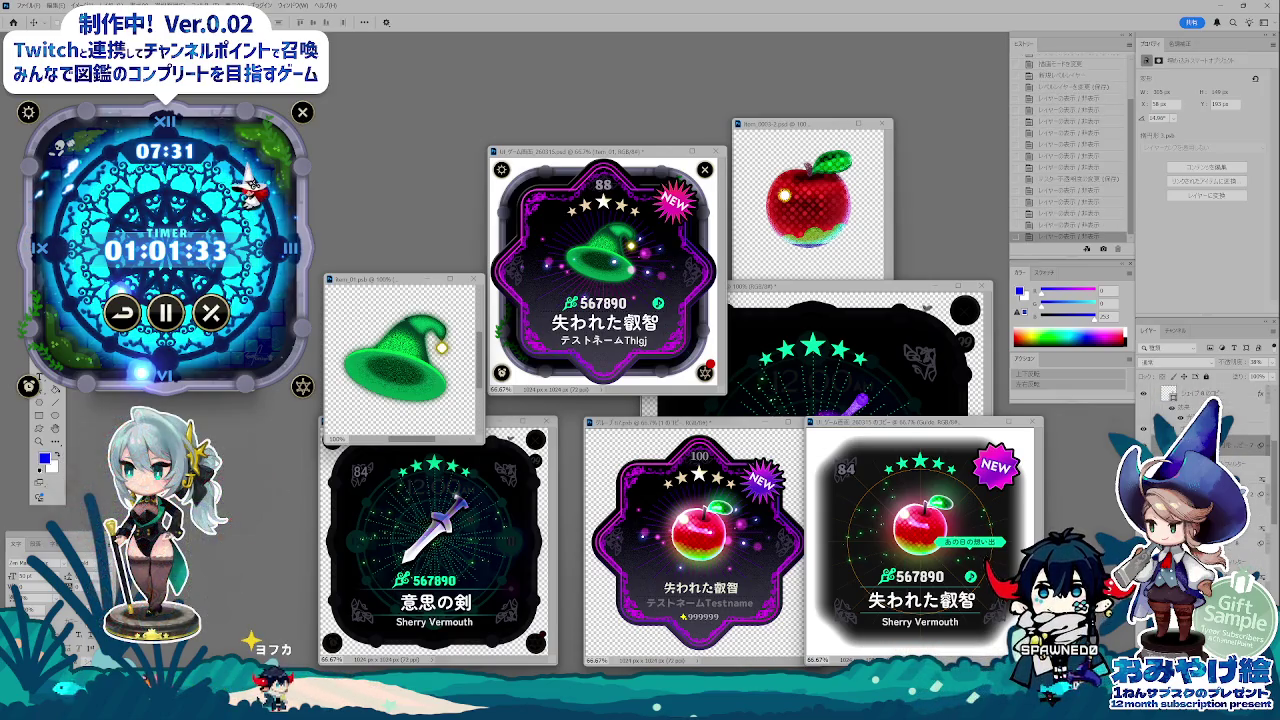
key("alt+bracketleft")
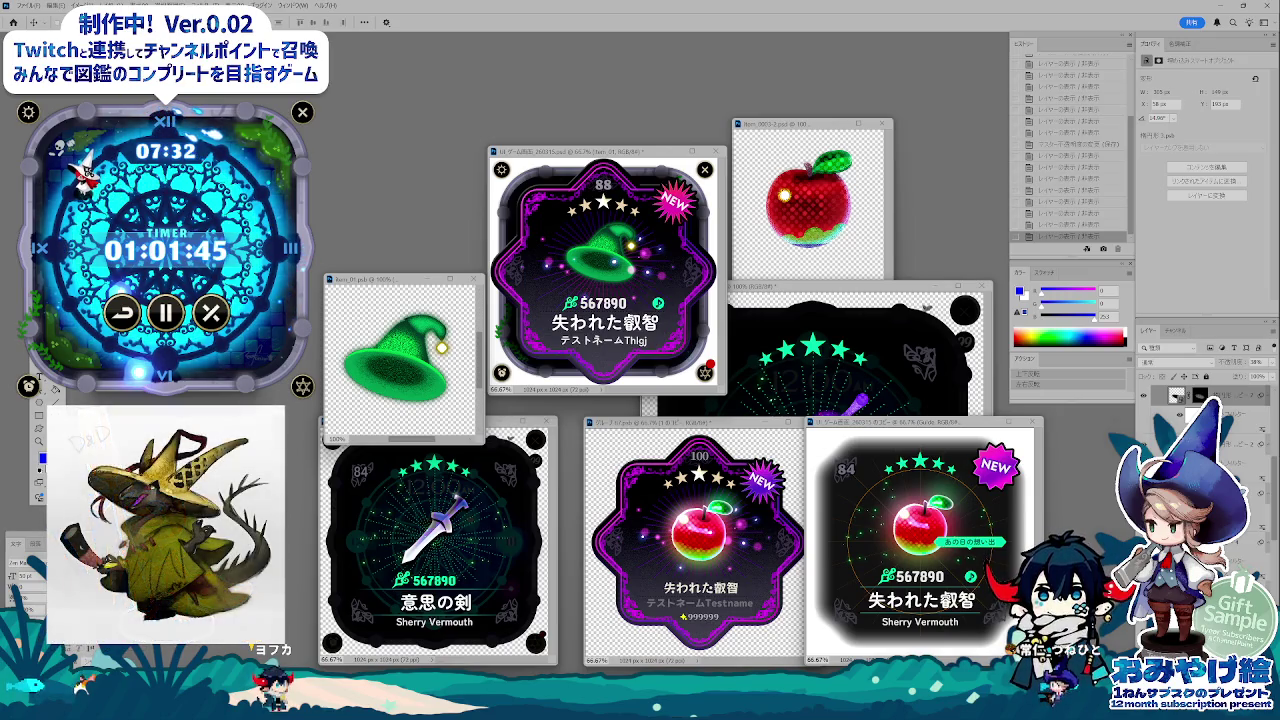
- Show the sharp green hat instead of its blurred glow, then zoom the card to 66.67%
left_click(565, 160)
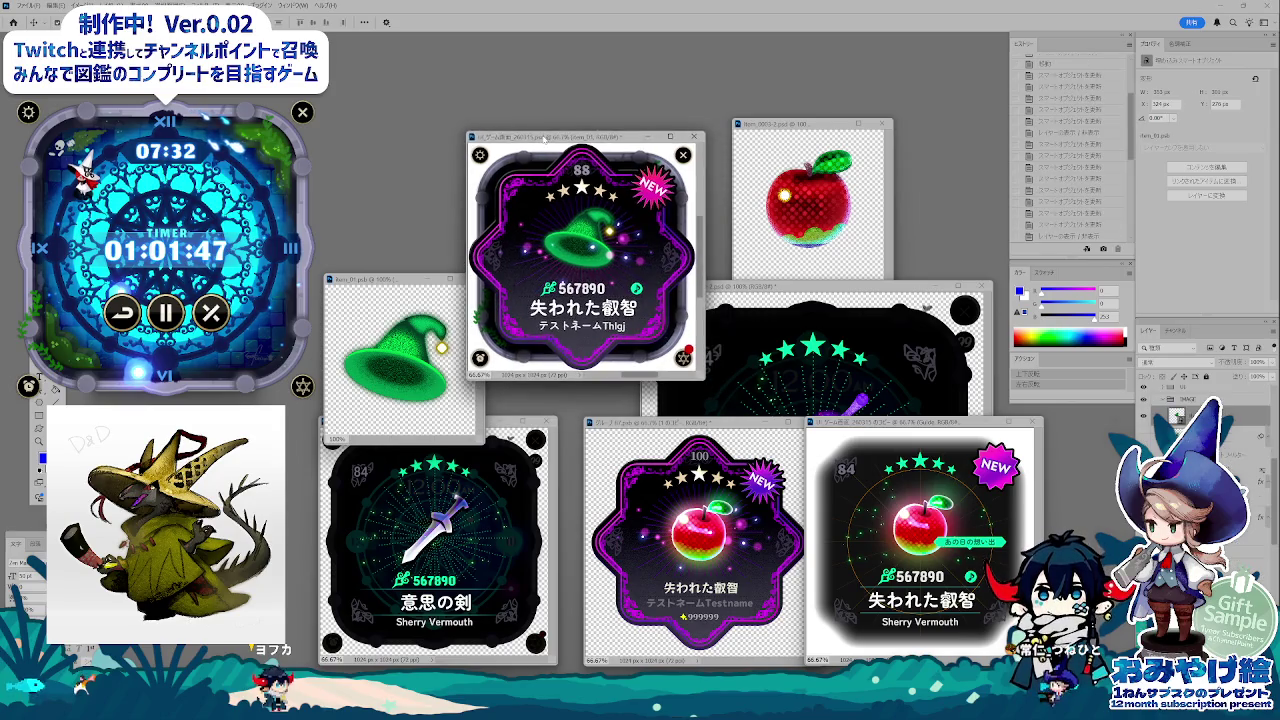
key("ctrl+1")
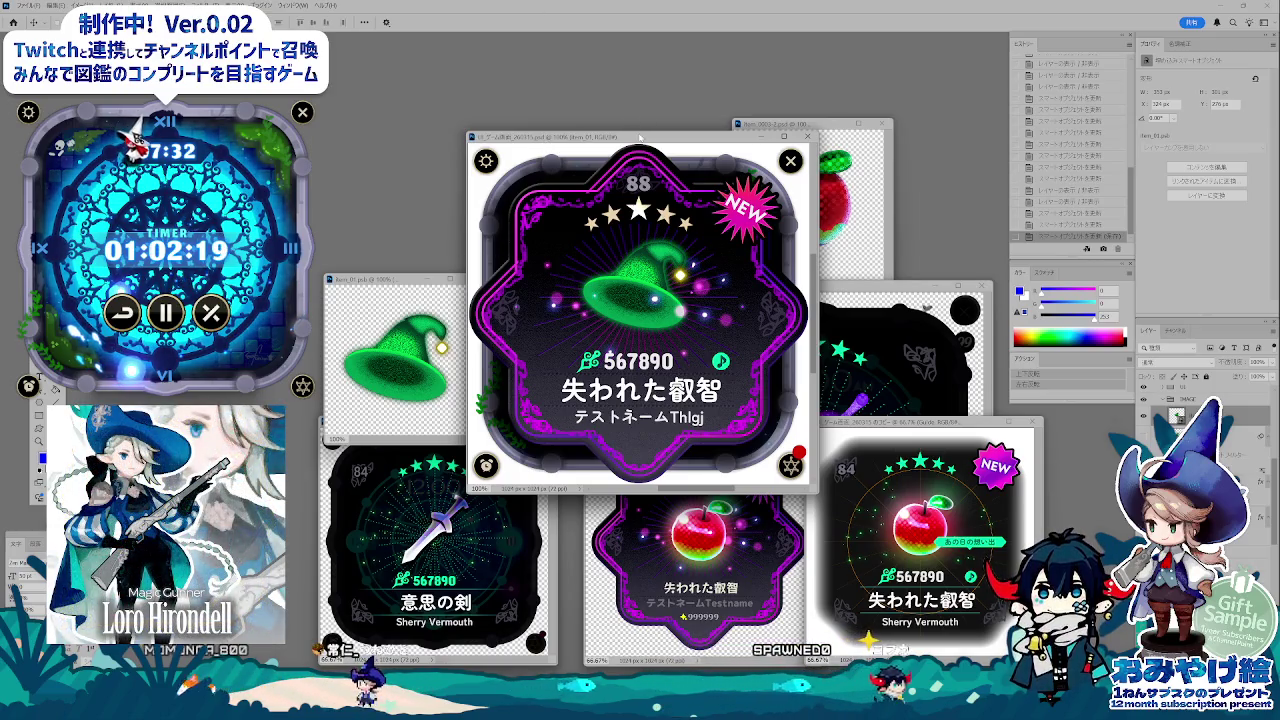
left_click_drag(641, 137, 606, 112)
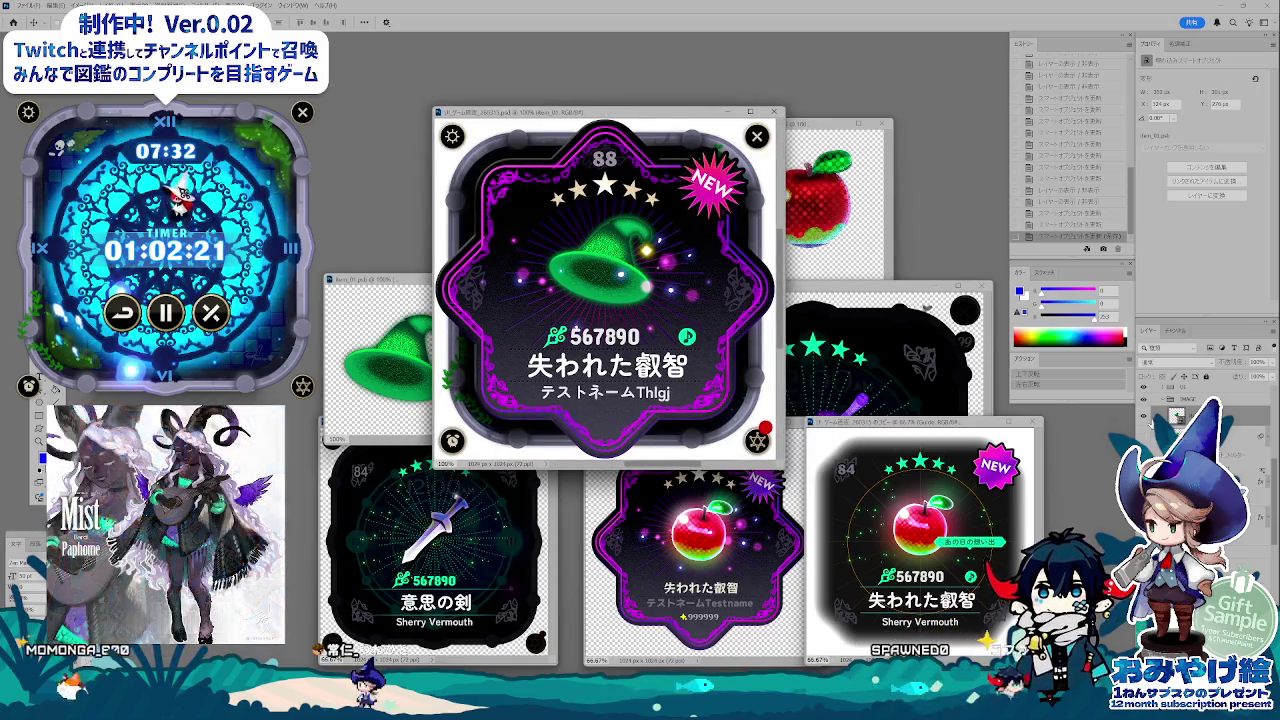
left_click(1145, 418)
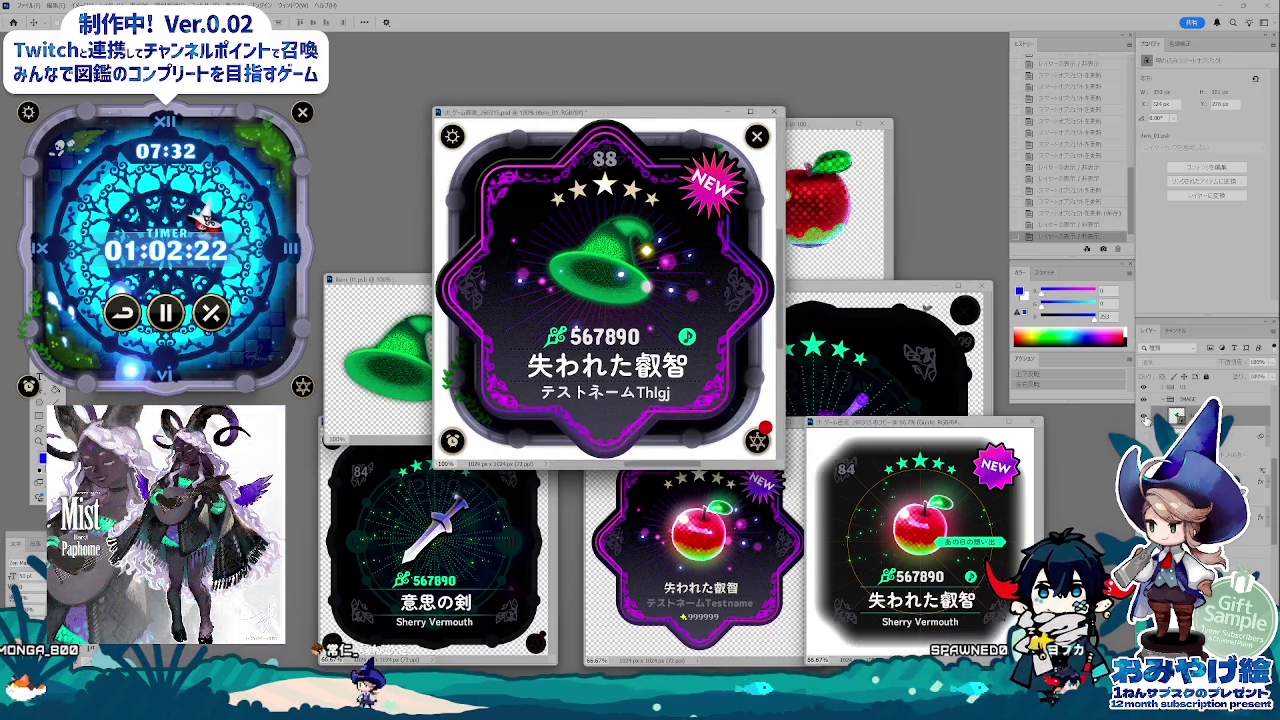
left_click(1145, 418)
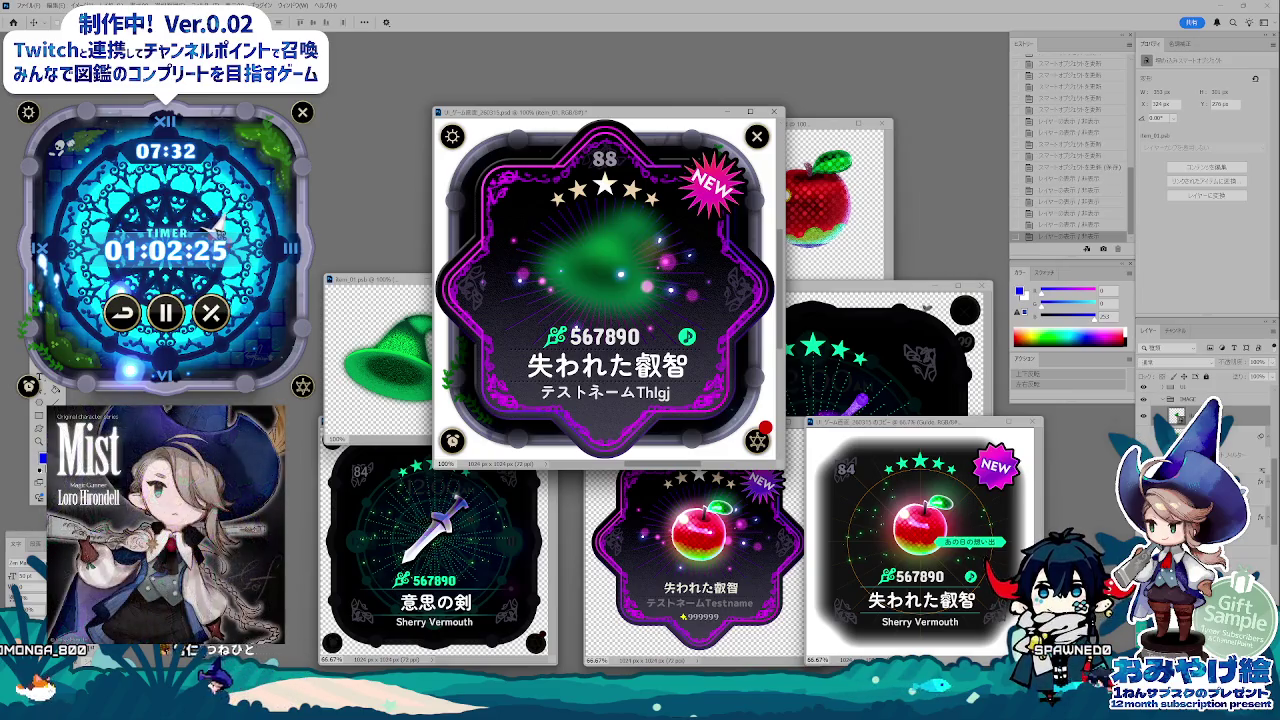
left_click(1145, 418)
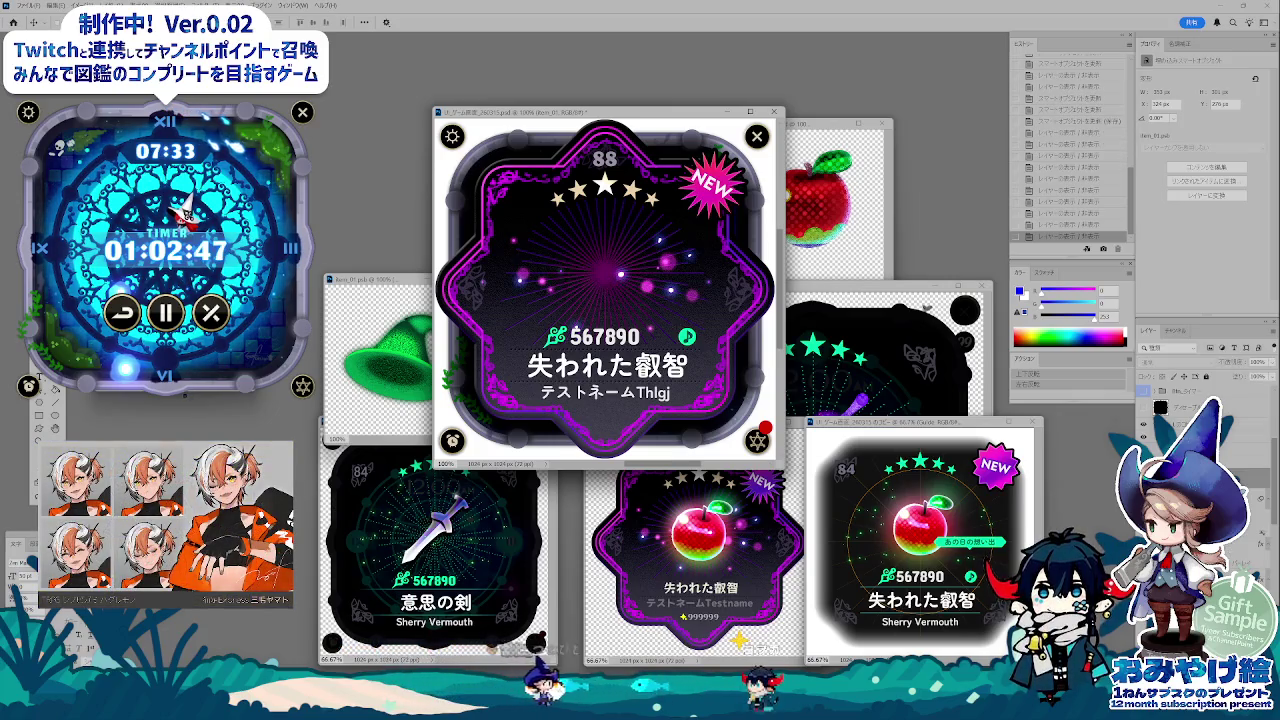
key("ctrl+minus")
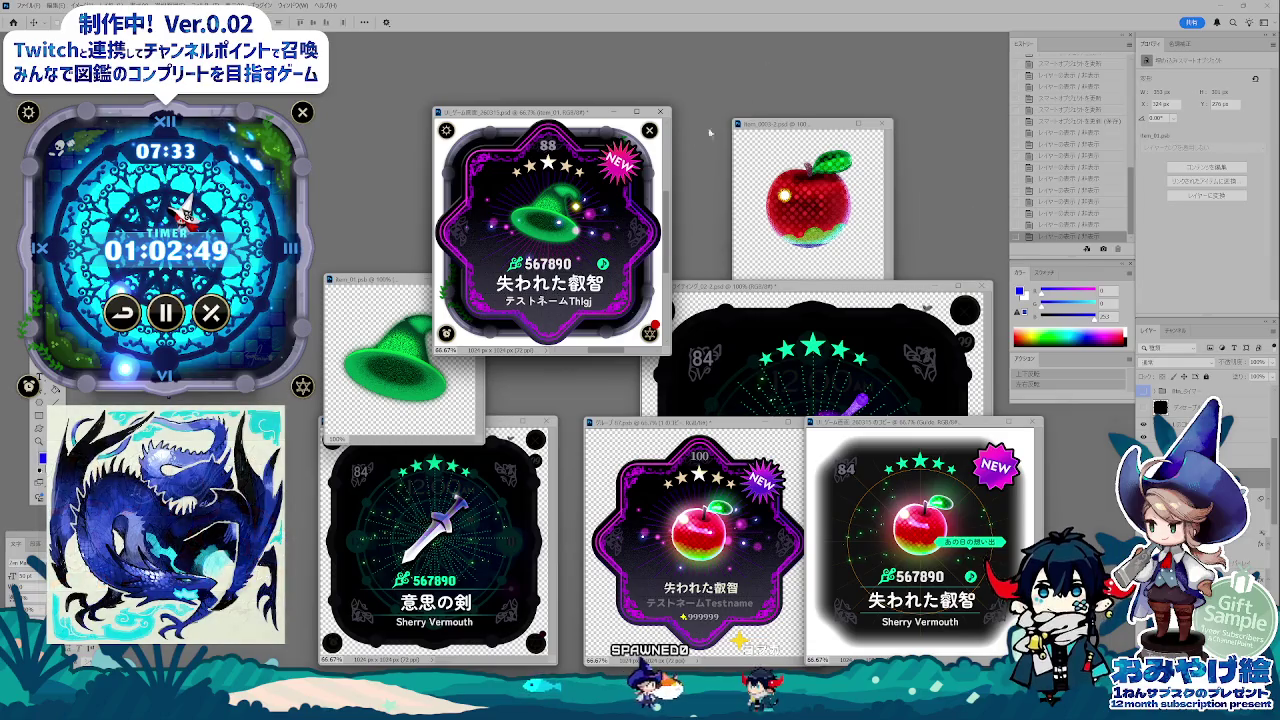
- Save the card, convert the hat layer to a smart object, and preview it in Save for Web
left_click_drag(571, 117, 628, 147)
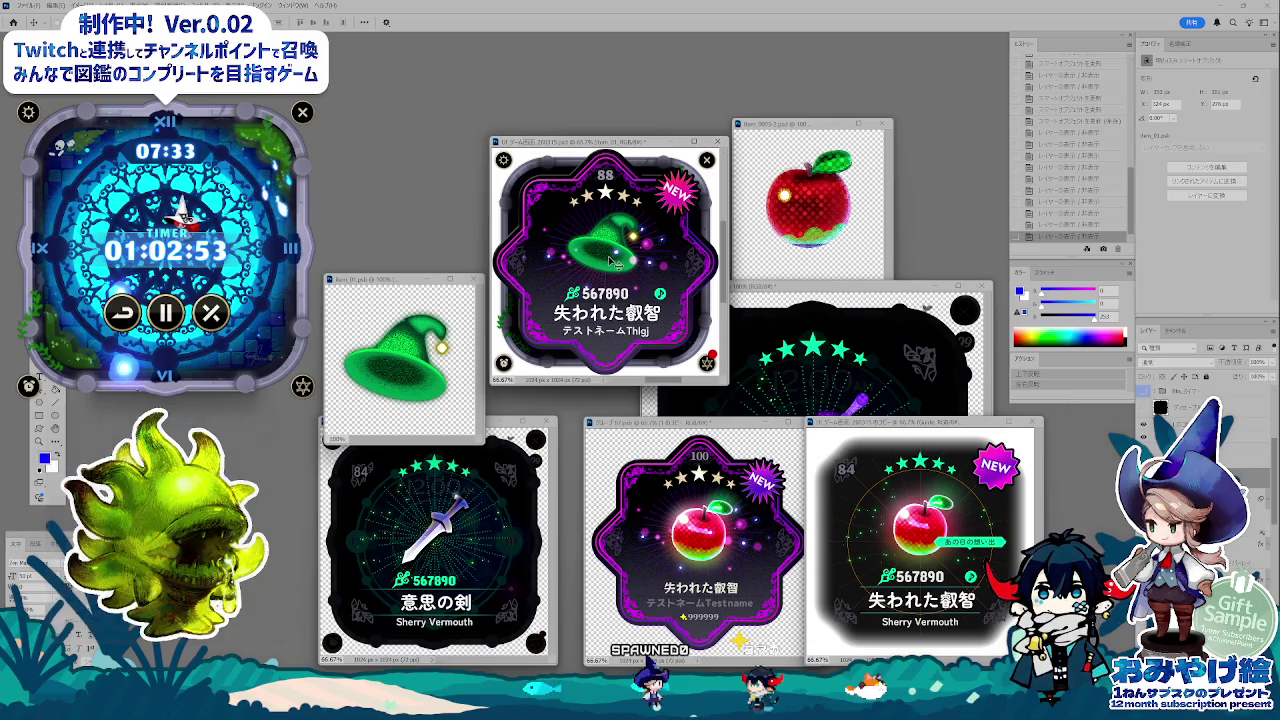
key("ctrl+s")
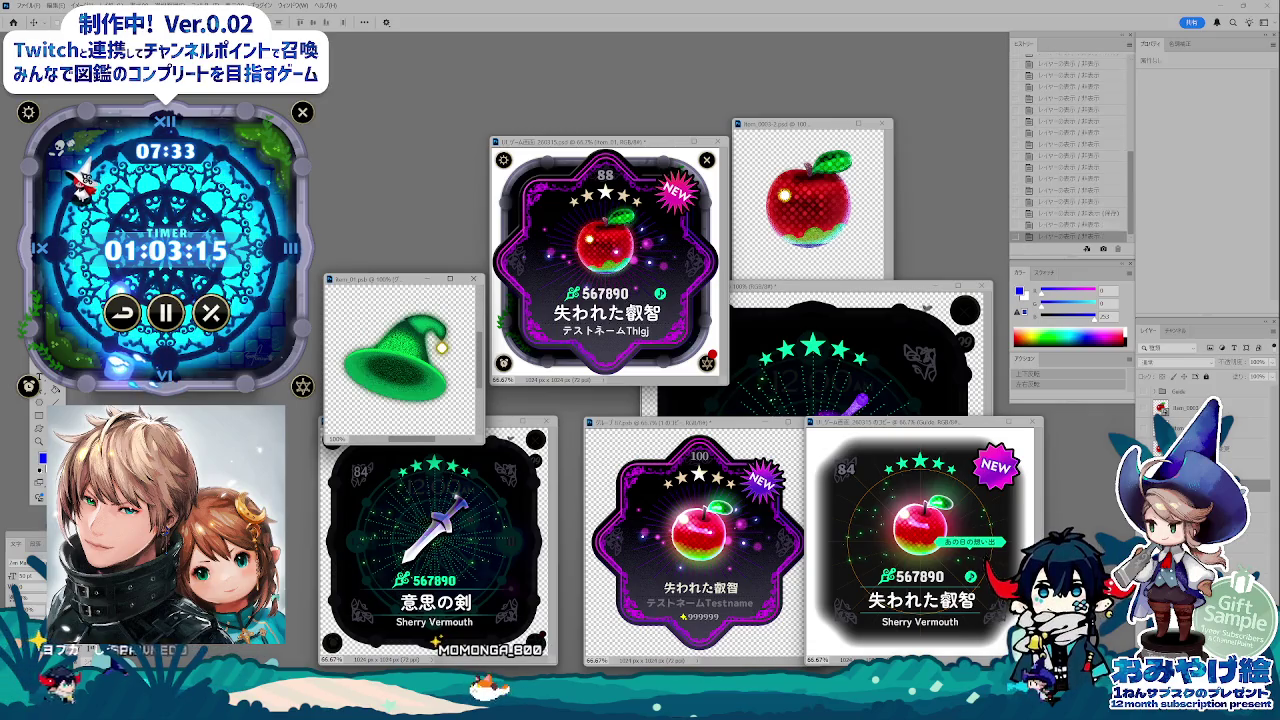
right_click(1160, 408)
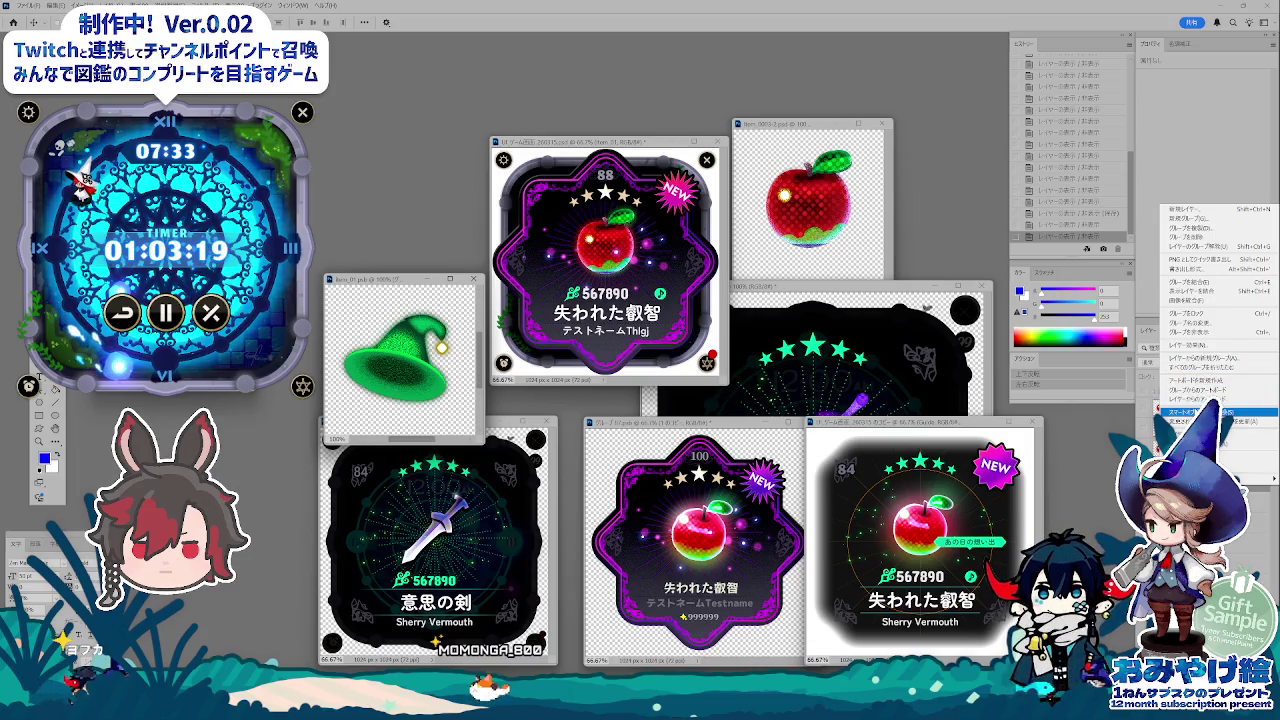
left_click(1200, 412)
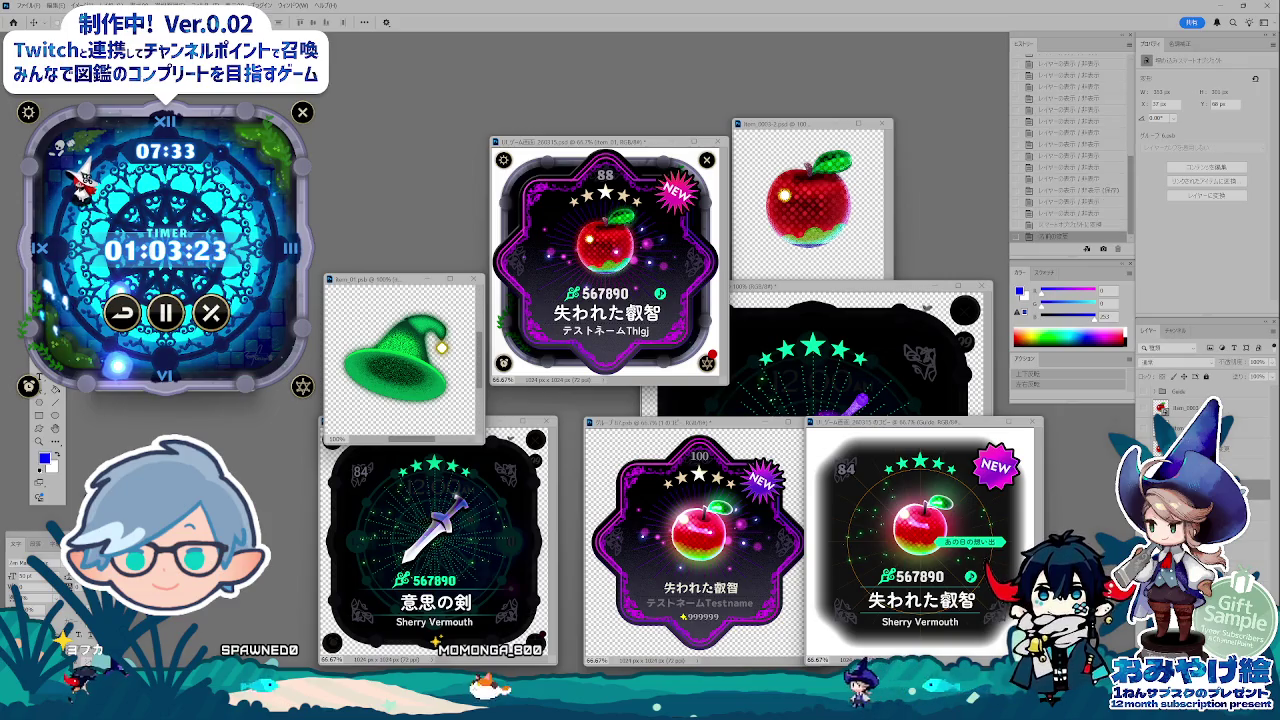
key("ctrl+alt+shift+s")
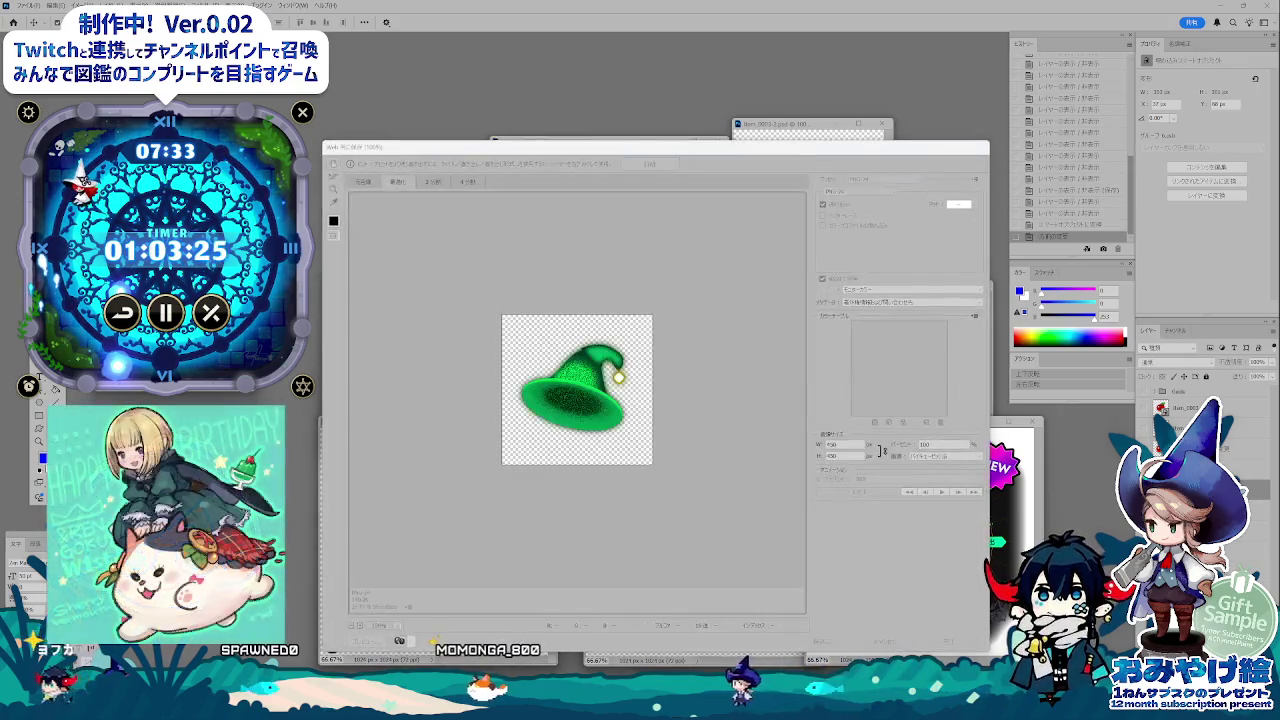
- Save the hat as a PNG based on item_0003_02.png, renamed with ボウシ
key("Return")
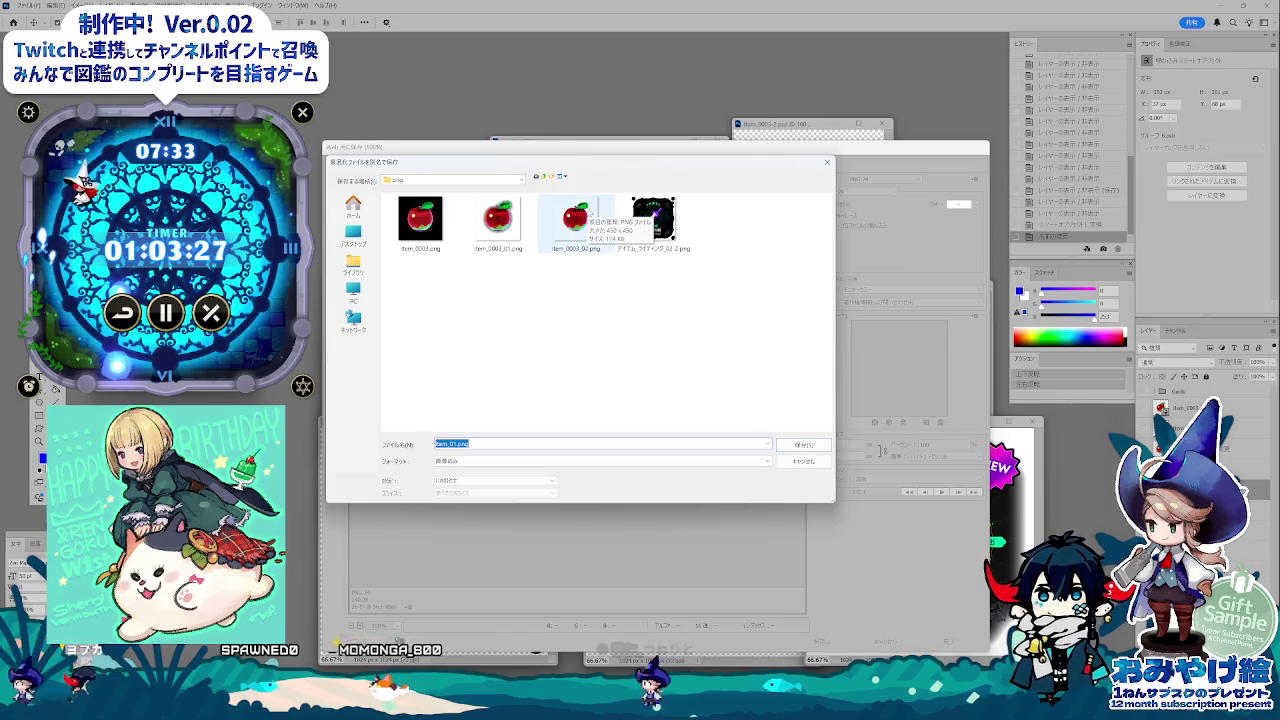
left_click(576, 218)
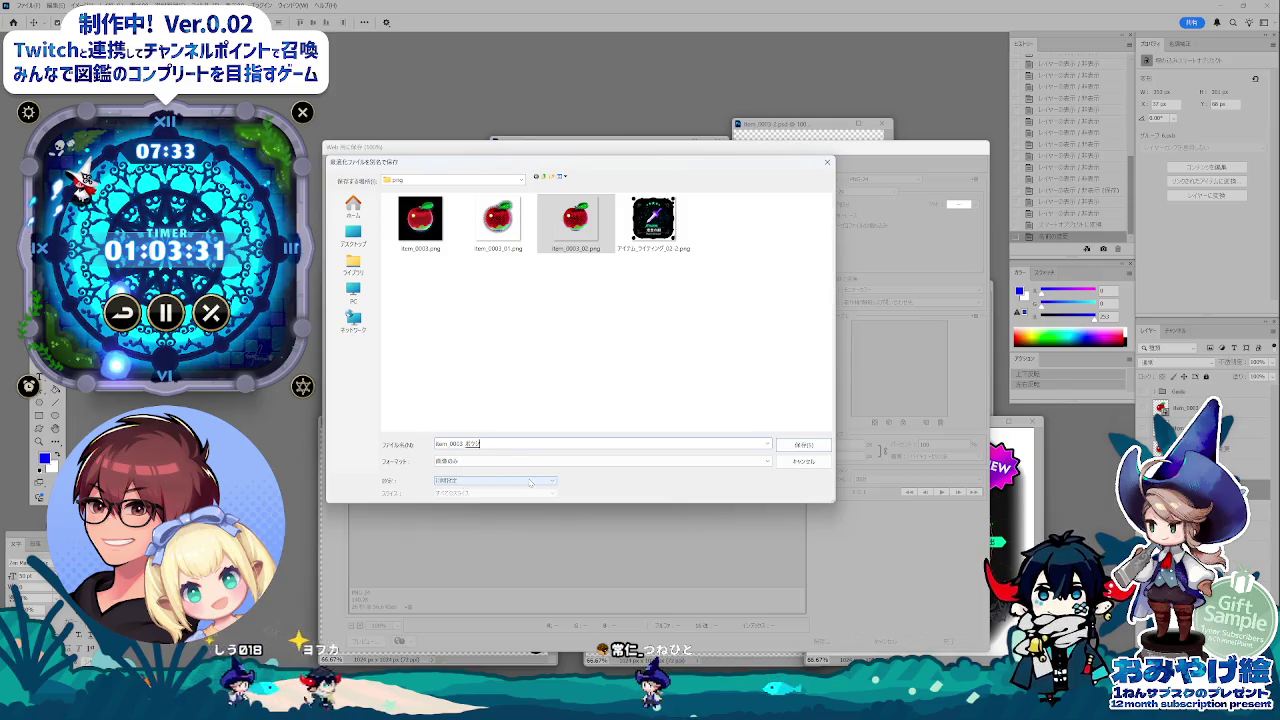
key("space")
key("Return")
key("Return")
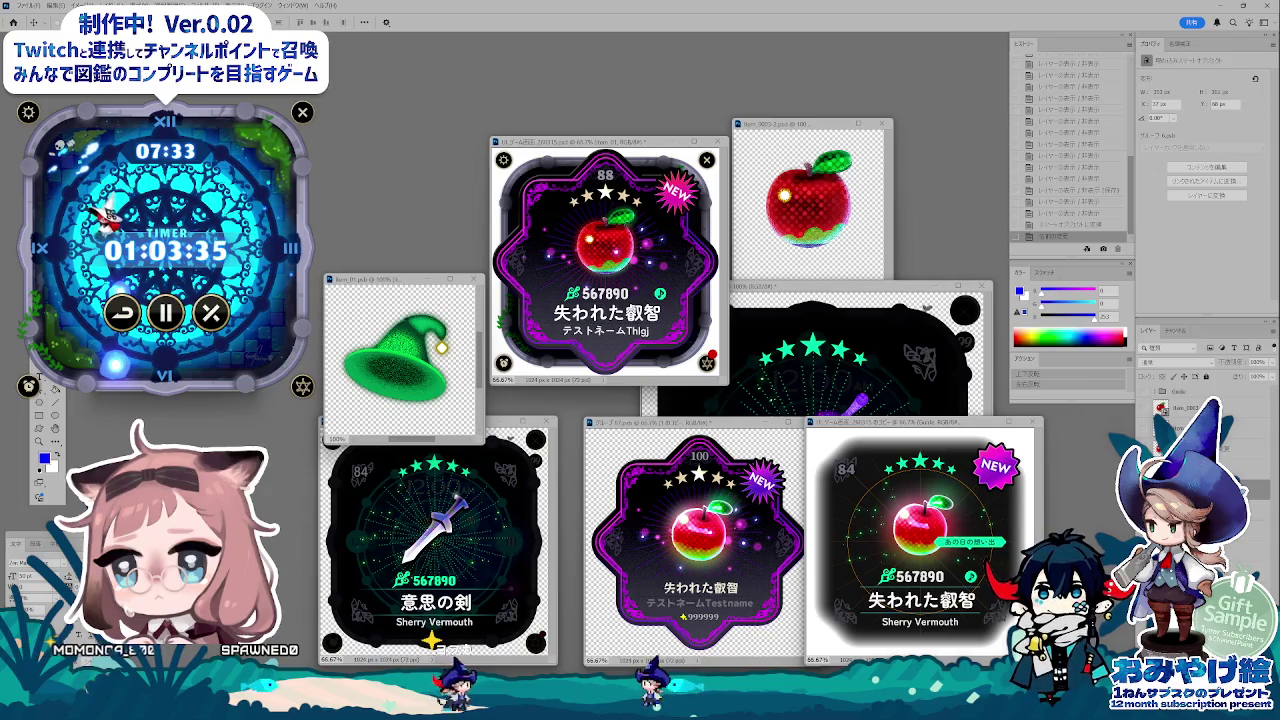
left_click_drag(392, 280, 384, 218)
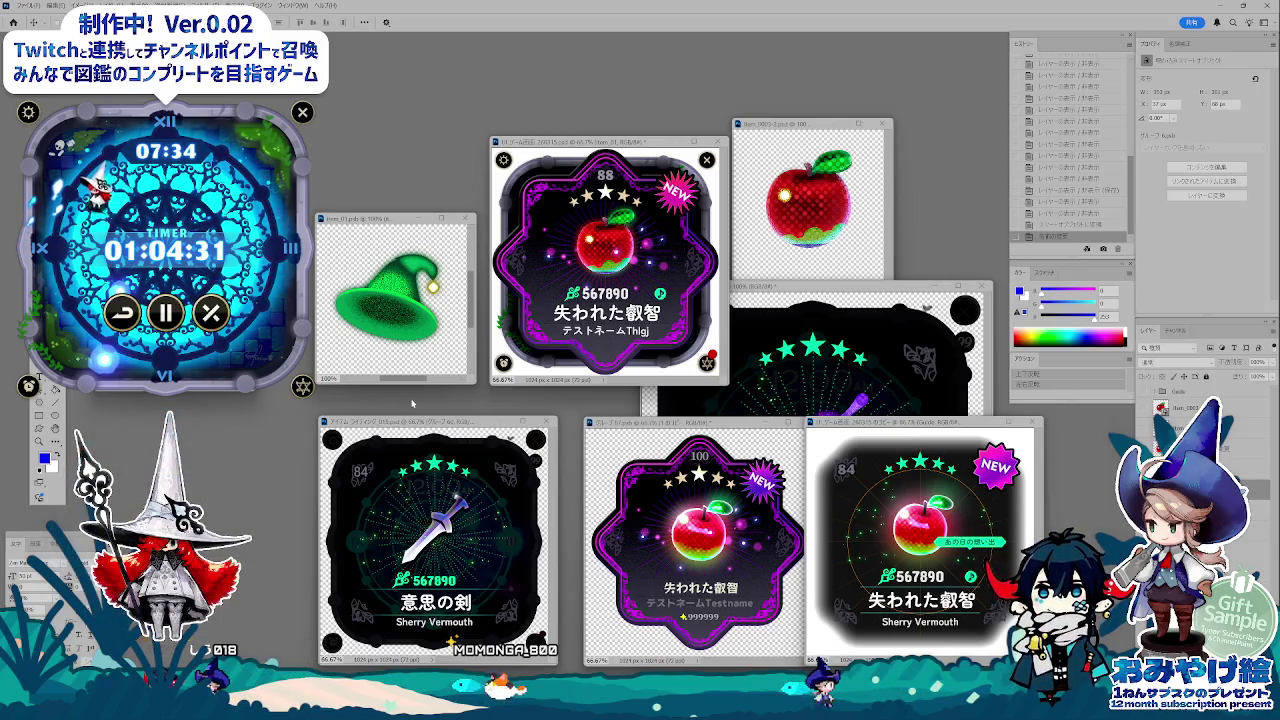
- Shift the sword card window up, bring the apple card forward, and view it at 100%
left_click_drag(455, 423, 455, 403)
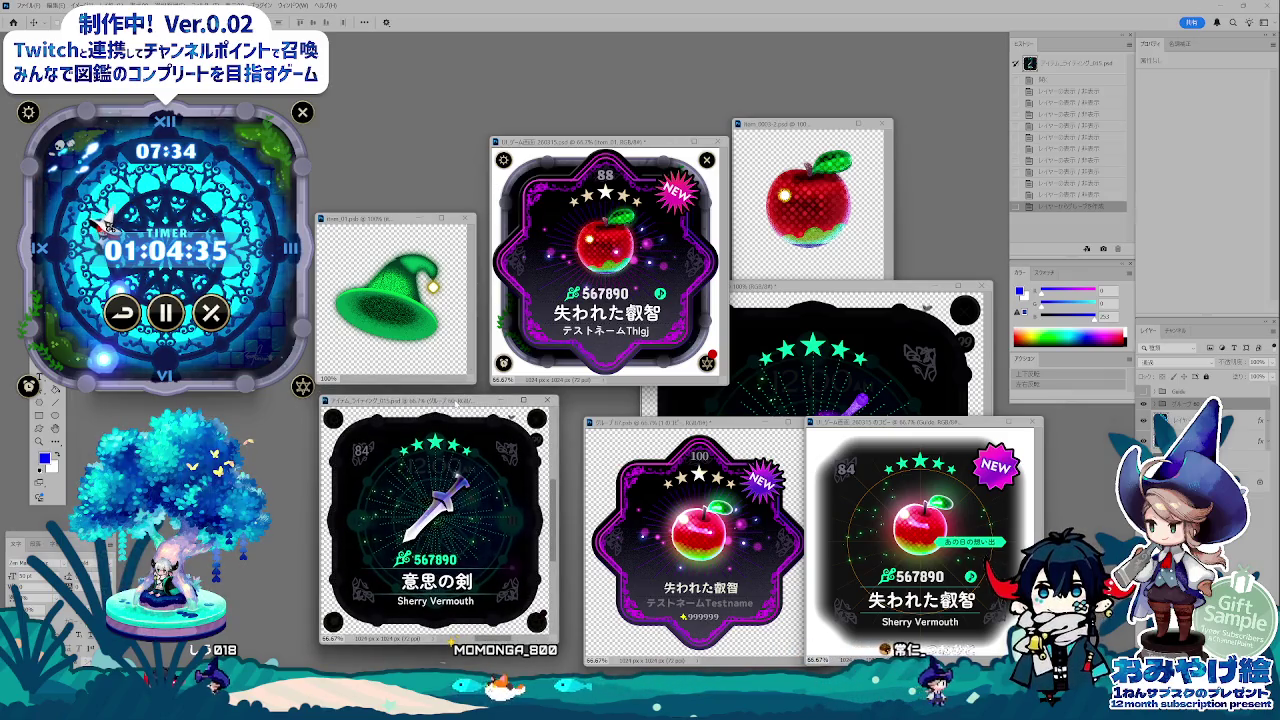
left_click_drag(455, 400, 450, 393)
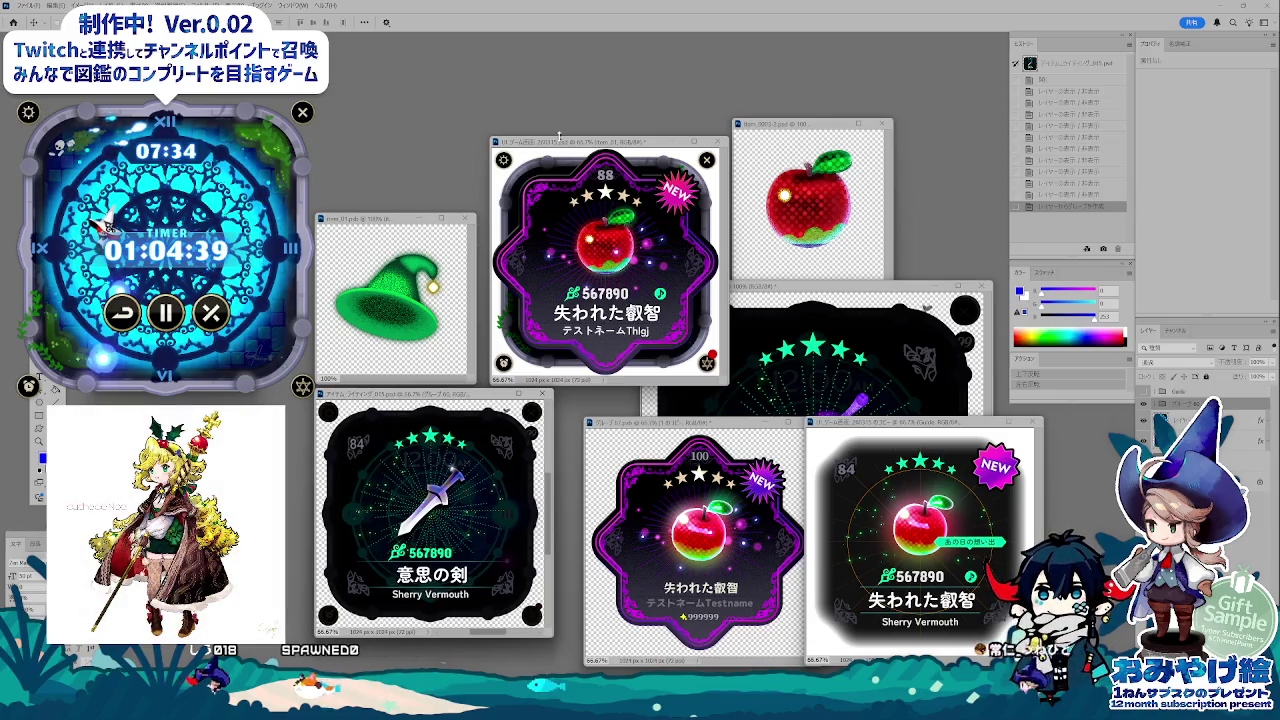
left_click_drag(559, 140, 551, 139)
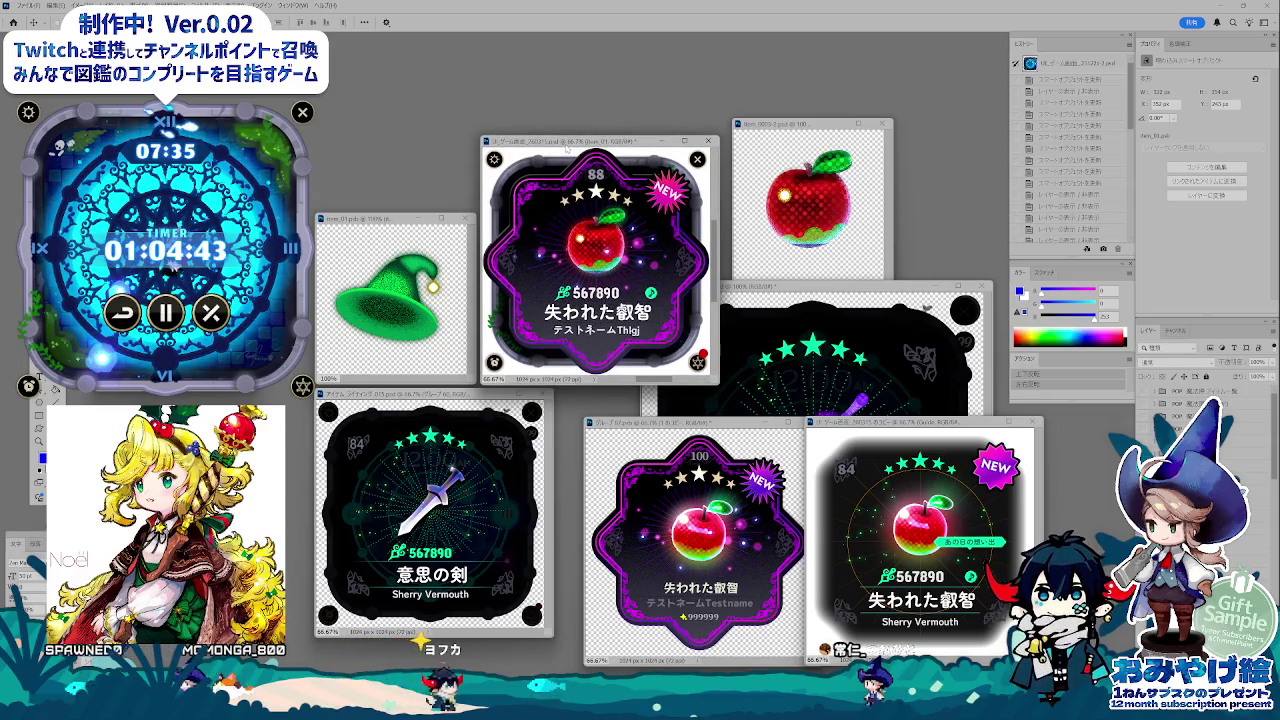
left_click_drag(567, 147, 566, 147)
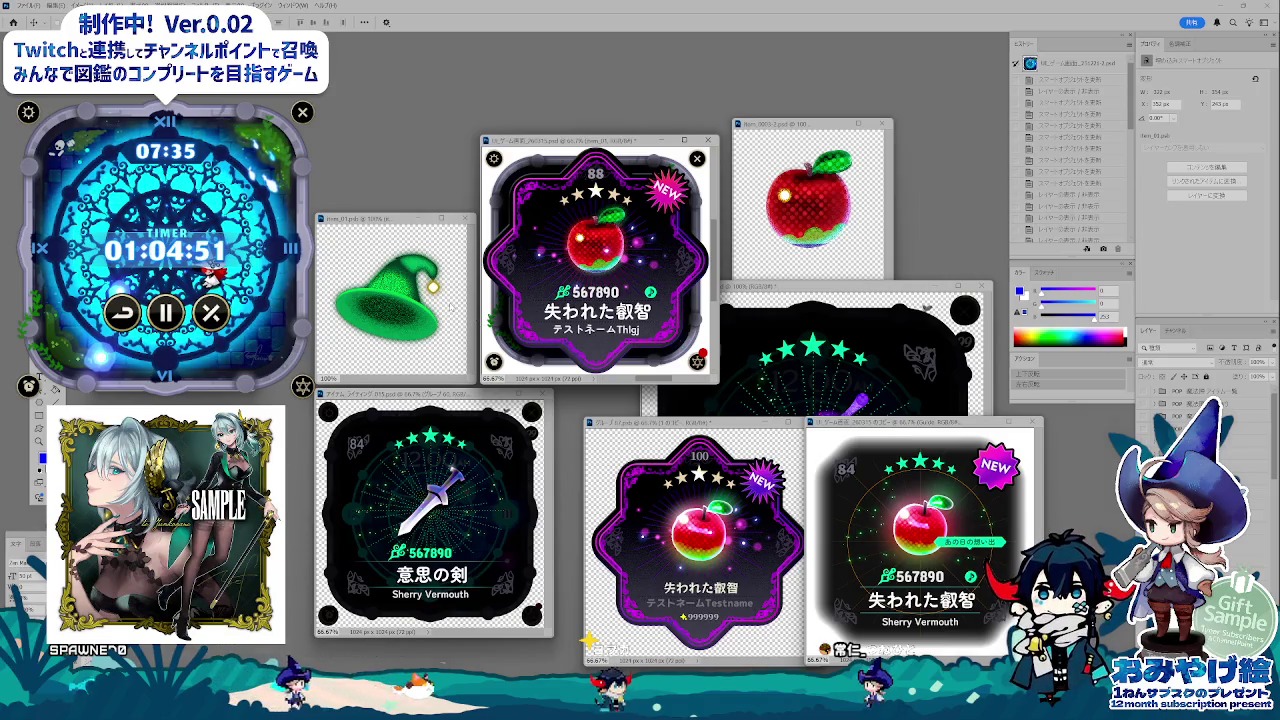
key("ctrl+1")
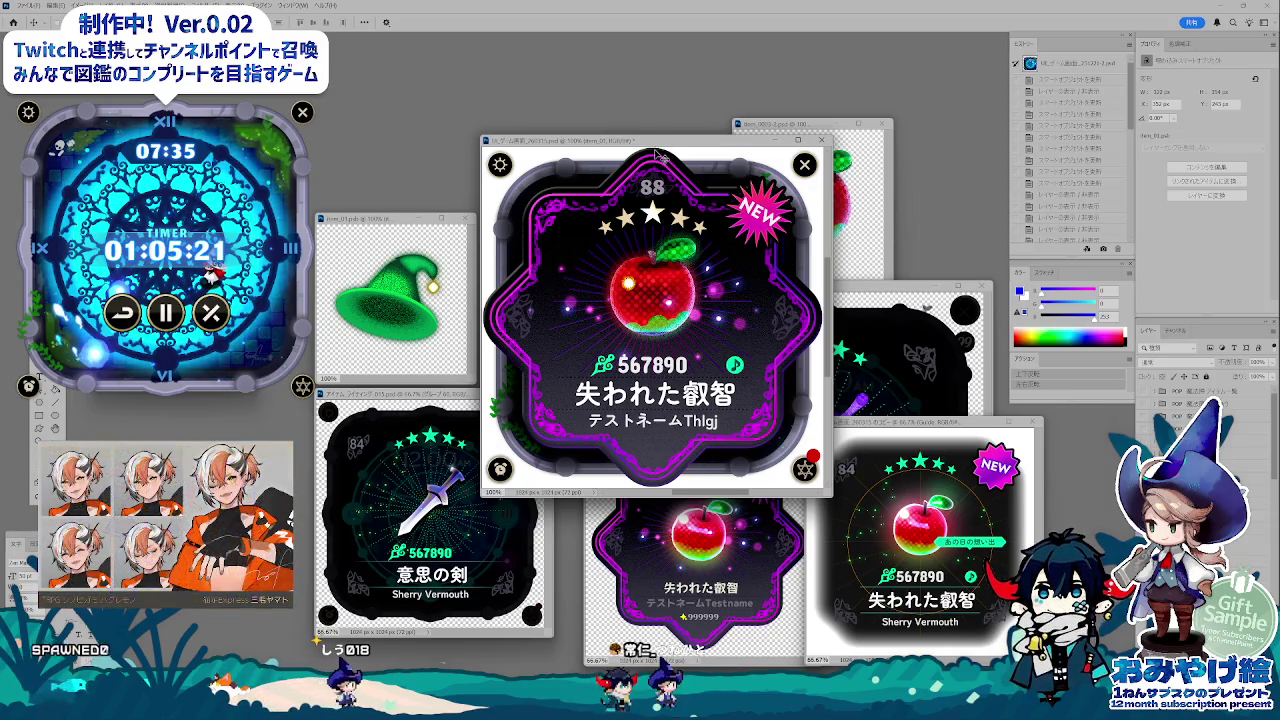
- Move the full-size apple card window left and slightly down
left_click_drag(652, 145, 616, 160)
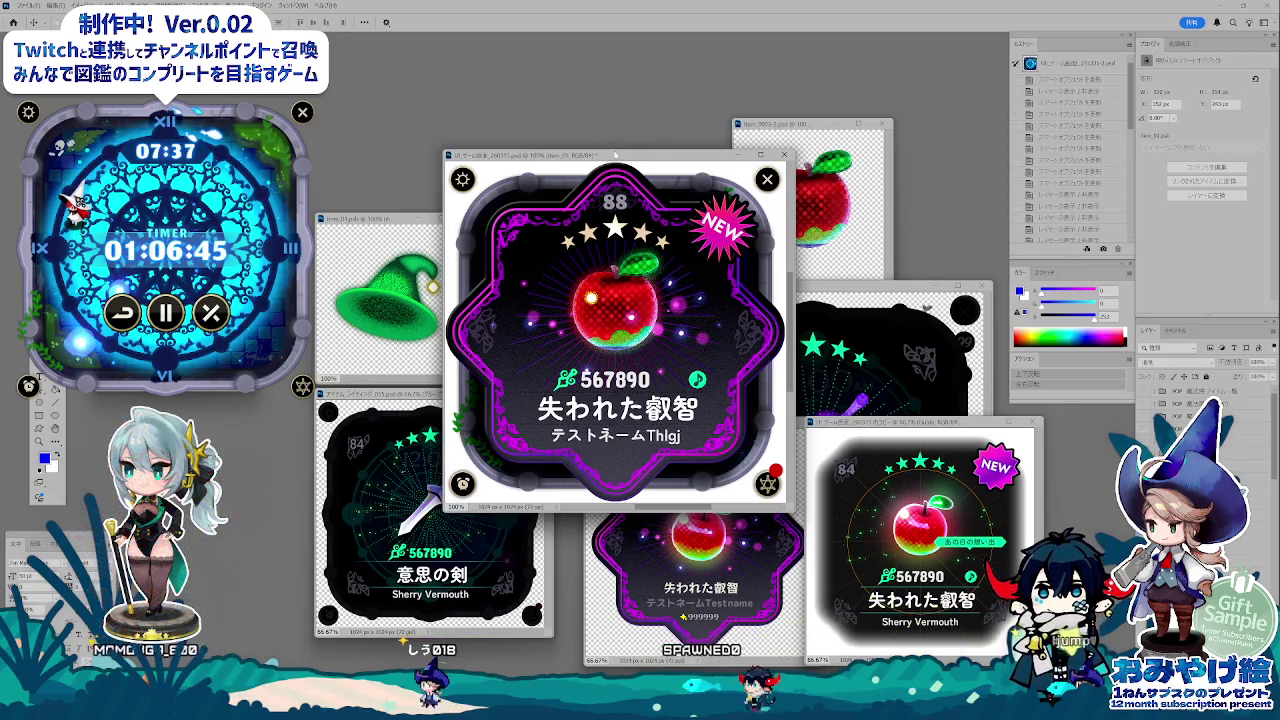
left_click_drag(615, 155, 611, 206)
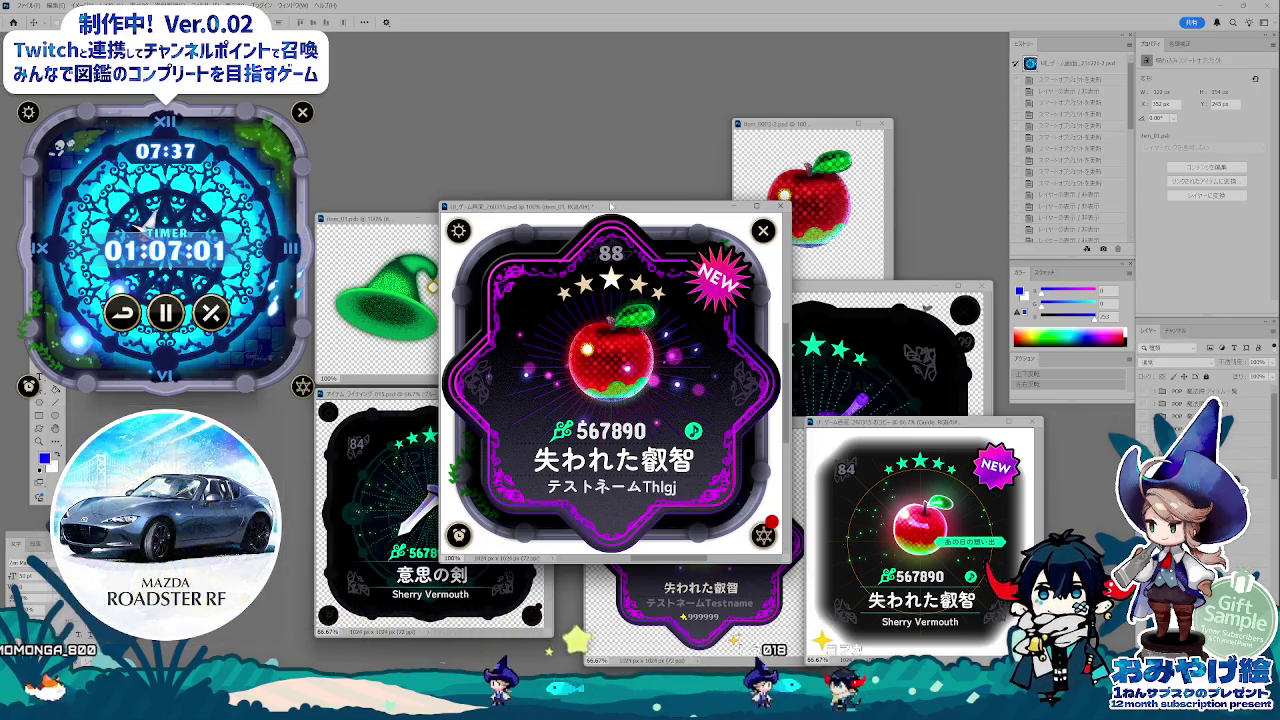
left_click_drag(610, 204, 610, 199)
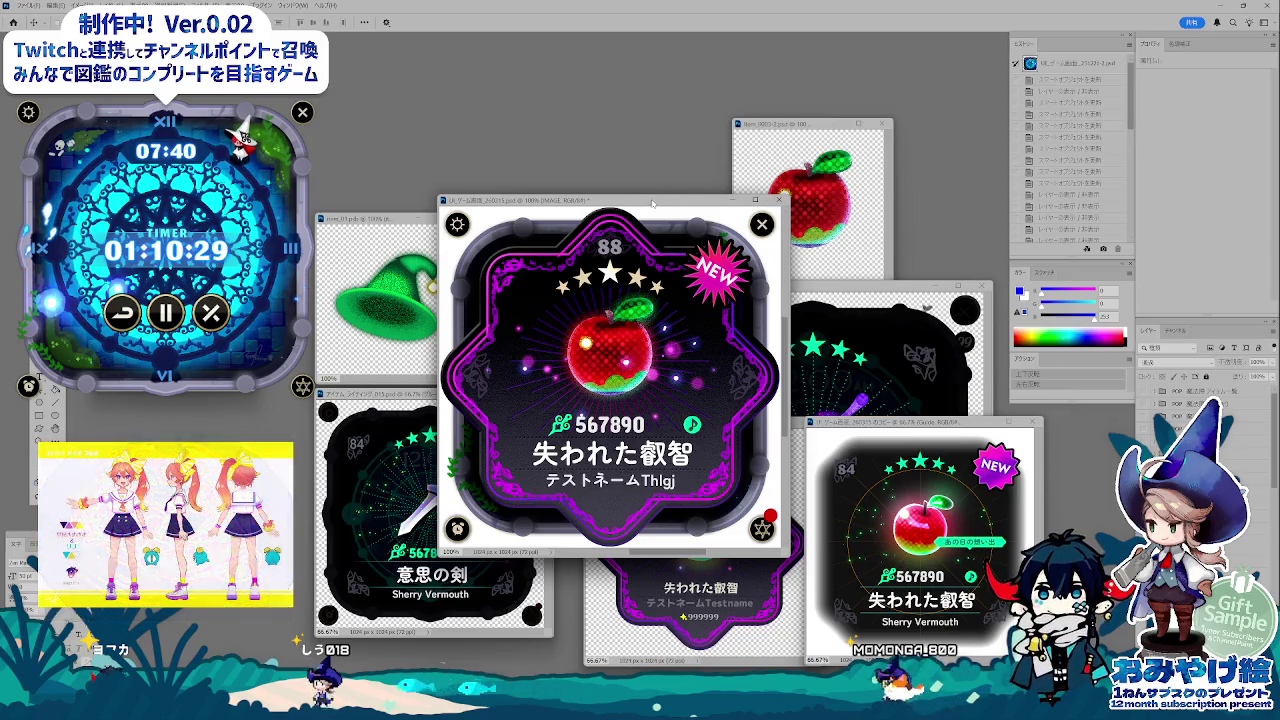
left_click_drag(652, 203, 668, 190)
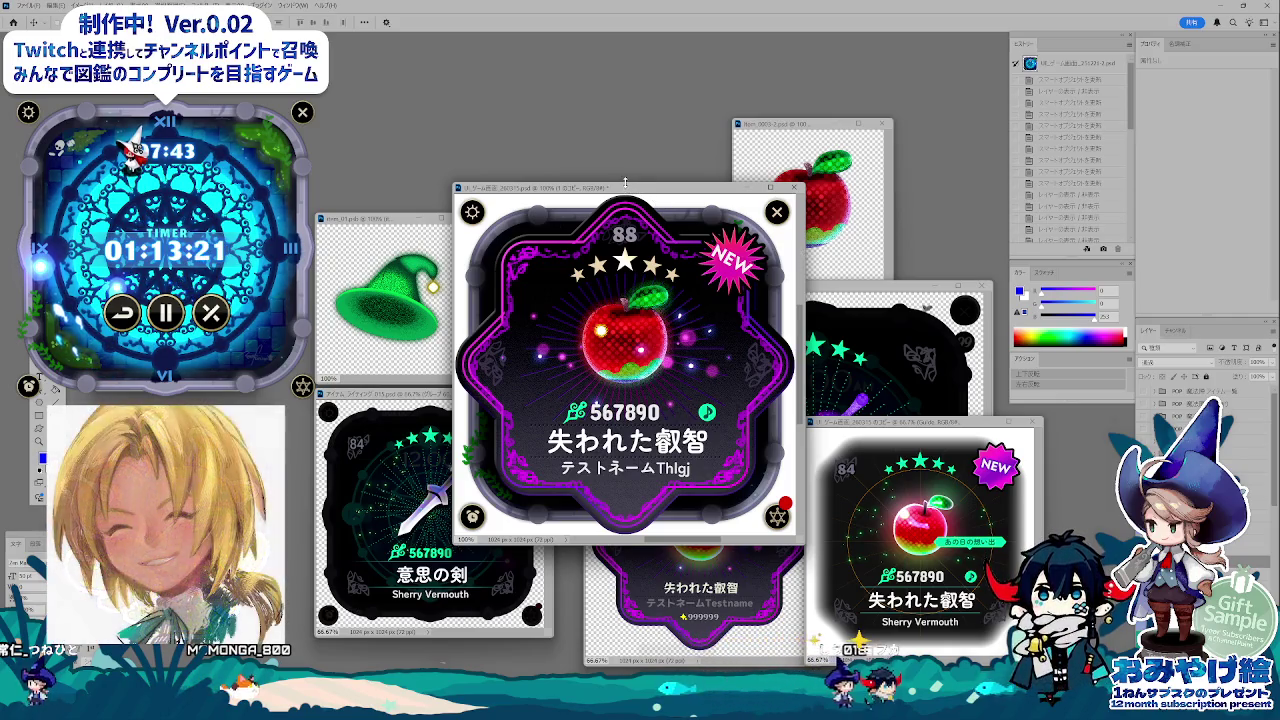
left_click_drag(626, 187, 622, 186)
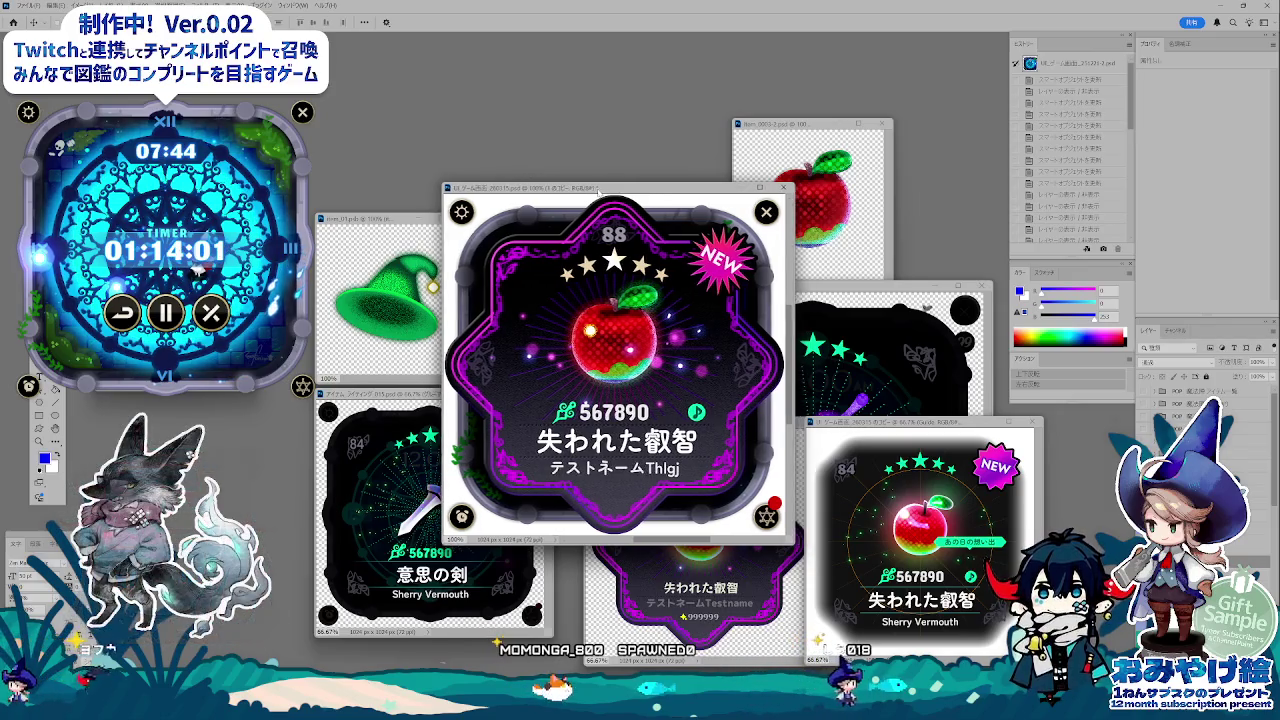
left_click_drag(567, 190, 567, 180)
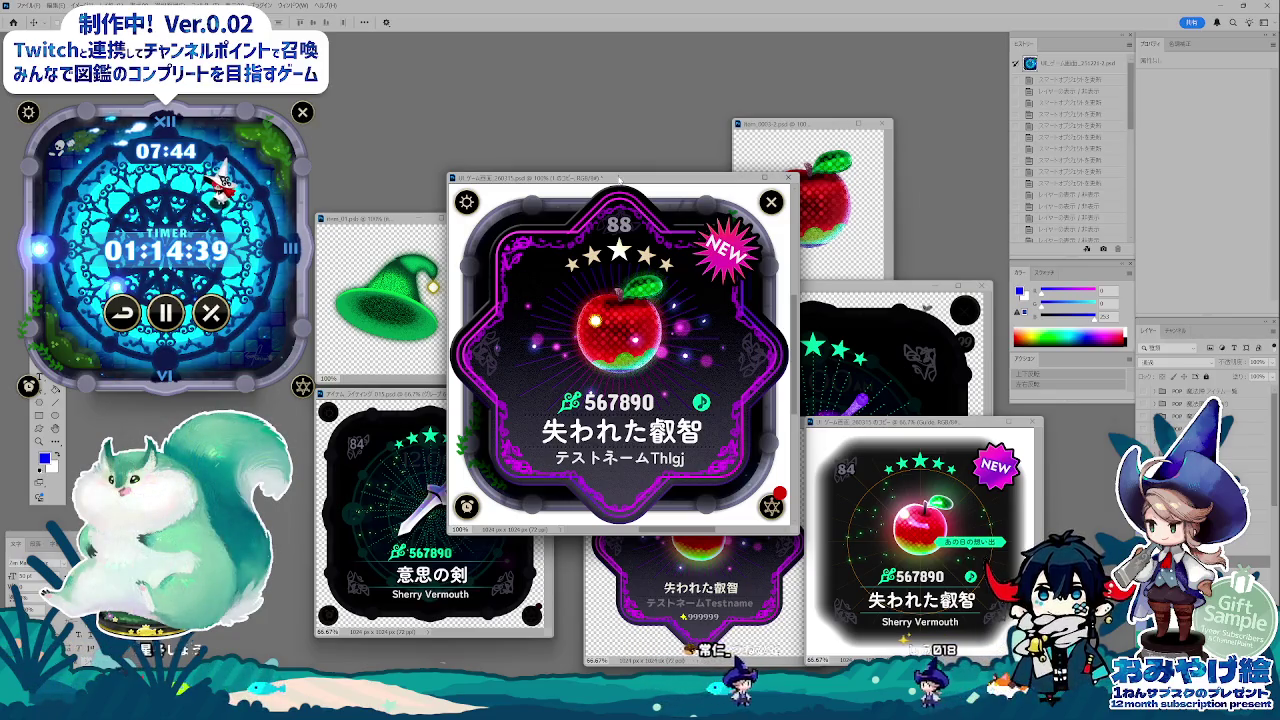
left_click_drag(620, 179, 619, 176)
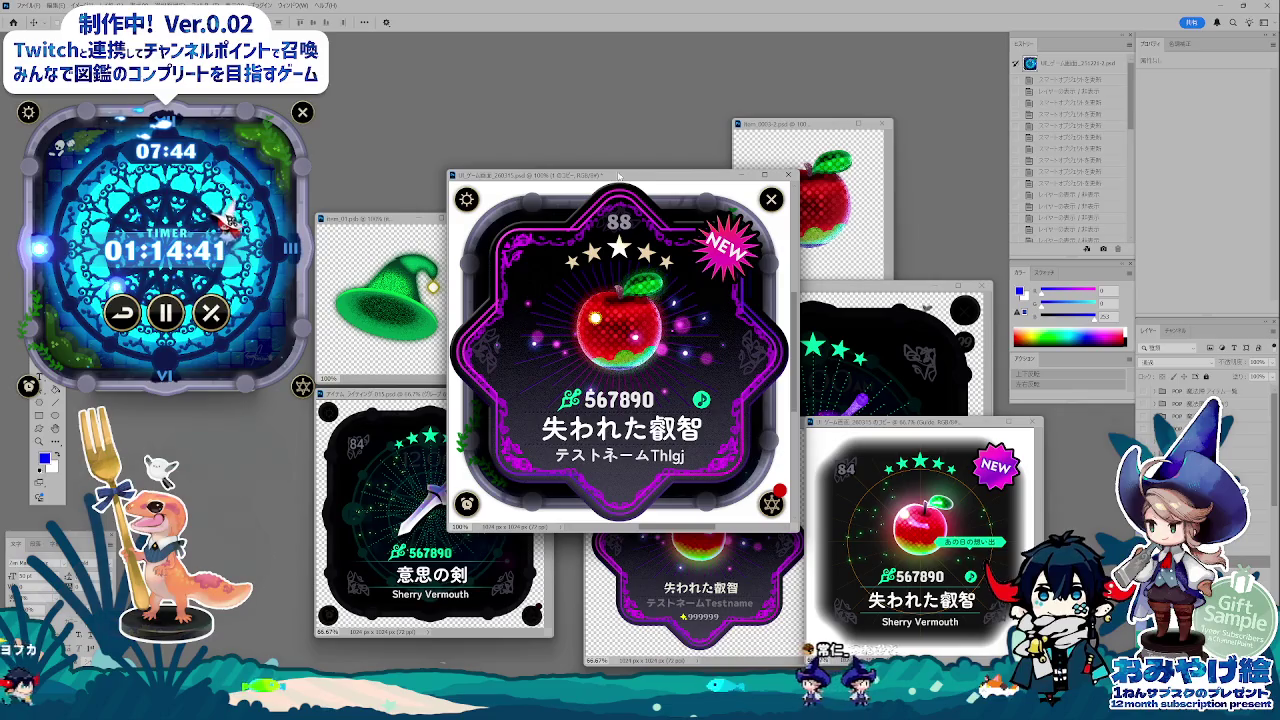
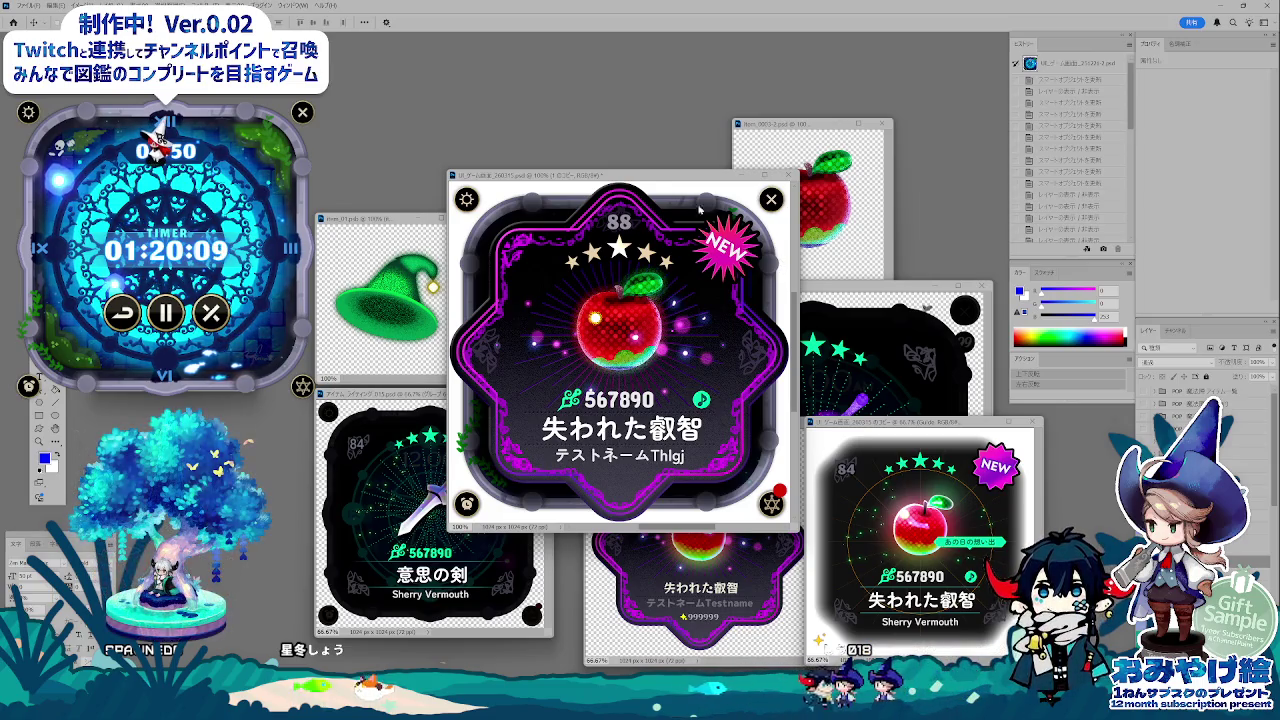
- Move the apple card window up, place the green hat and small apple windows beside it, and select the hat document
left_click_drag(636, 180, 615, 76)
left_click(376, 219)
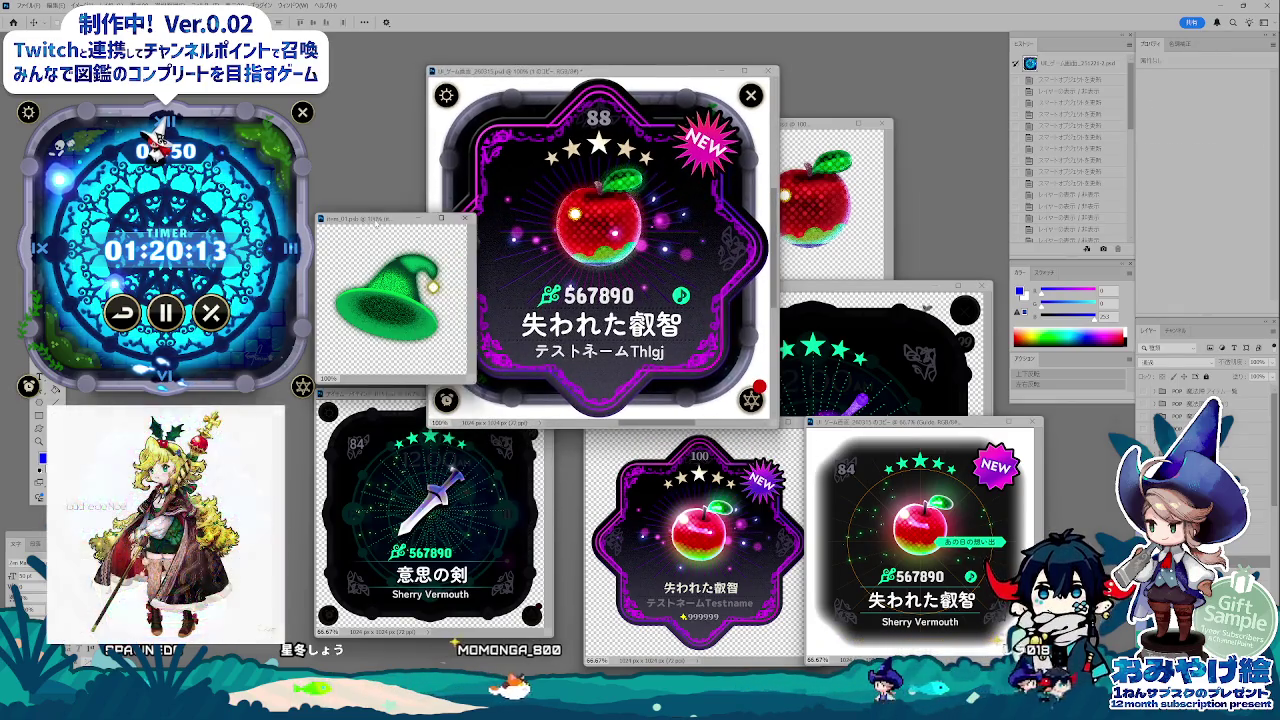
left_click_drag(376, 222, 324, 222)
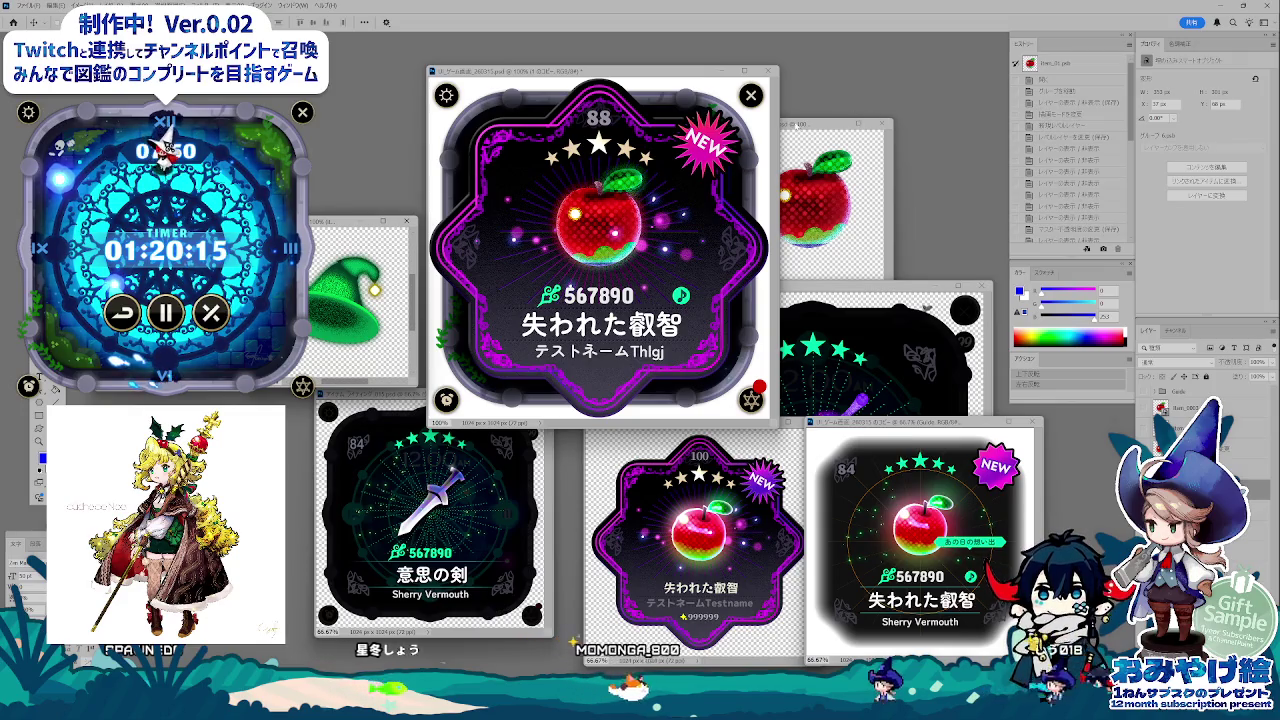
left_click_drag(796, 126, 859, 117)
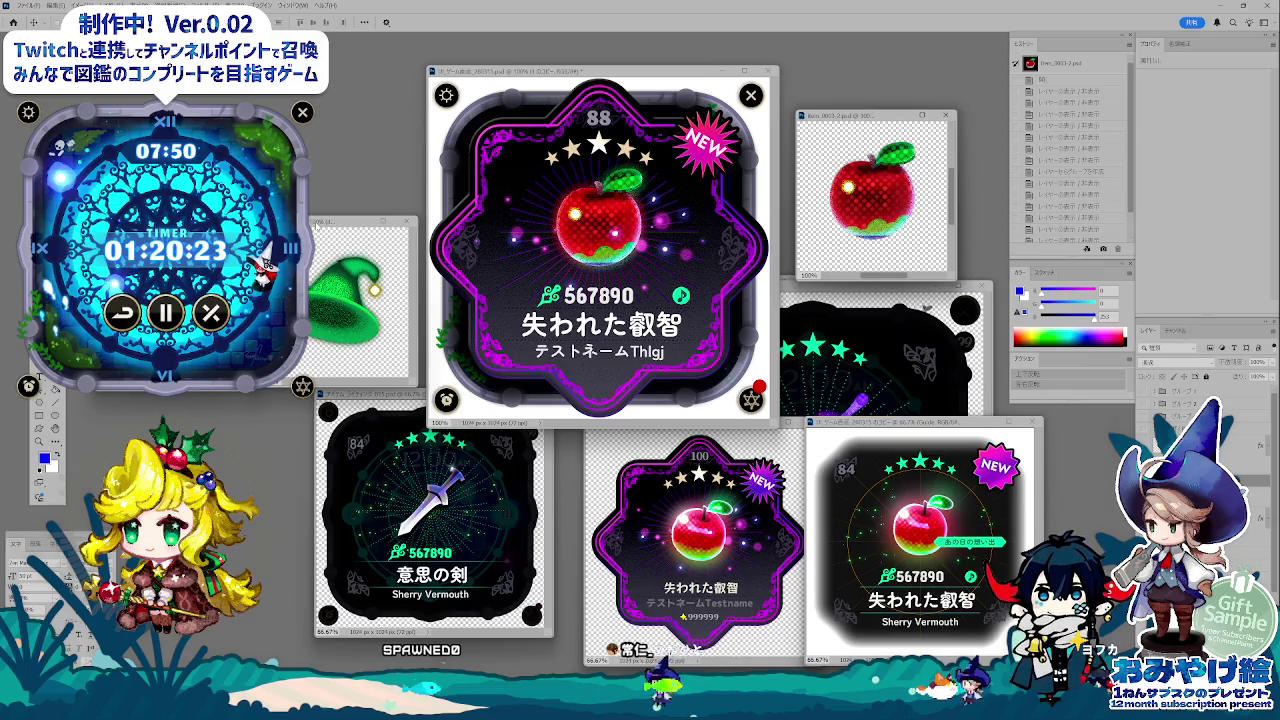
left_click_drag(360, 221, 372, 222)
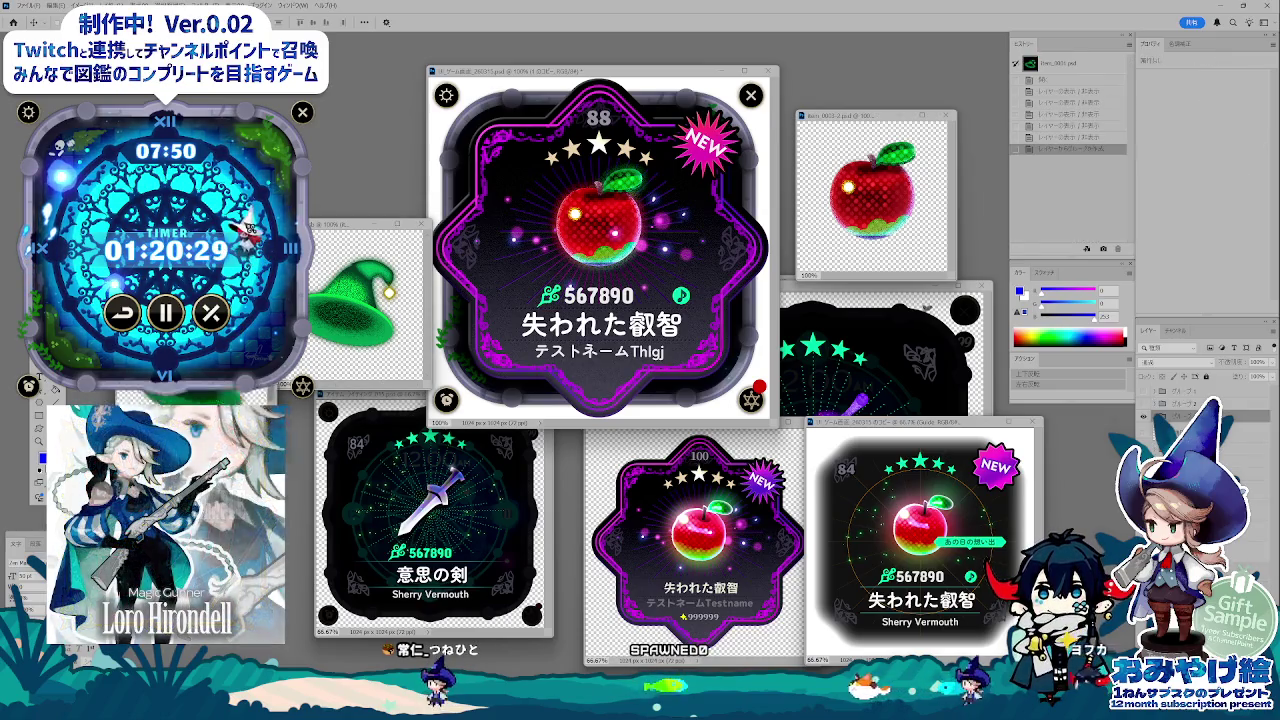
left_click(355, 350)
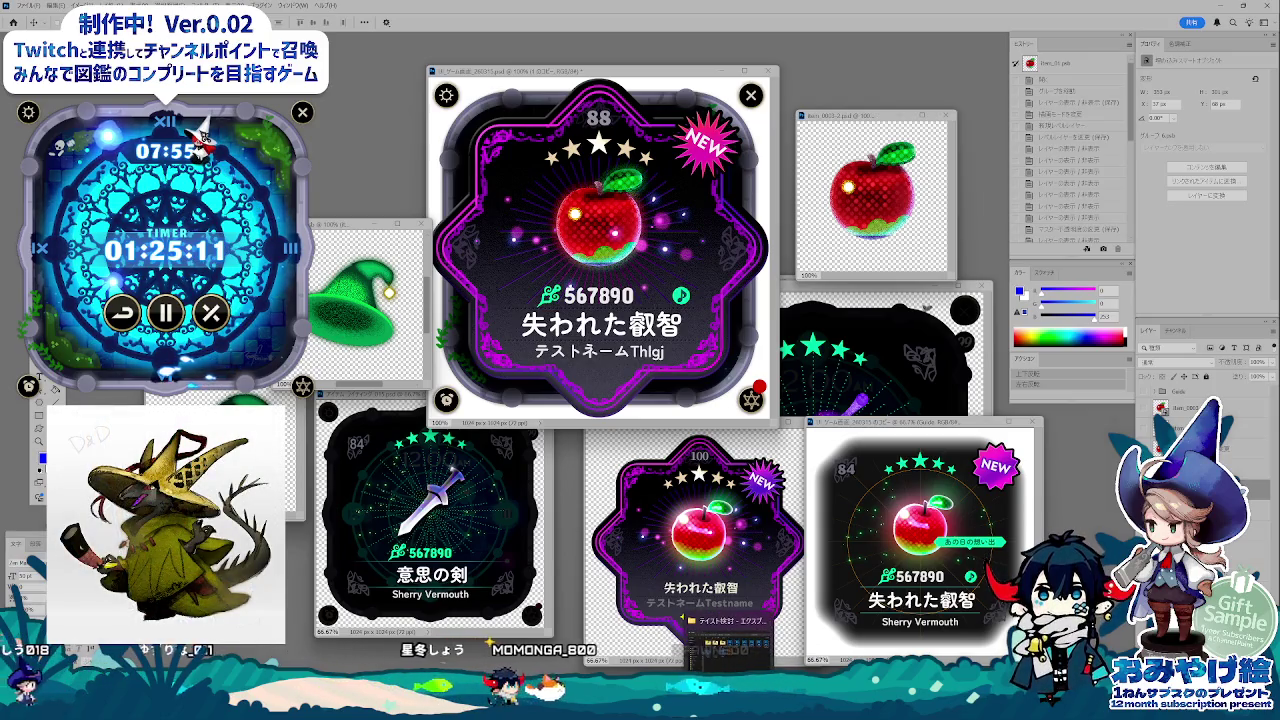
left_click(728, 640)
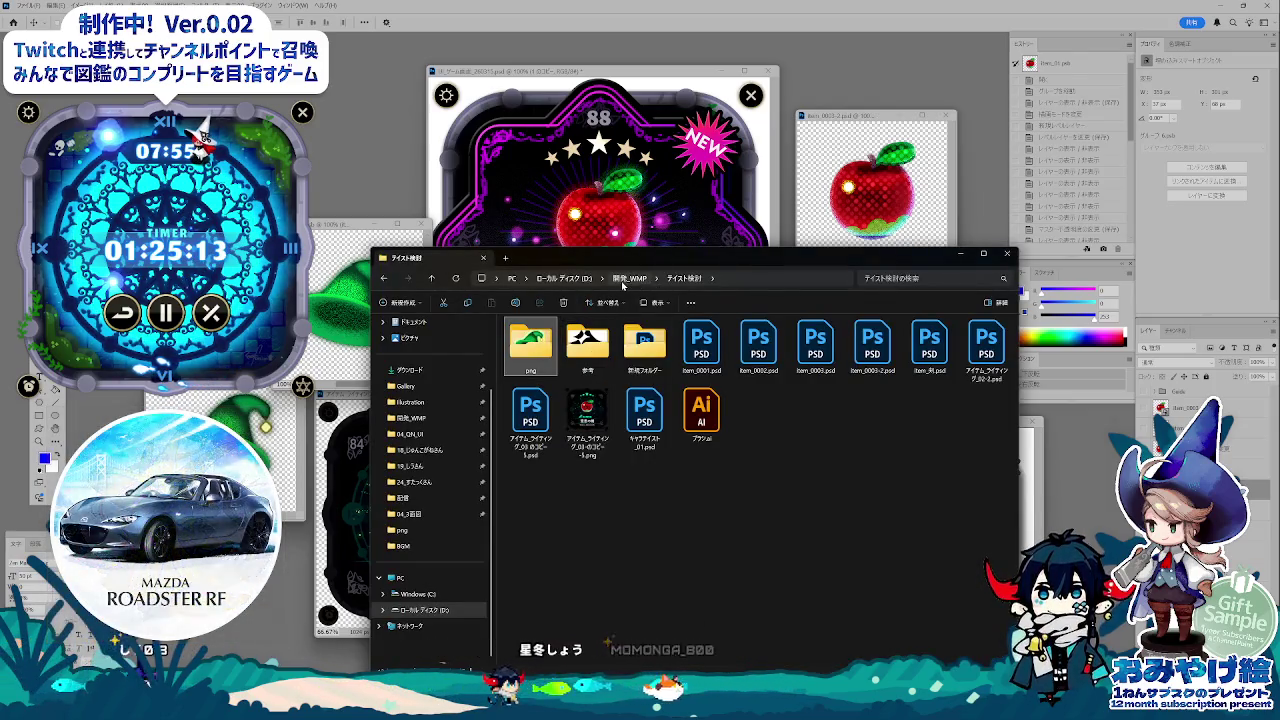
- Browse Illustration > 配信 > イラストスライド and open the red-and-white wolf illustration
left_click(410, 402)
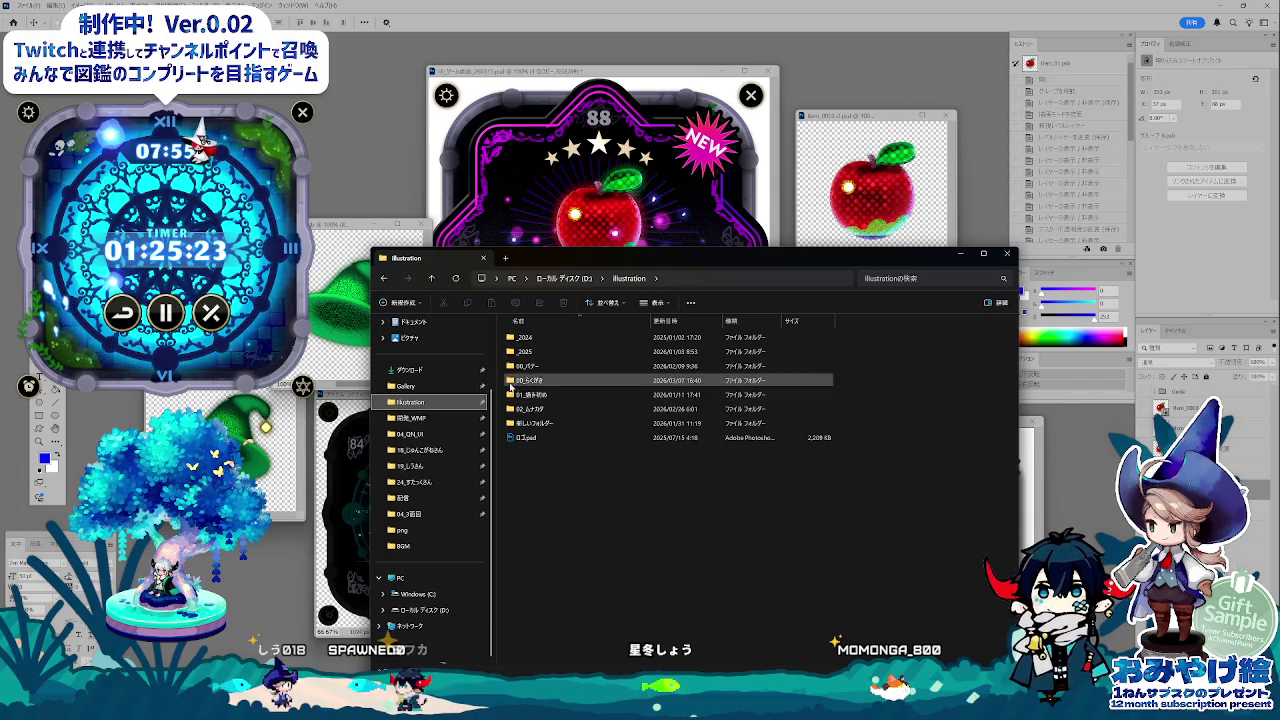
left_click(430, 497)
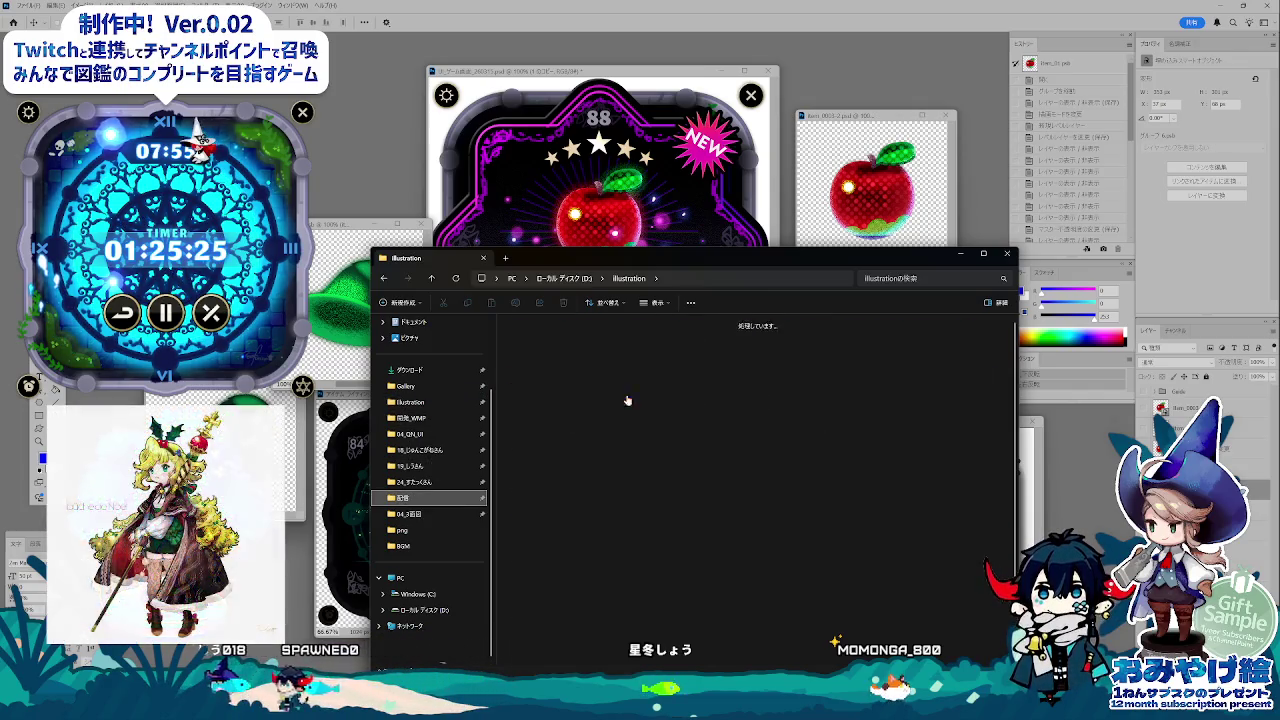
double_click(756, 345)
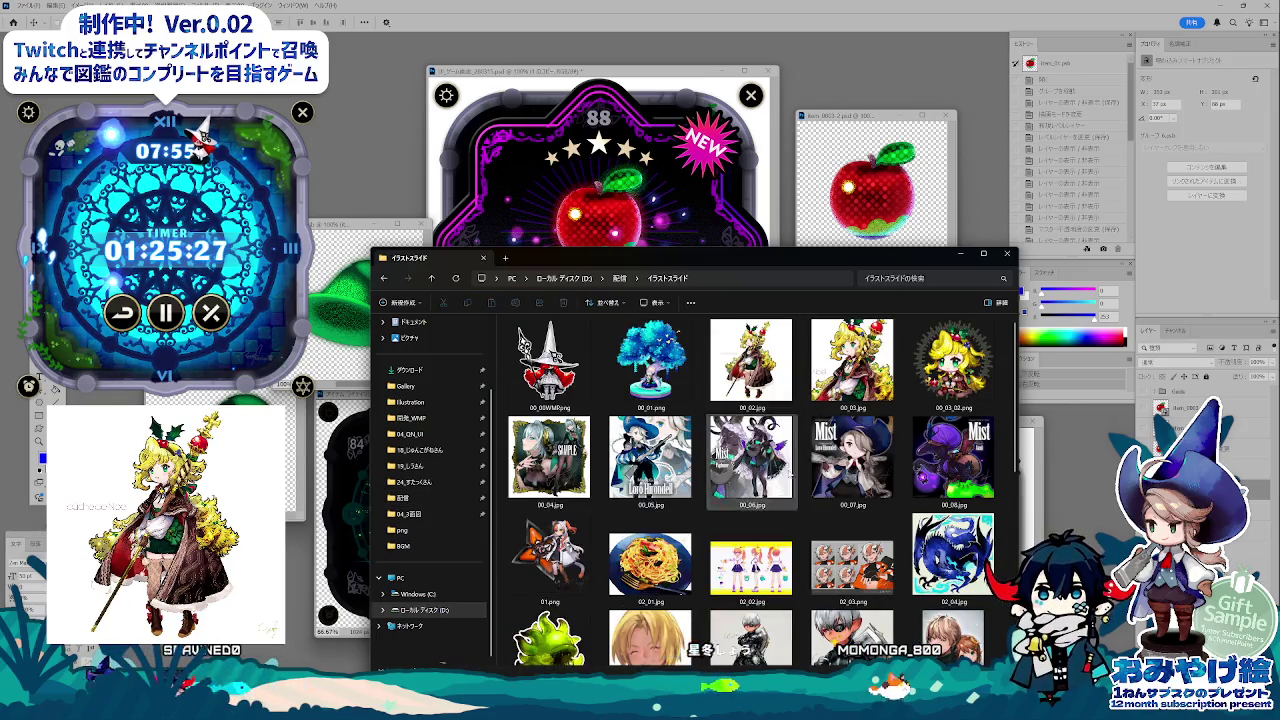
scroll(850, 520, "down", 5)
double_click(851, 612)
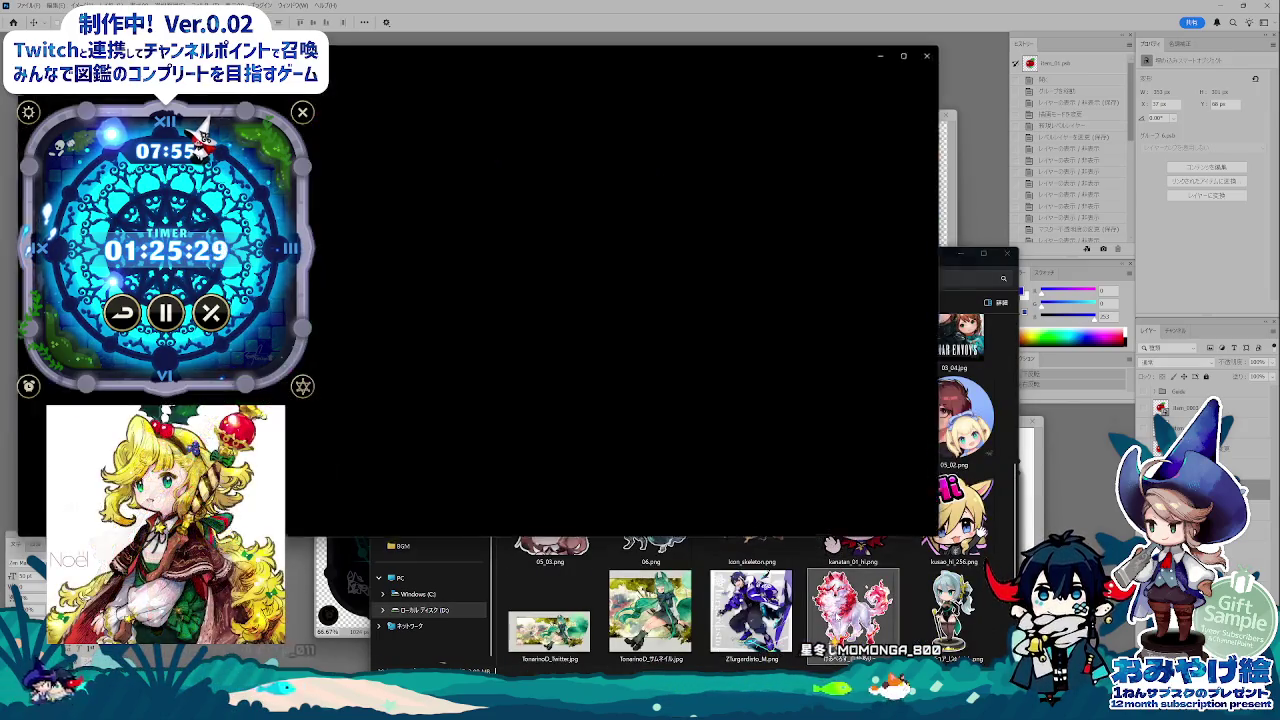
- Hide File Explorer and resize the wolf image viewer to show the illustration larger
left_click(960, 256)
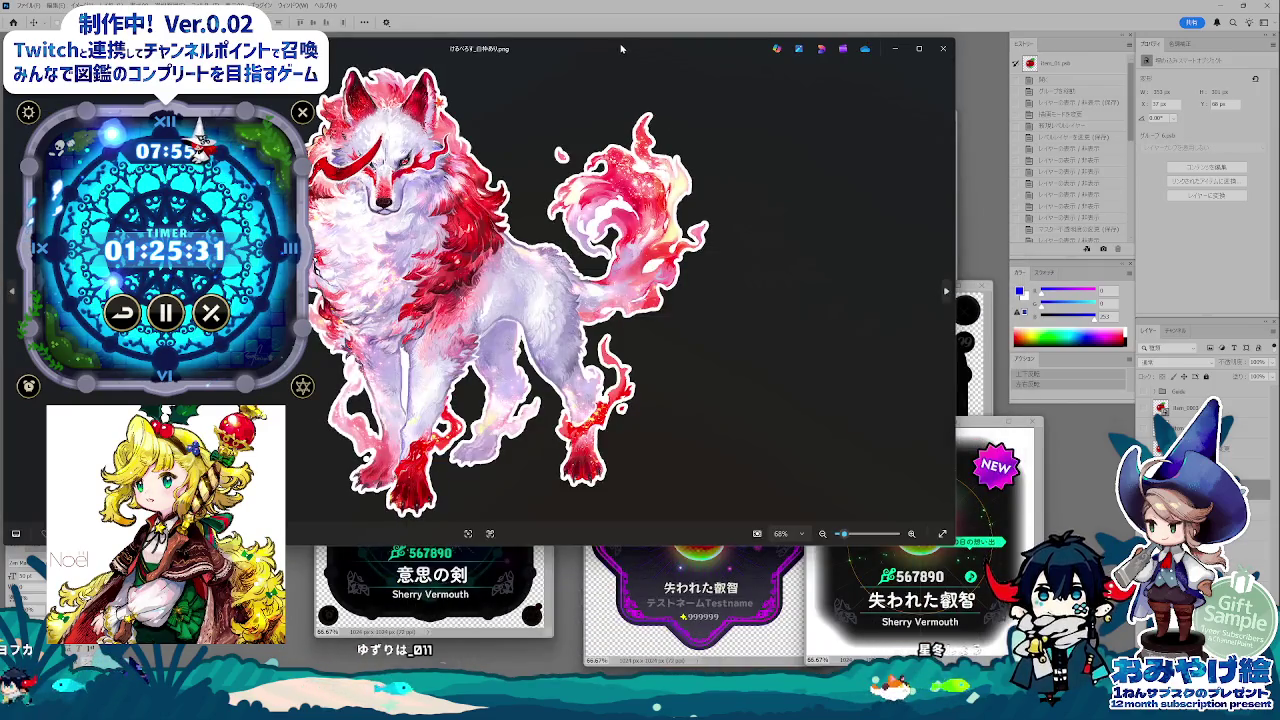
left_click_drag(620, 48, 620, 110)
mouse_move(1085, 590)
left_mouse_down()
mouse_move(913, 640)
mouse_move(833, 630)
left_mouse_up()
left_click_drag(625, 140, 730, 154)
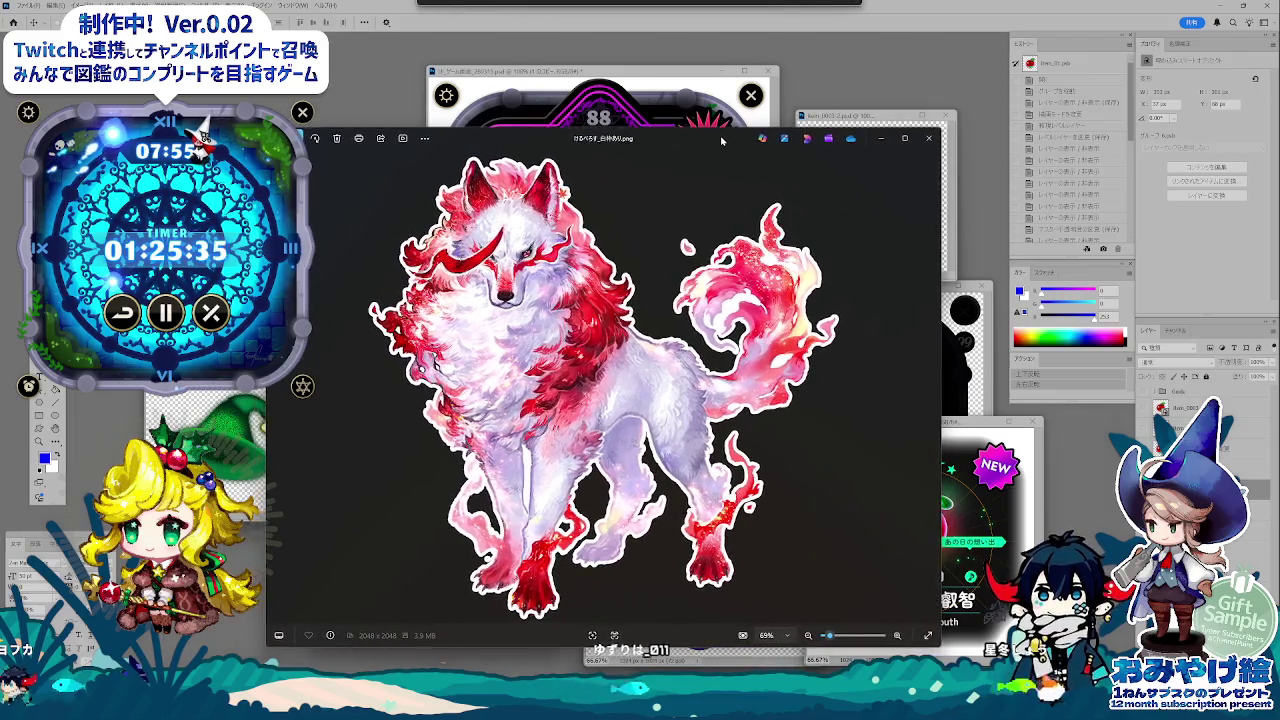
mouse_move(605, 138)
left_mouse_down()
mouse_move(664, 113)
mouse_move(651, 83)
left_mouse_up()
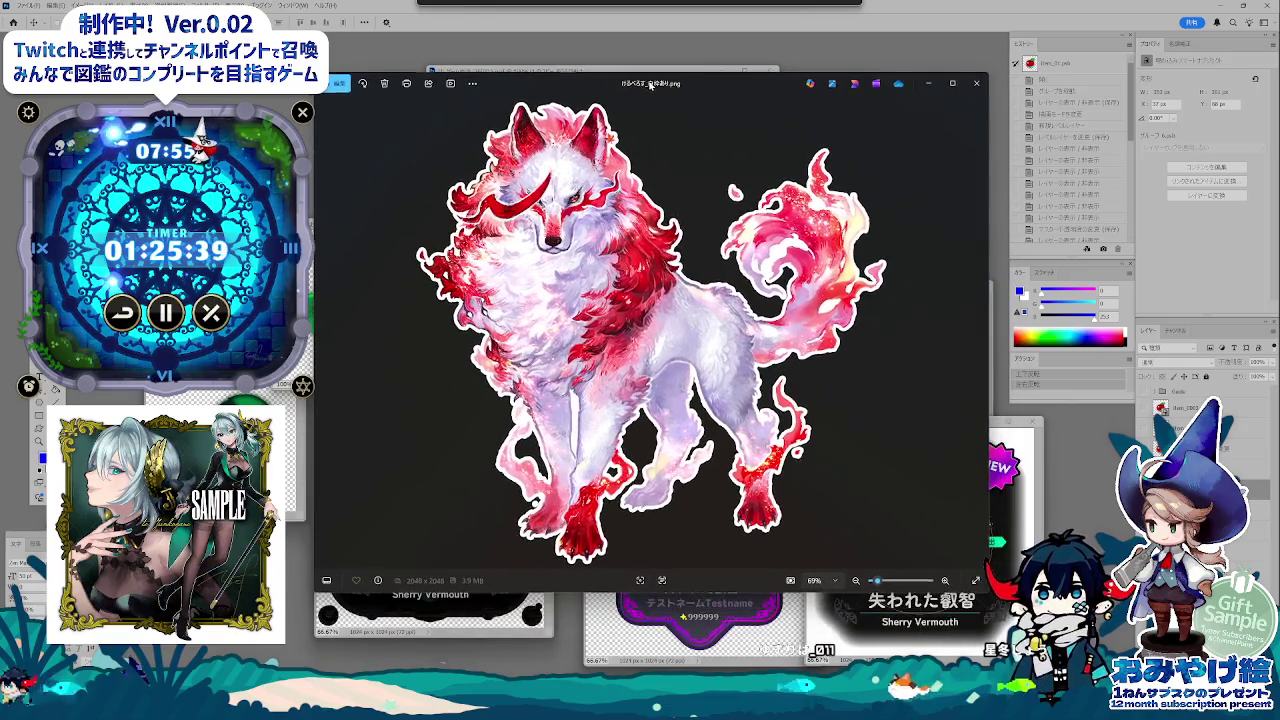
left_click_drag(988, 592, 1025, 662)
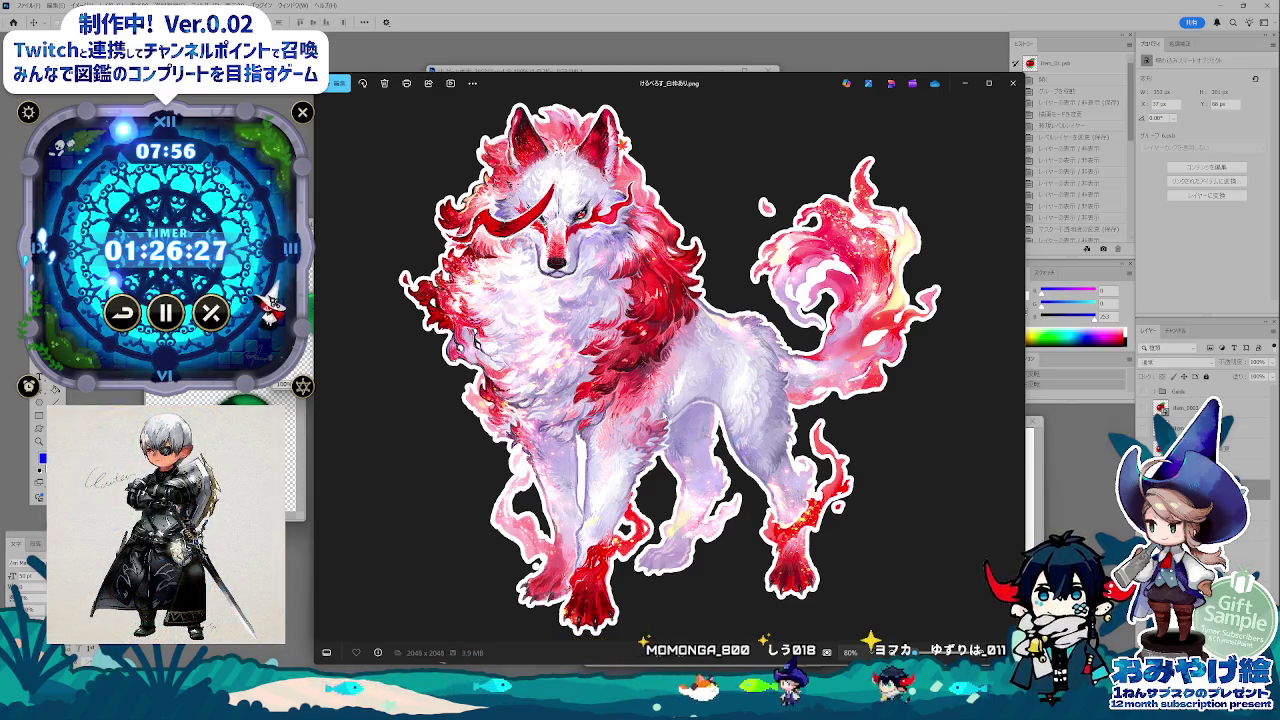
- Close the wolf viewer and open Photoshop's New document dialog at 512 × 512 px
scroll(665, 415, "up", 1)
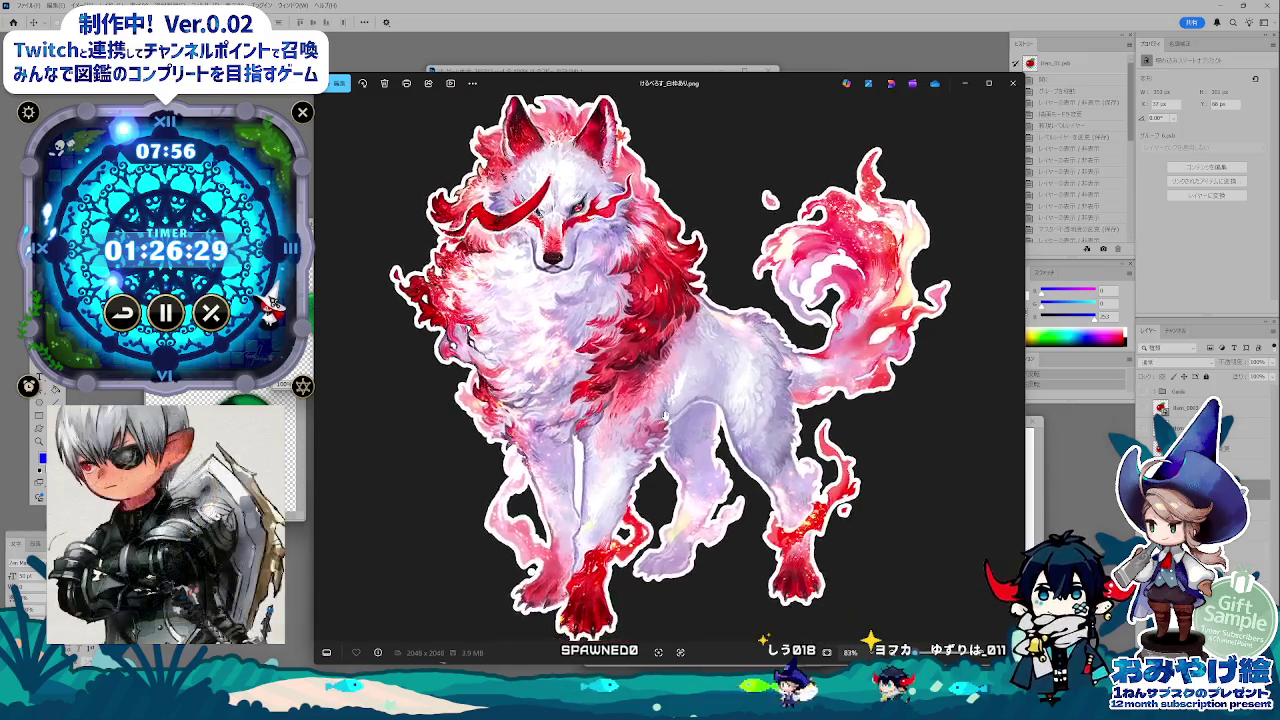
scroll(665, 415, "down", 1)
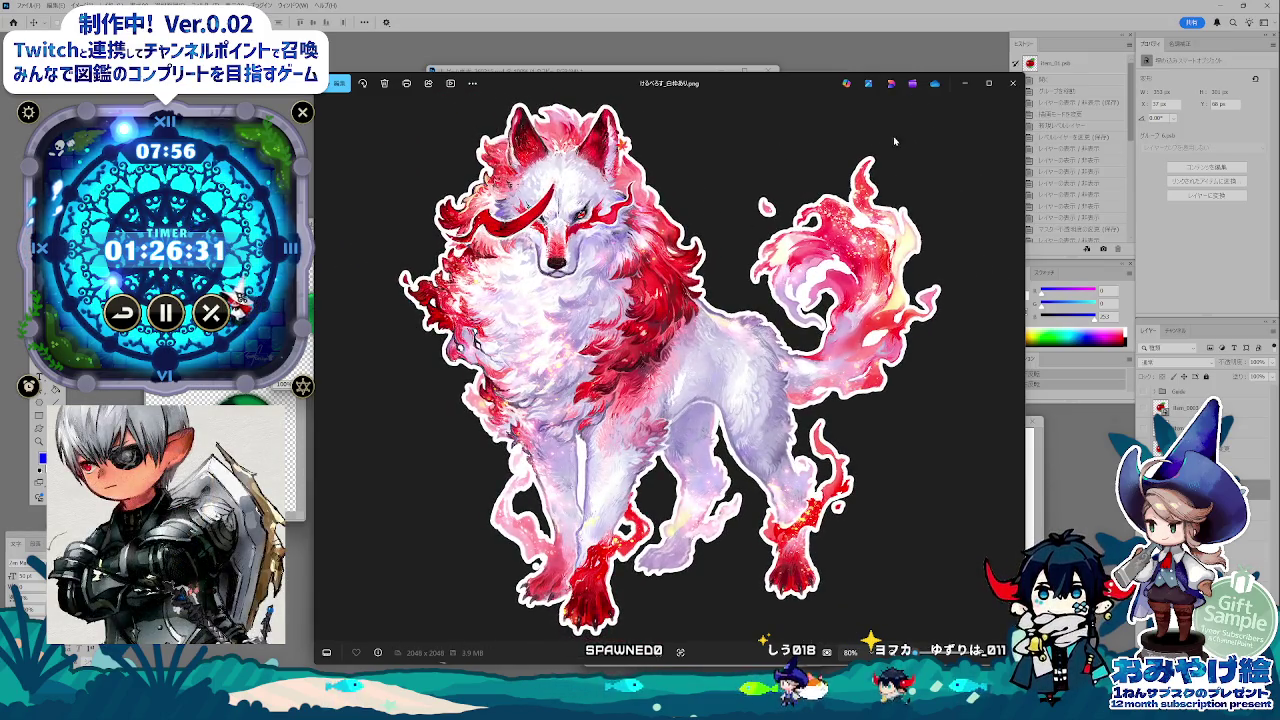
left_click(1012, 83)
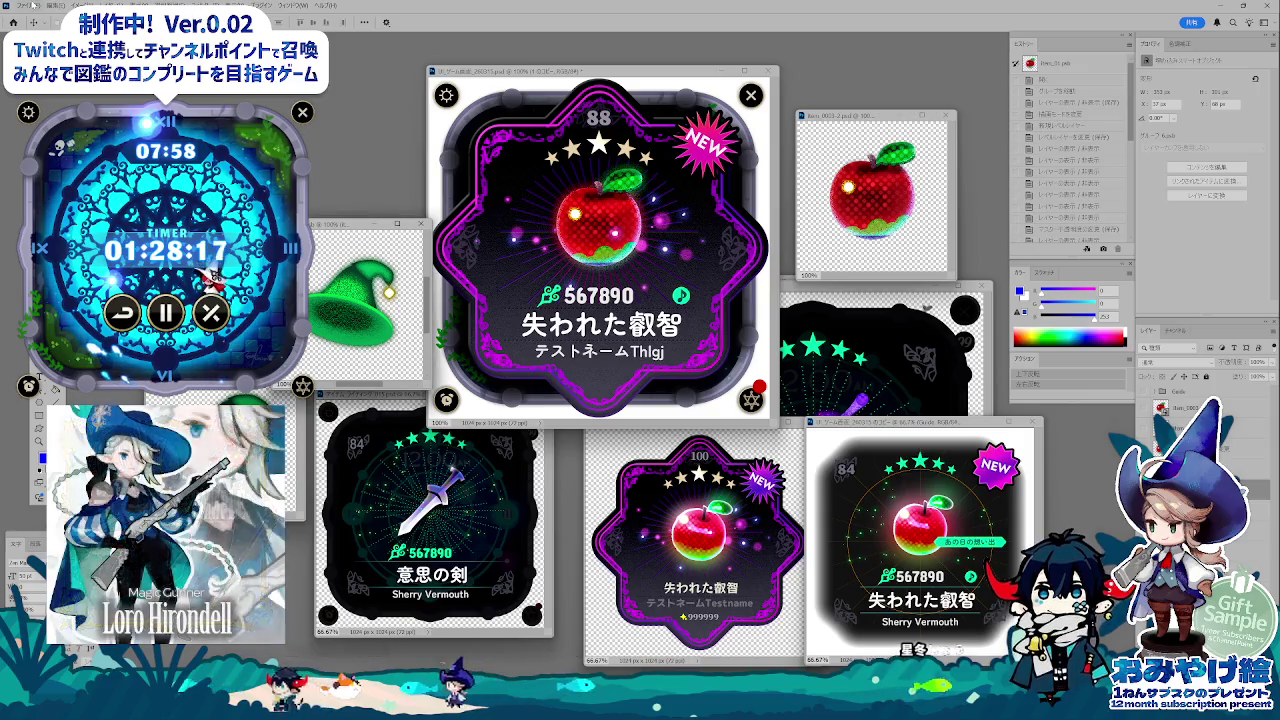
key("ctrl+n")
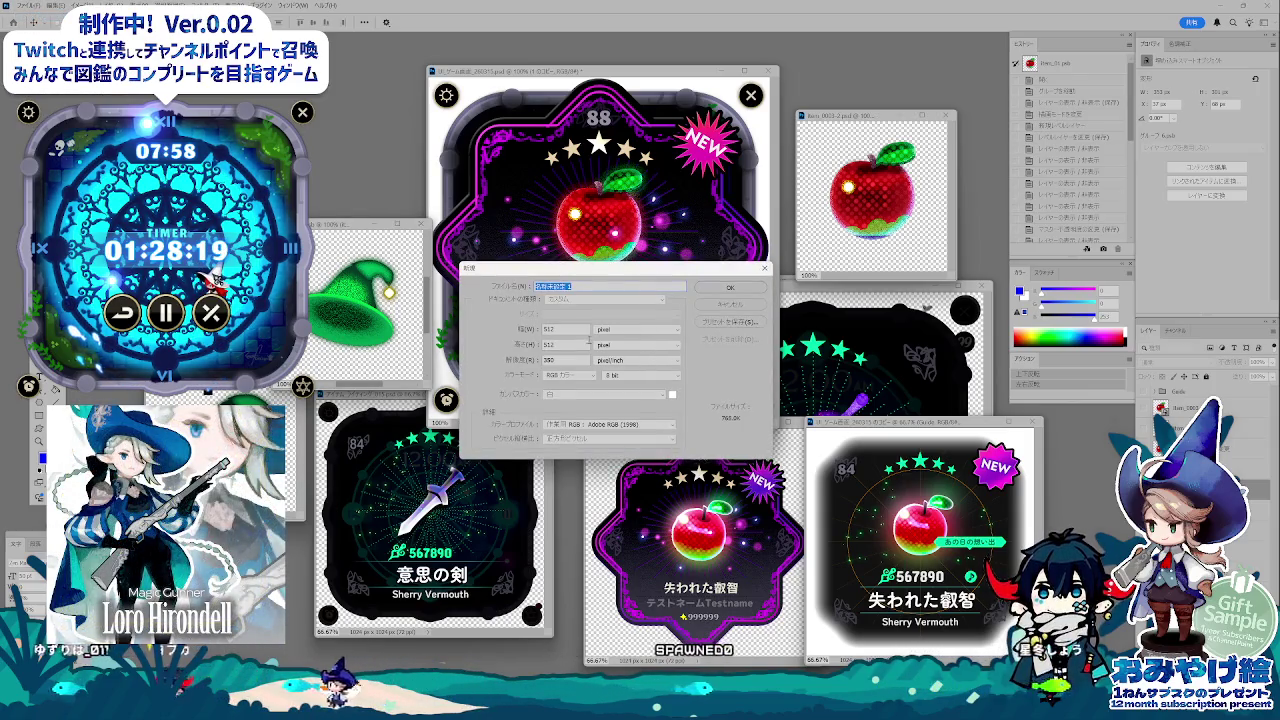
- Create a blank A5 portrait document (148 × 210 mm) from the Japan Standard Paper presets
left_click(605, 298)
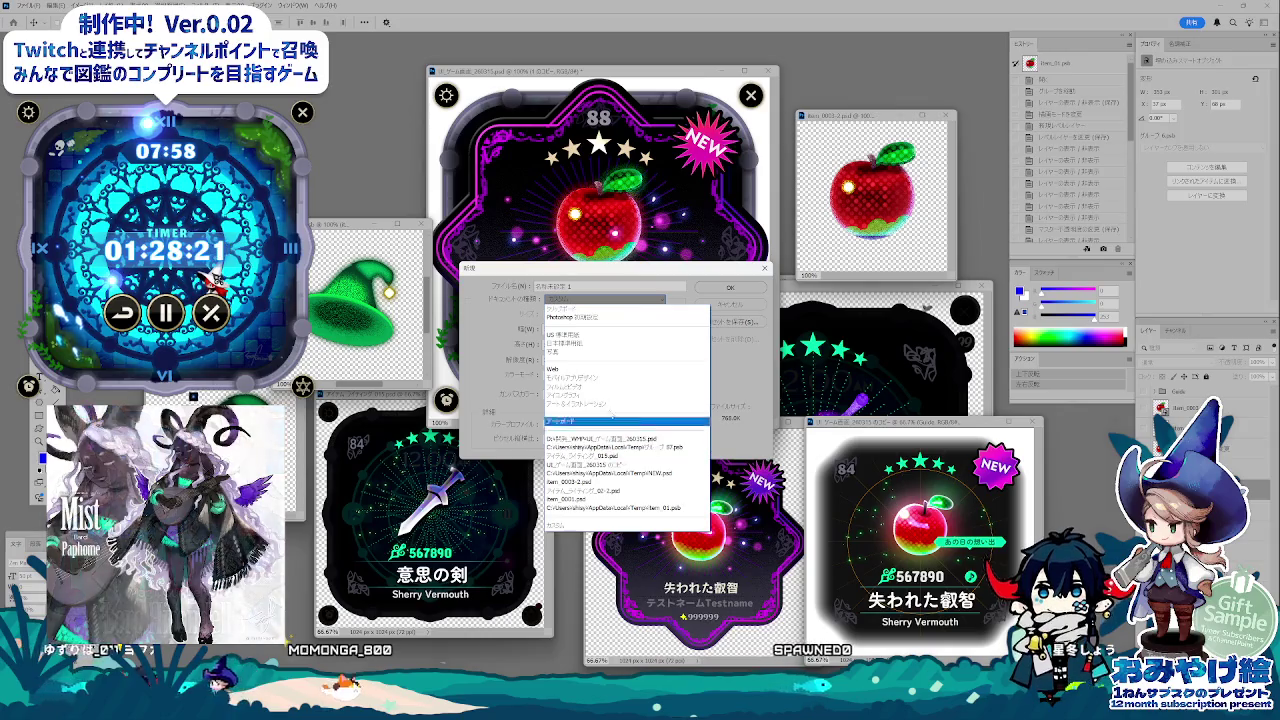
left_click(593, 343)
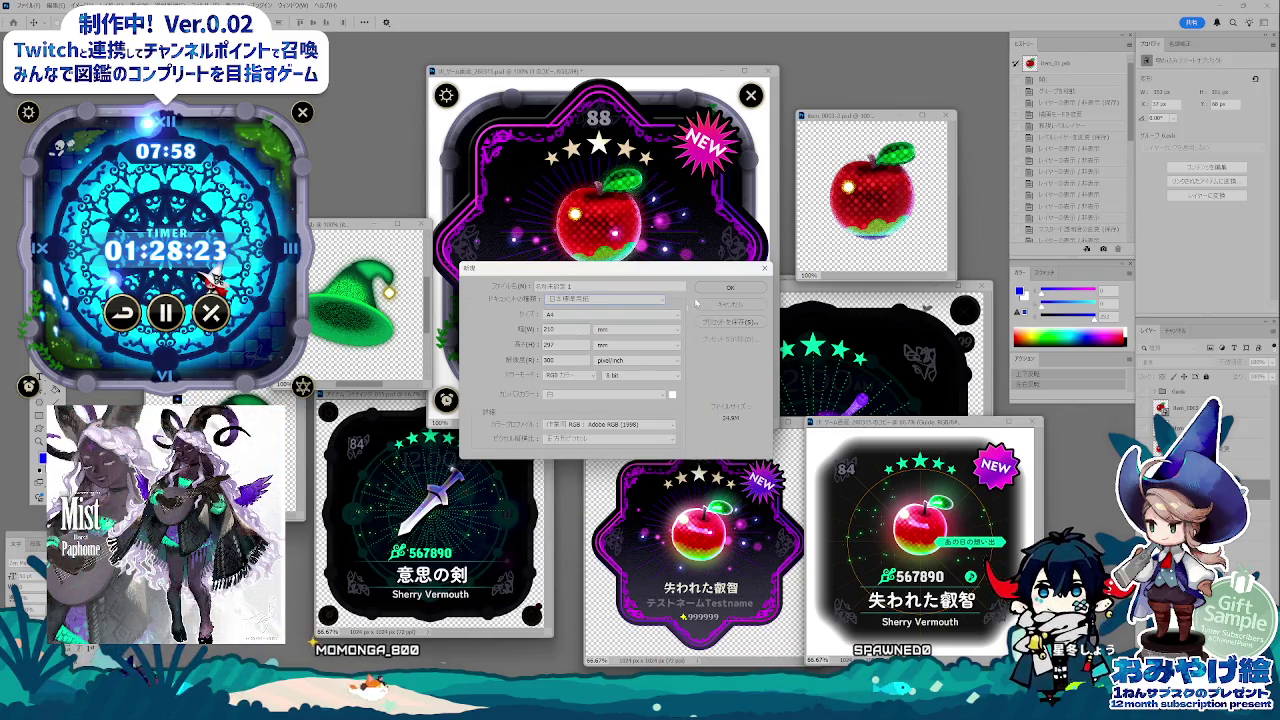
left_click(676, 314)
left_click(672, 349)
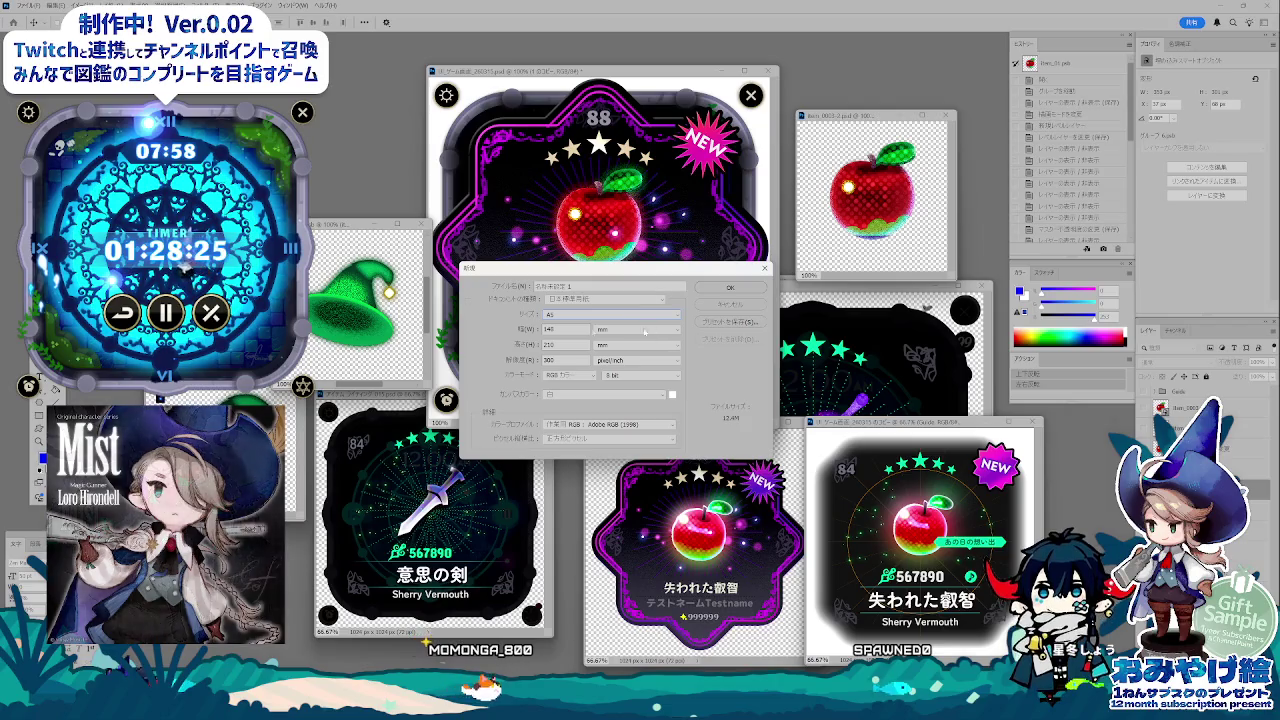
left_click(729, 288)
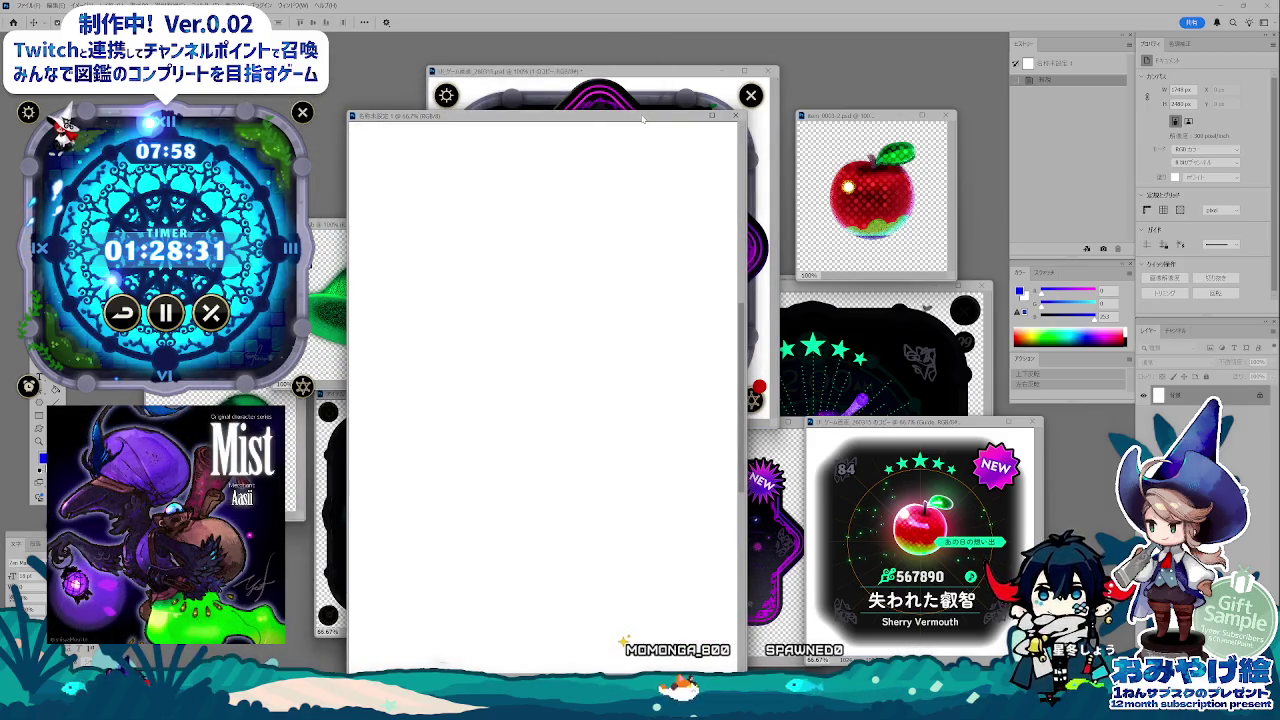
- Make a duplicate of the blank A5 document
left_click_drag(643, 118, 390, 135)
right_click(390, 136)
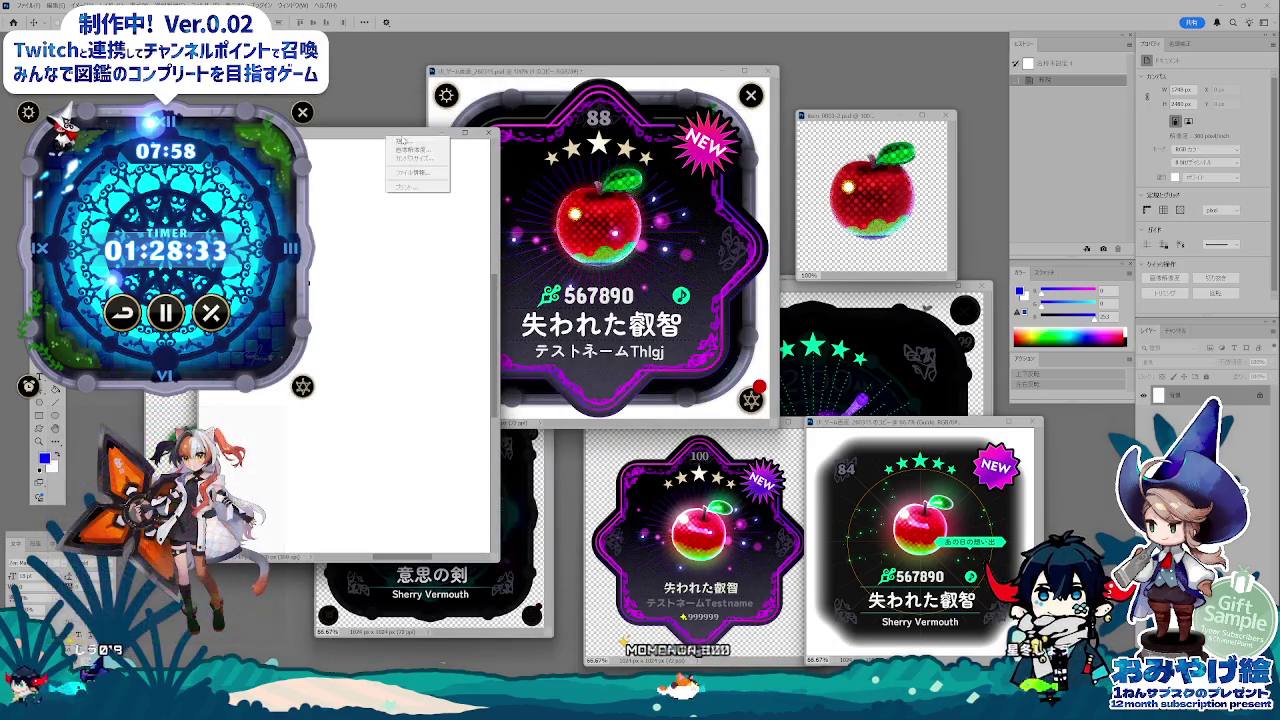
left_click(403, 141)
left_click(720, 338)
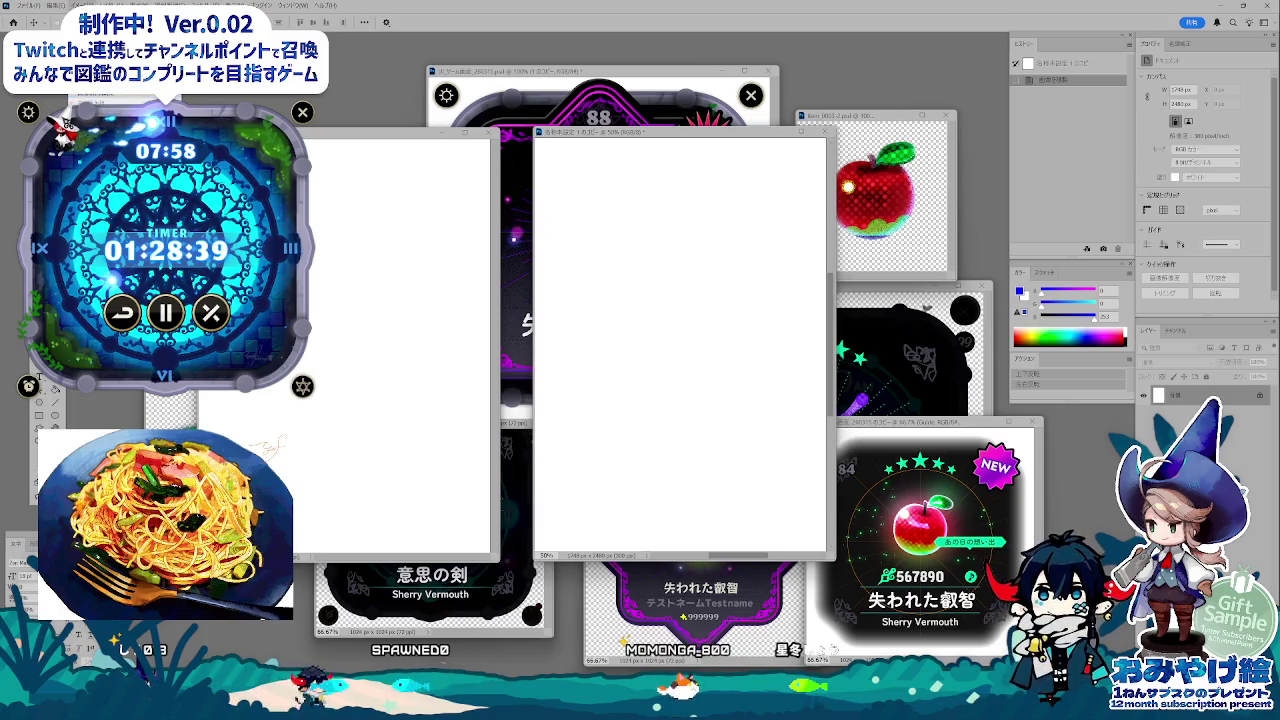
- Widen the copy's canvas to landscape via Canvas Size and zoom it out to 33.33%
key("alt+ctrl+c")
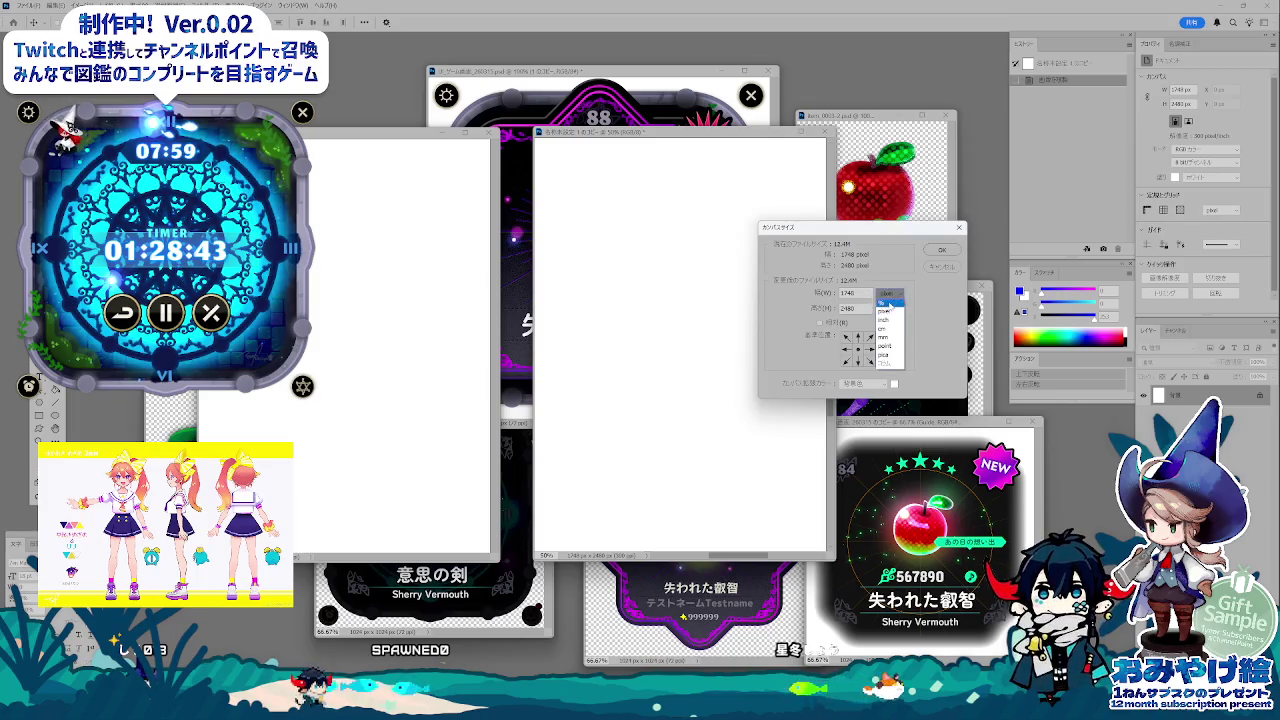
left_click(778, 290)
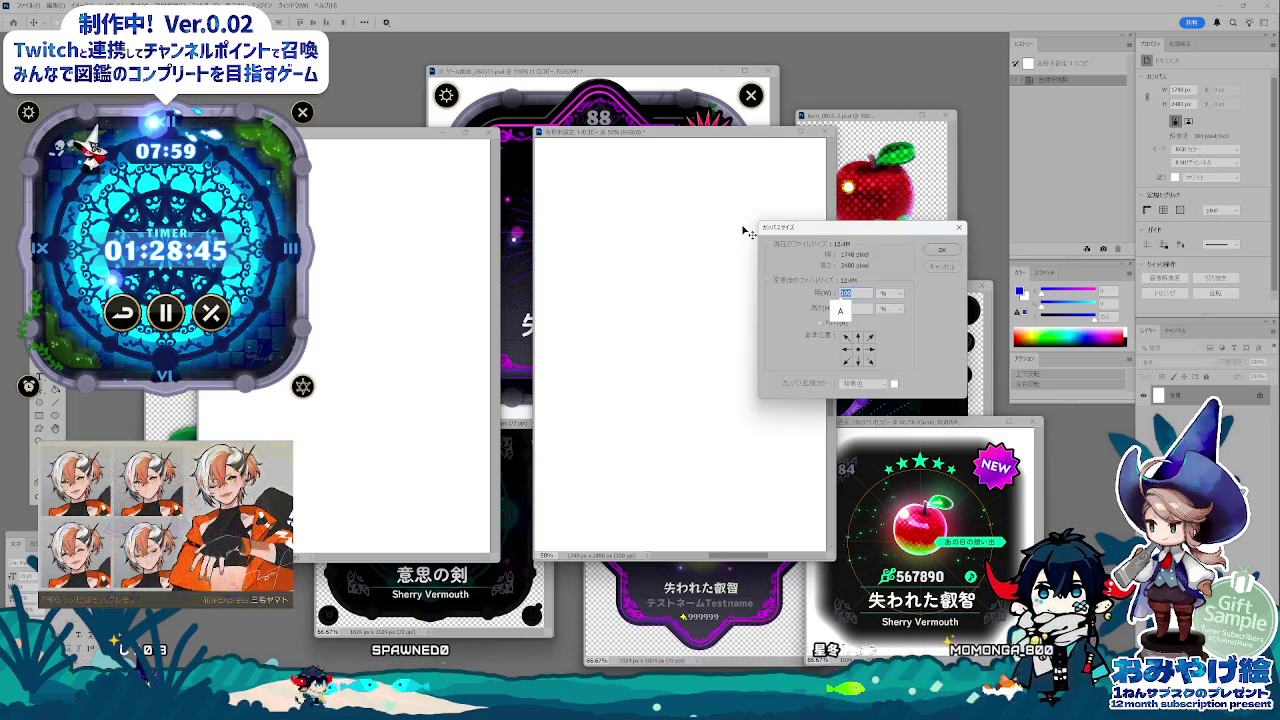
key("Return")
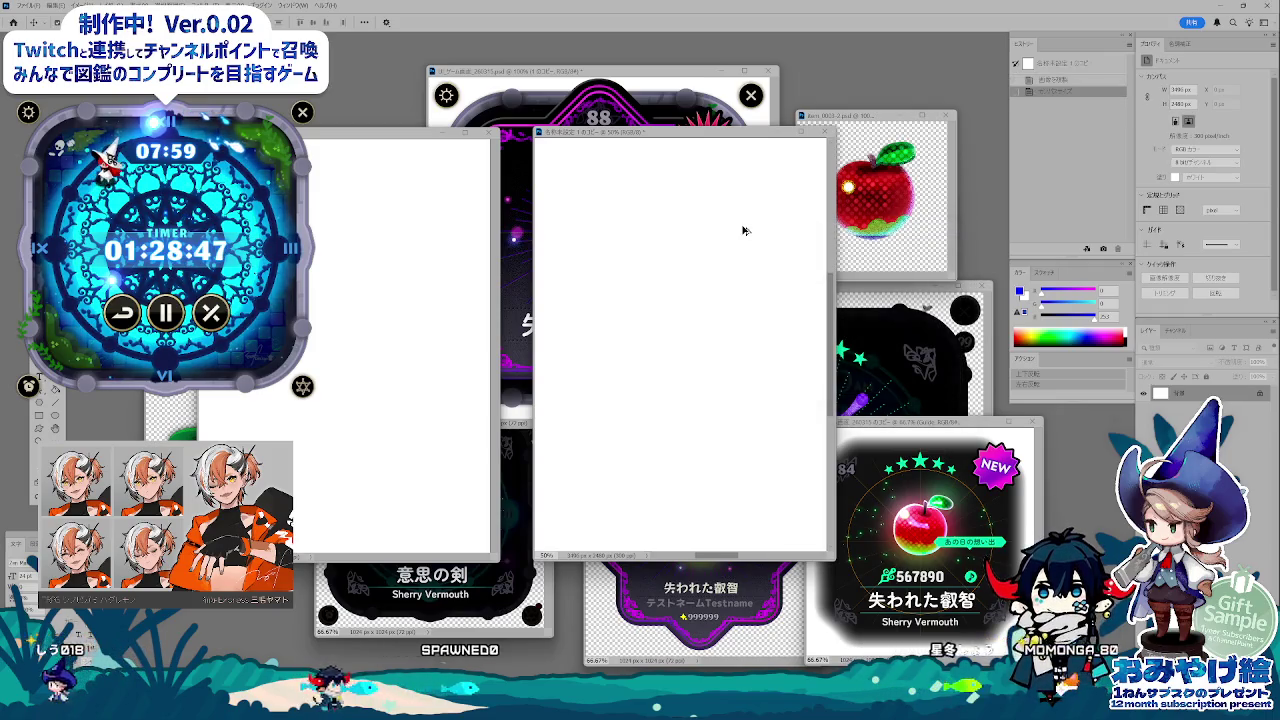
key("ctrl+0")
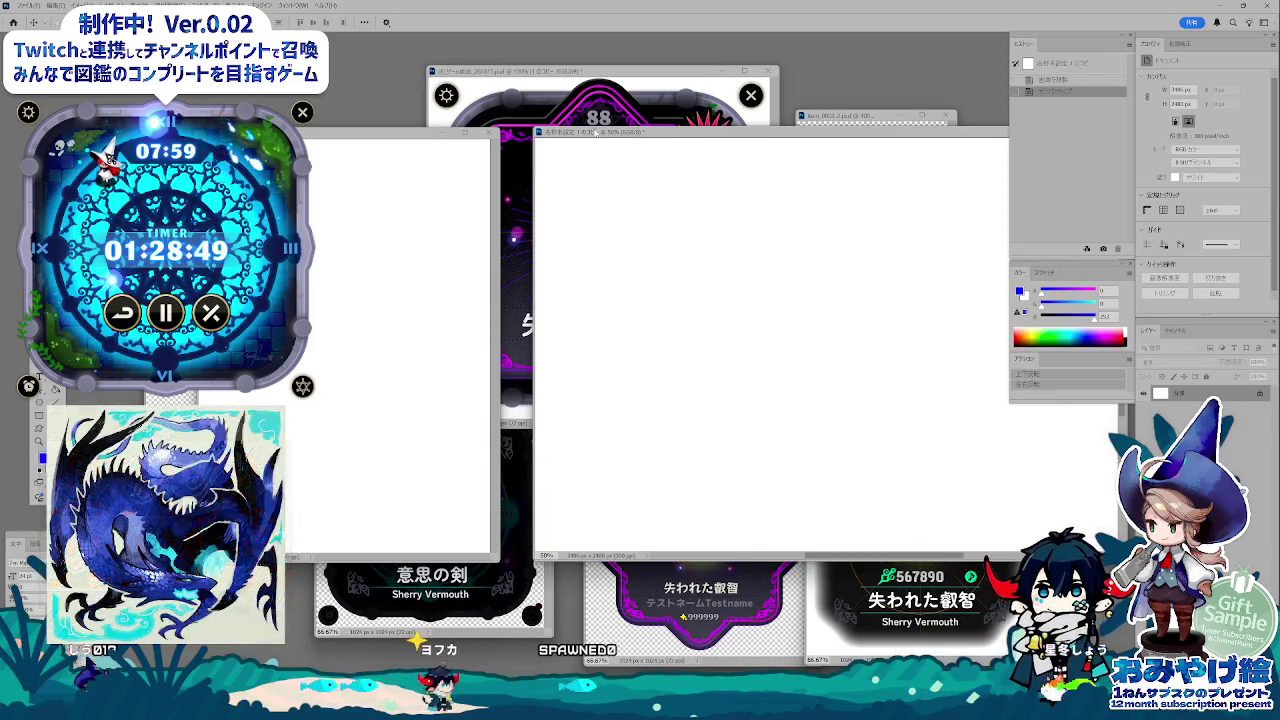
mouse_move(624, 134)
left_mouse_down()
mouse_move(594, 143)
mouse_move(691, 246)
left_mouse_up()
key("ctrl+minus")
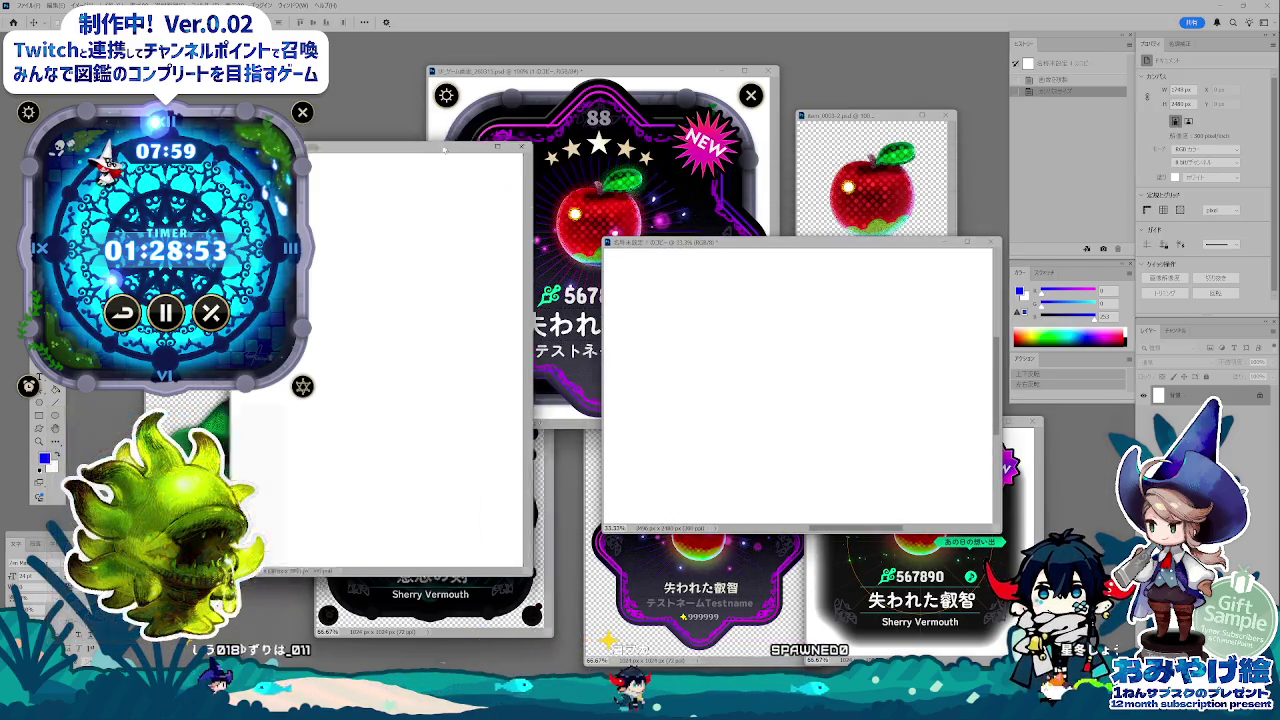
- Arrange the two blank documents side by side and select the left one
key("ctrl+minus")
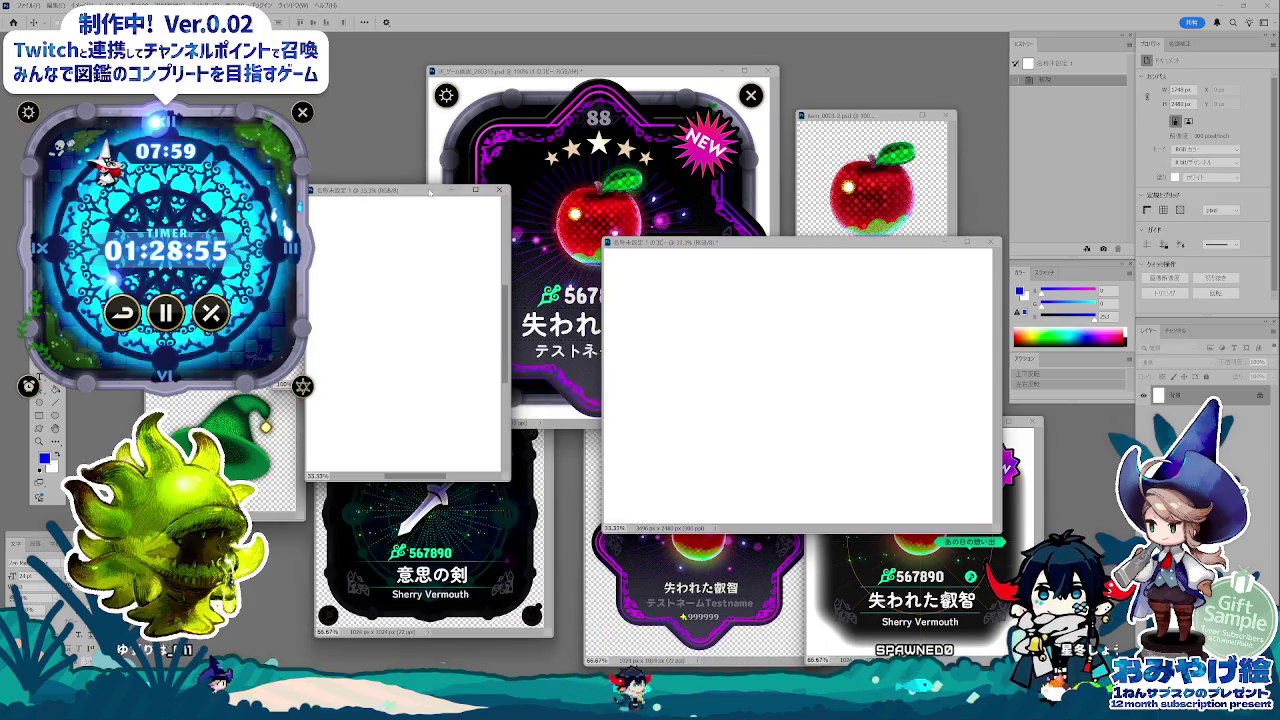
left_click_drag(430, 192, 479, 235)
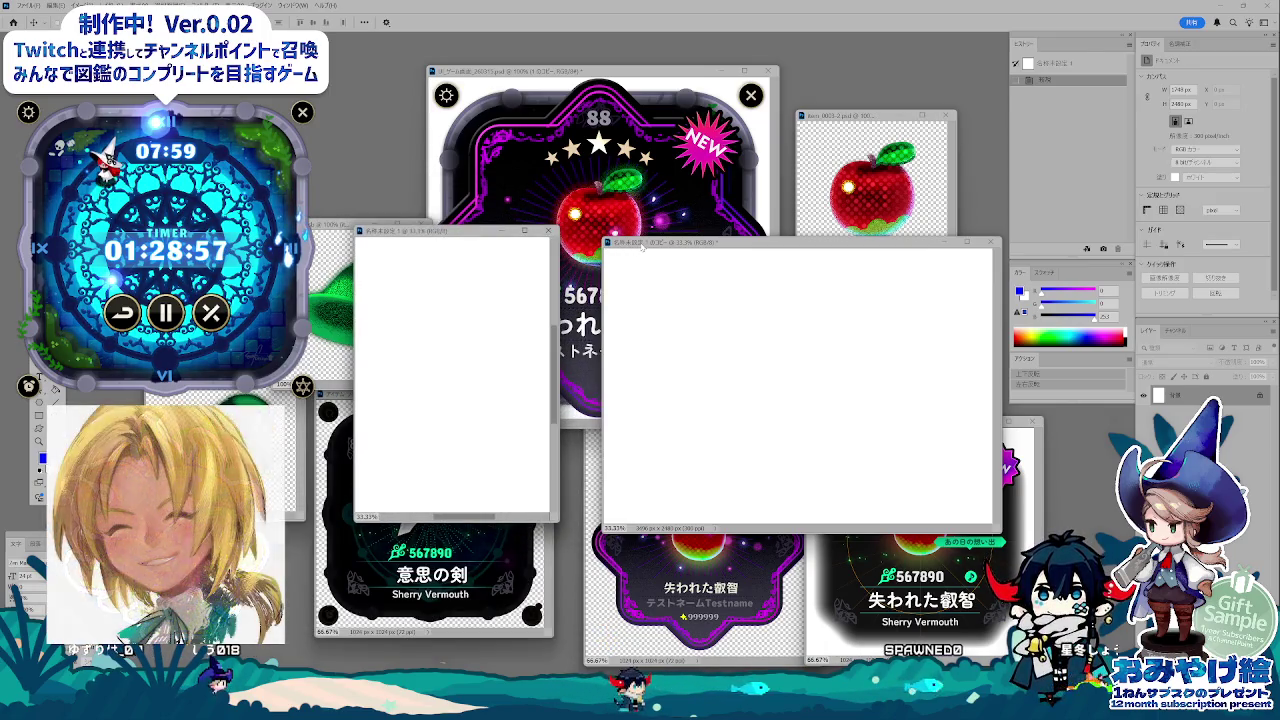
left_click_drag(642, 247, 612, 233)
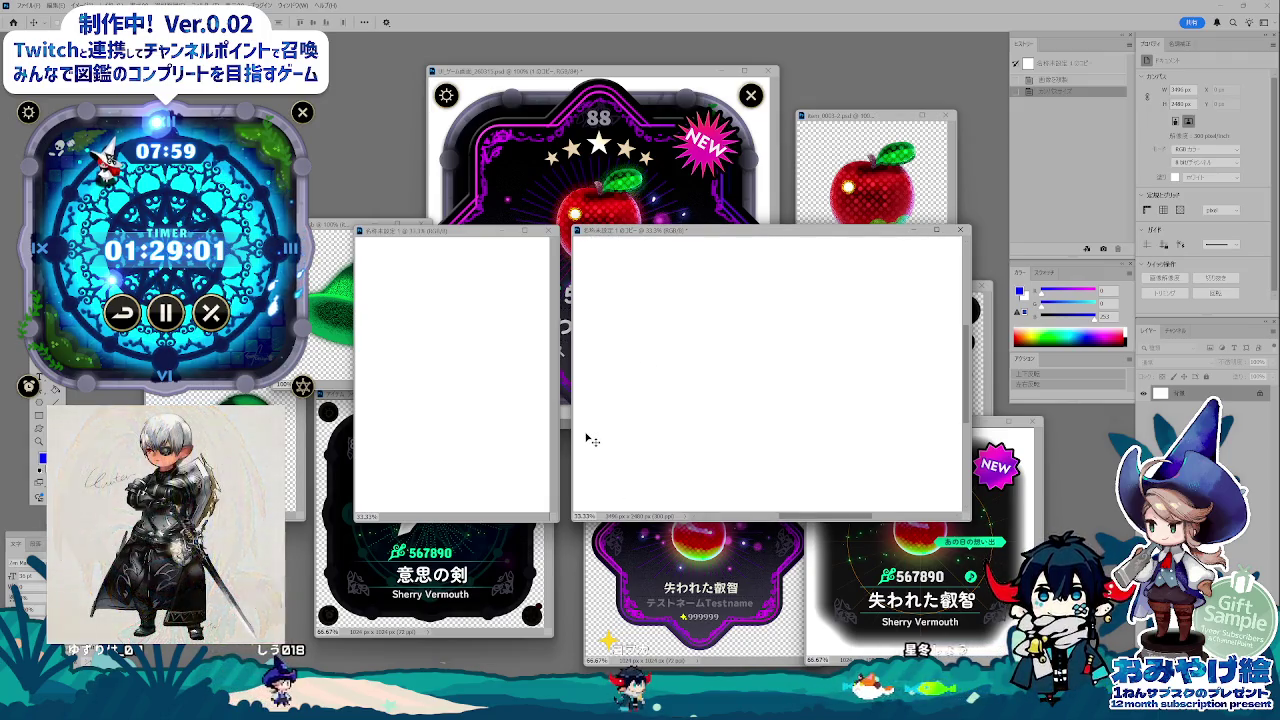
left_click(476, 420)
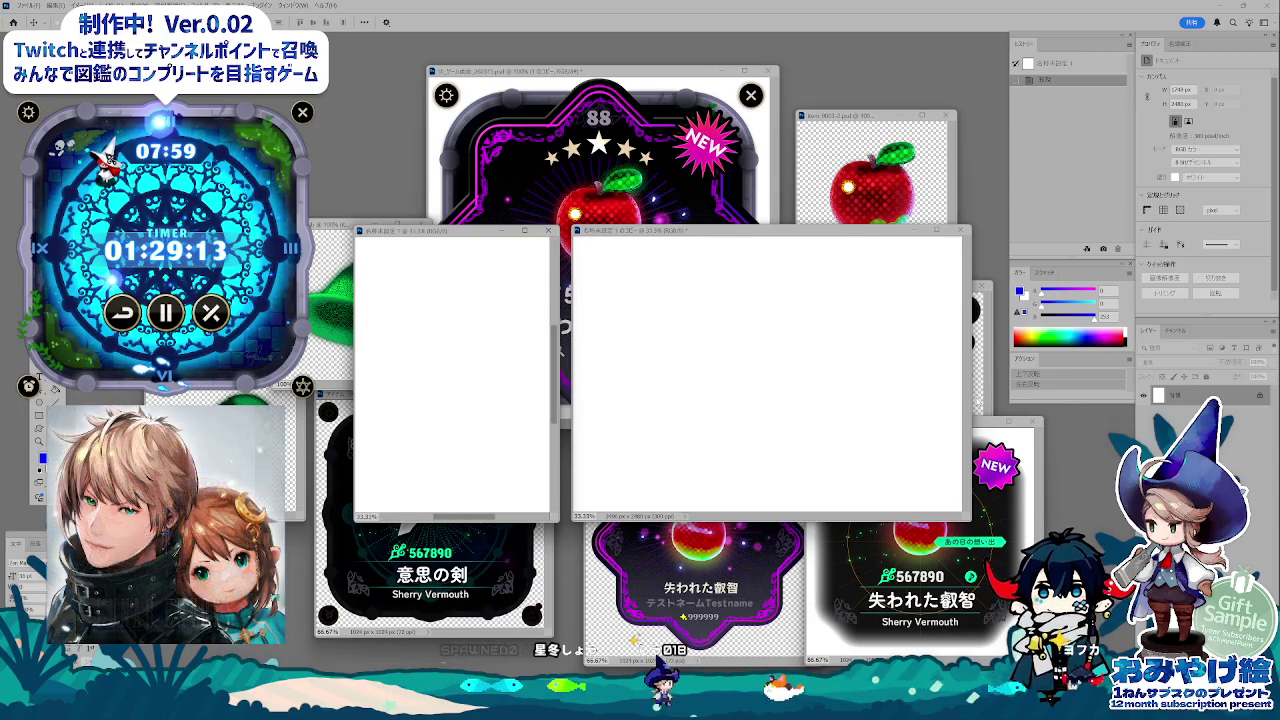
left_click(783, 380)
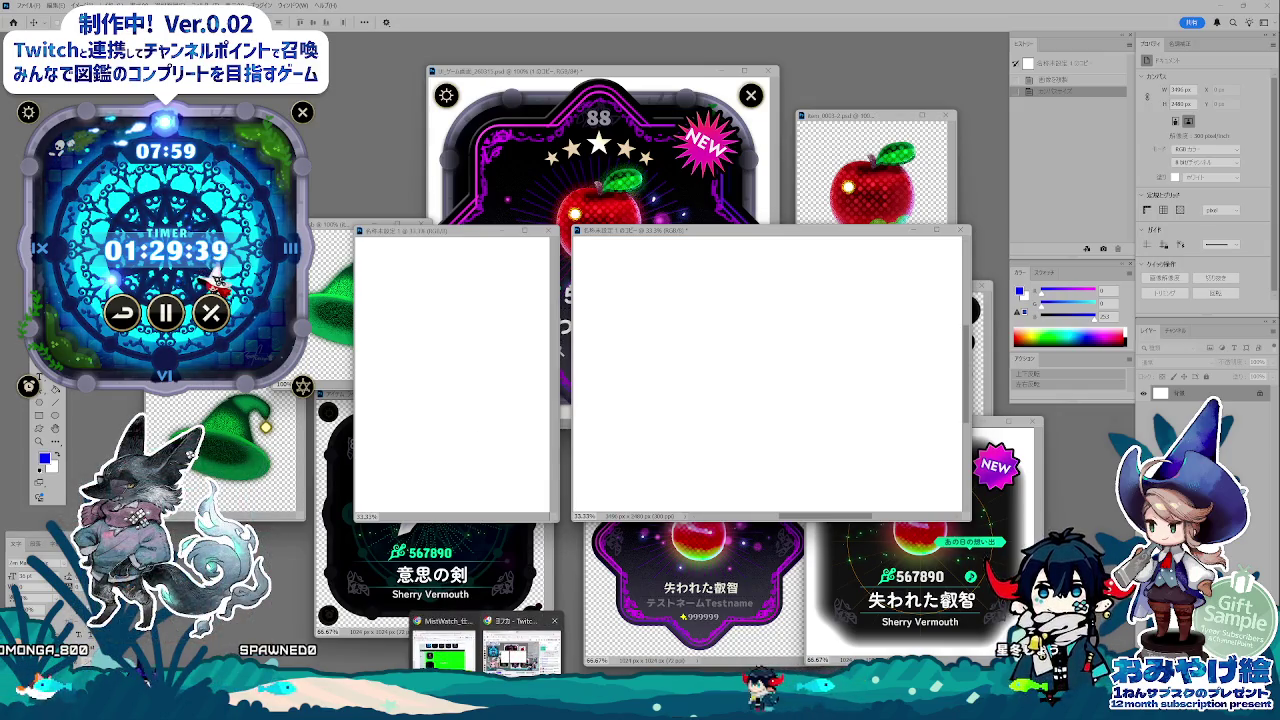
- Bring the MistWatch spec spreadsheet to the front and scroll through its card mockups
left_click(530, 650)
scroll(660, 567, "down", 2)
scroll(668, 580, "down", 1)
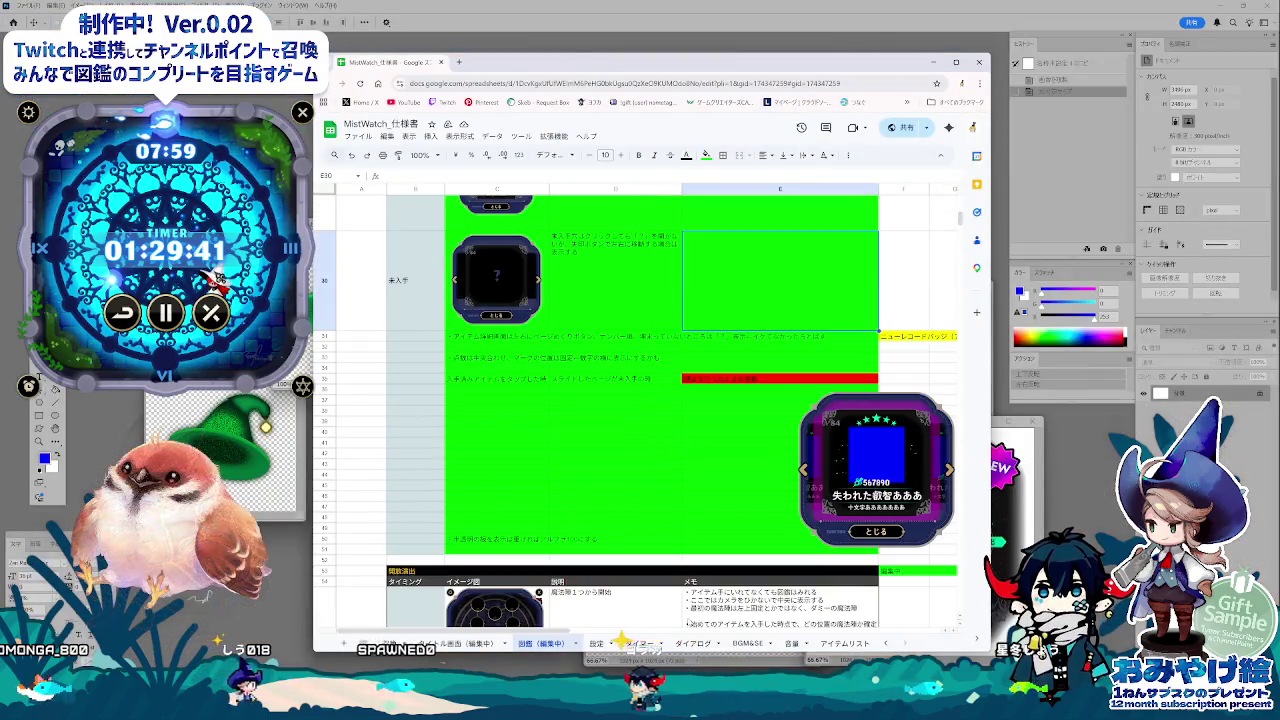
scroll(678, 600, "down", 2)
scroll(689, 619, "down", 2)
scroll(690, 618, "down", 2)
scroll(690, 618, "down", 2)
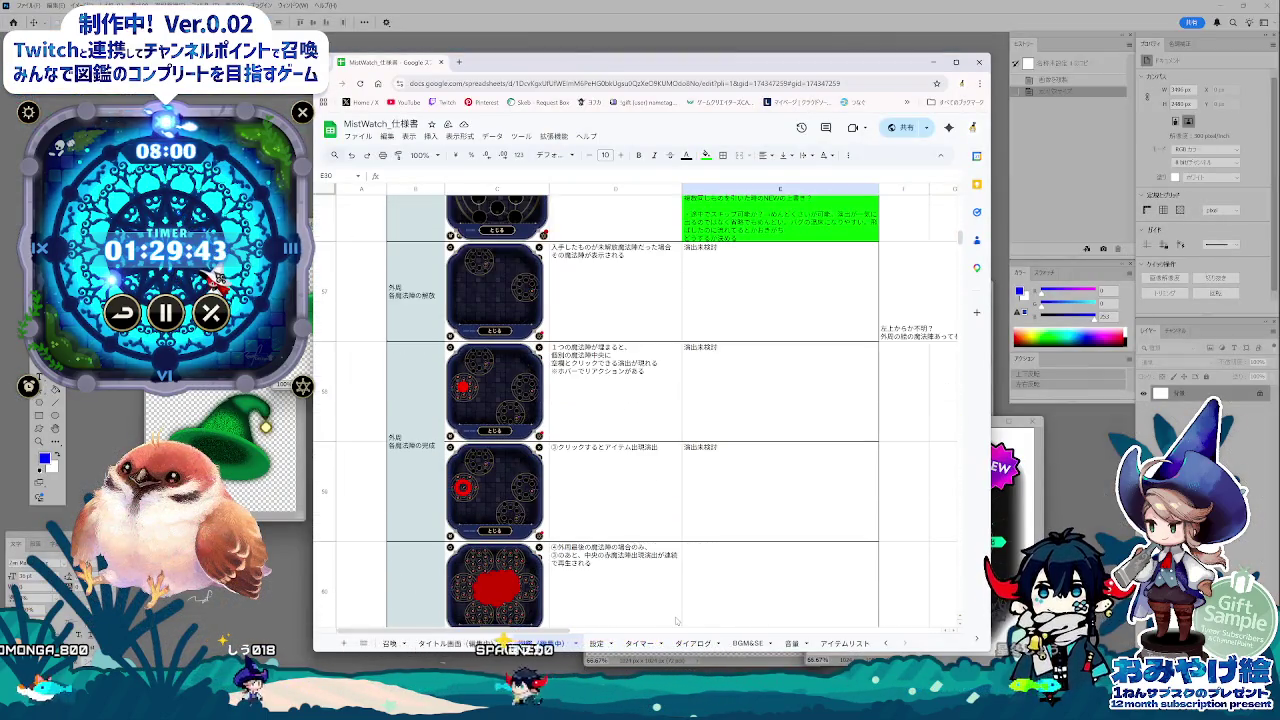
scroll(700, 600, "down", 2)
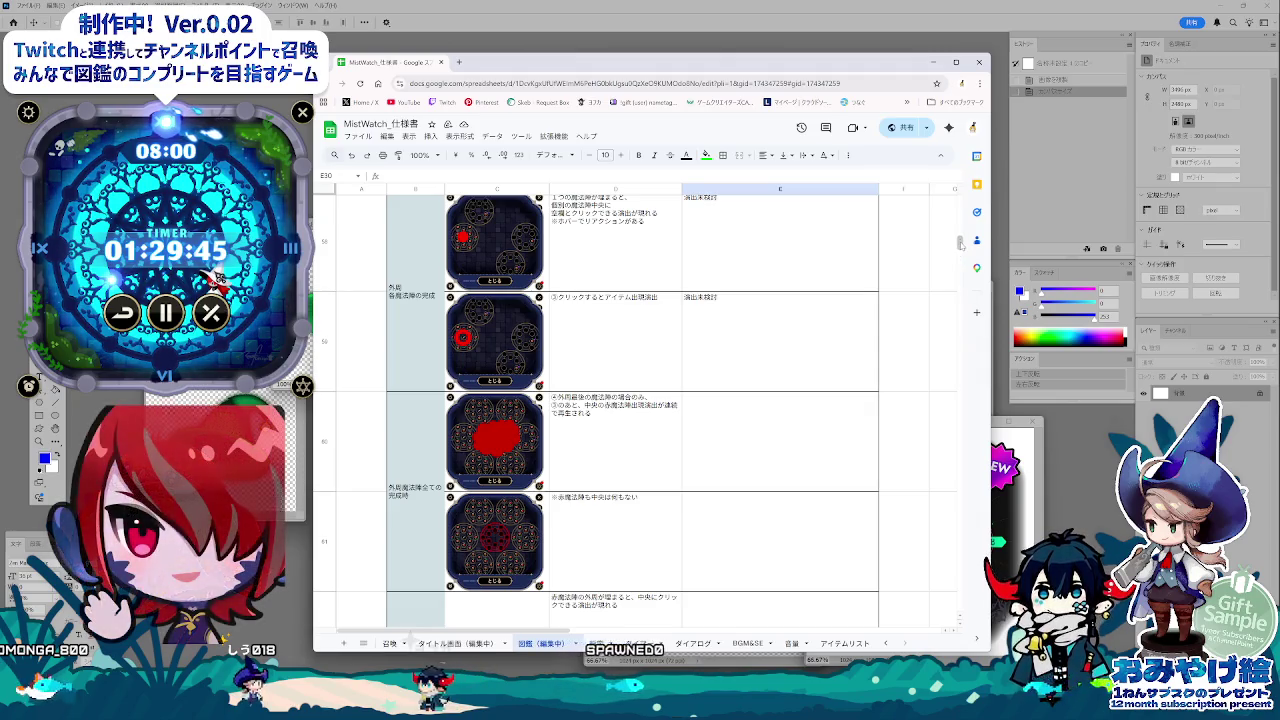
- Check the タイトル画面(編集中) sheet, then return to 図鑑(編集中) and scroll its mockups
left_click(465, 645)
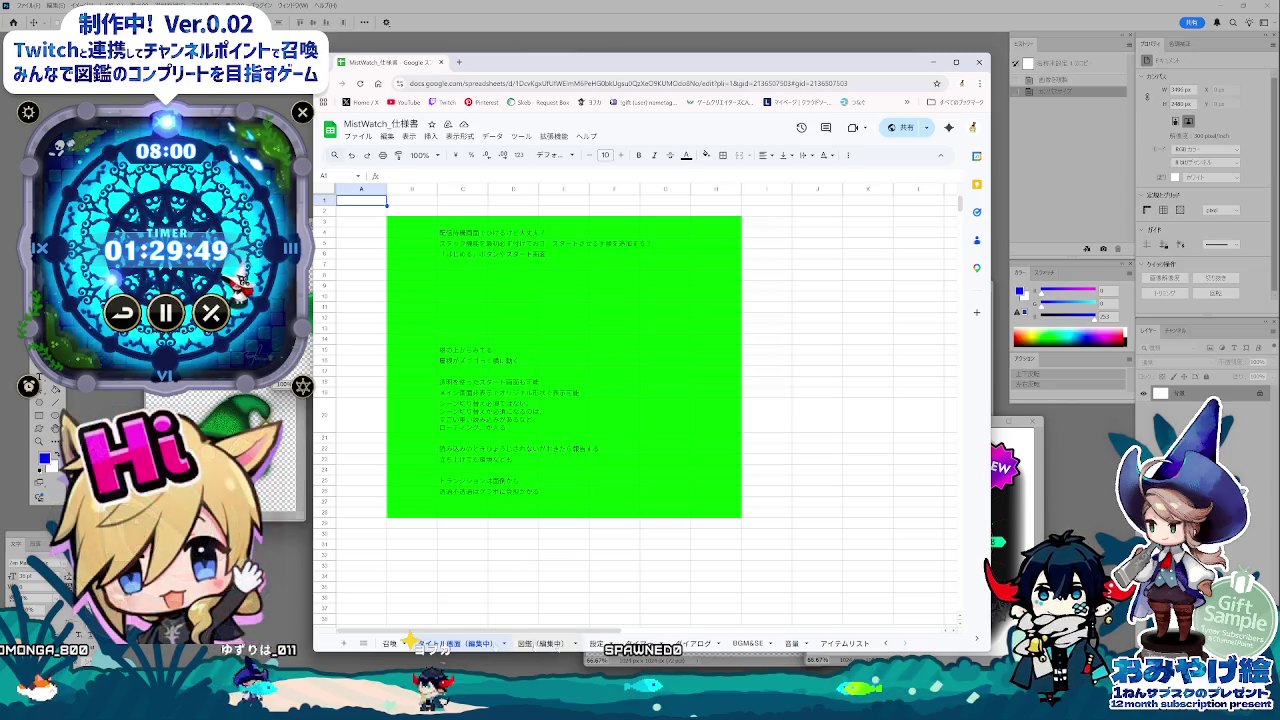
left_click(530, 644)
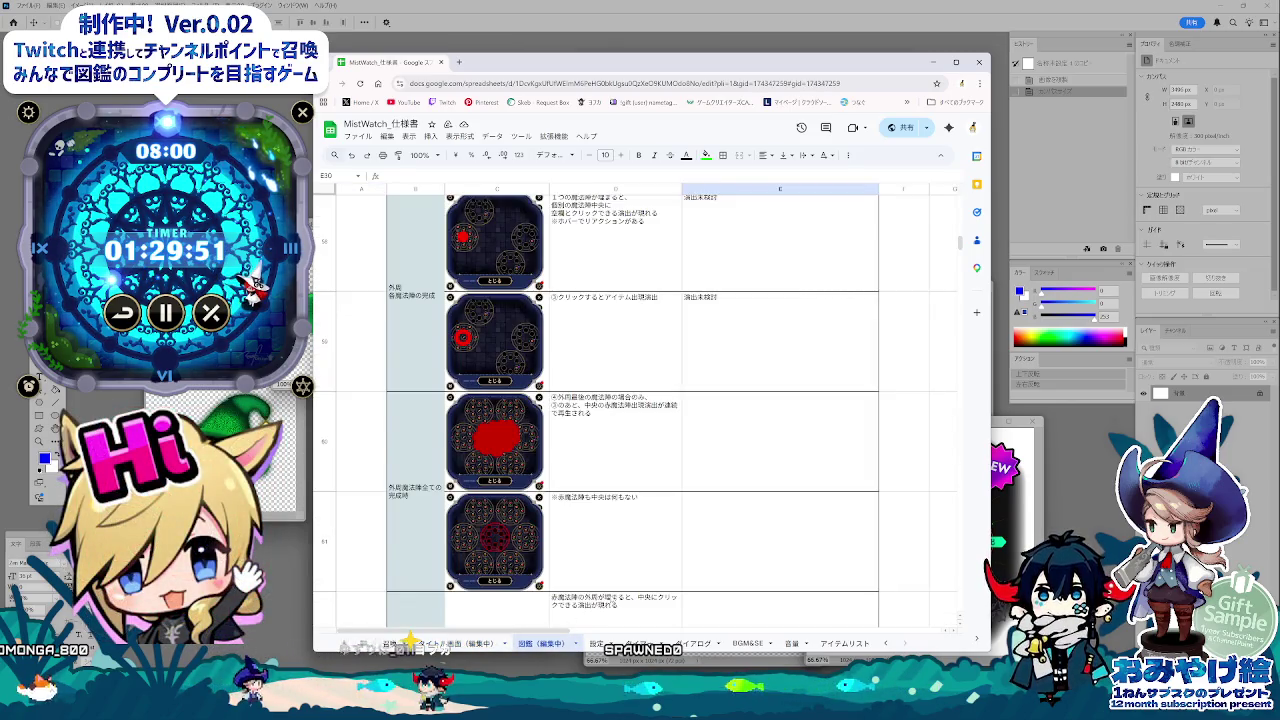
scroll(622, 604, "down", 2)
scroll(622, 604, "down", 4)
scroll(622, 604, "down", 1)
scroll(622, 604, "down", 3)
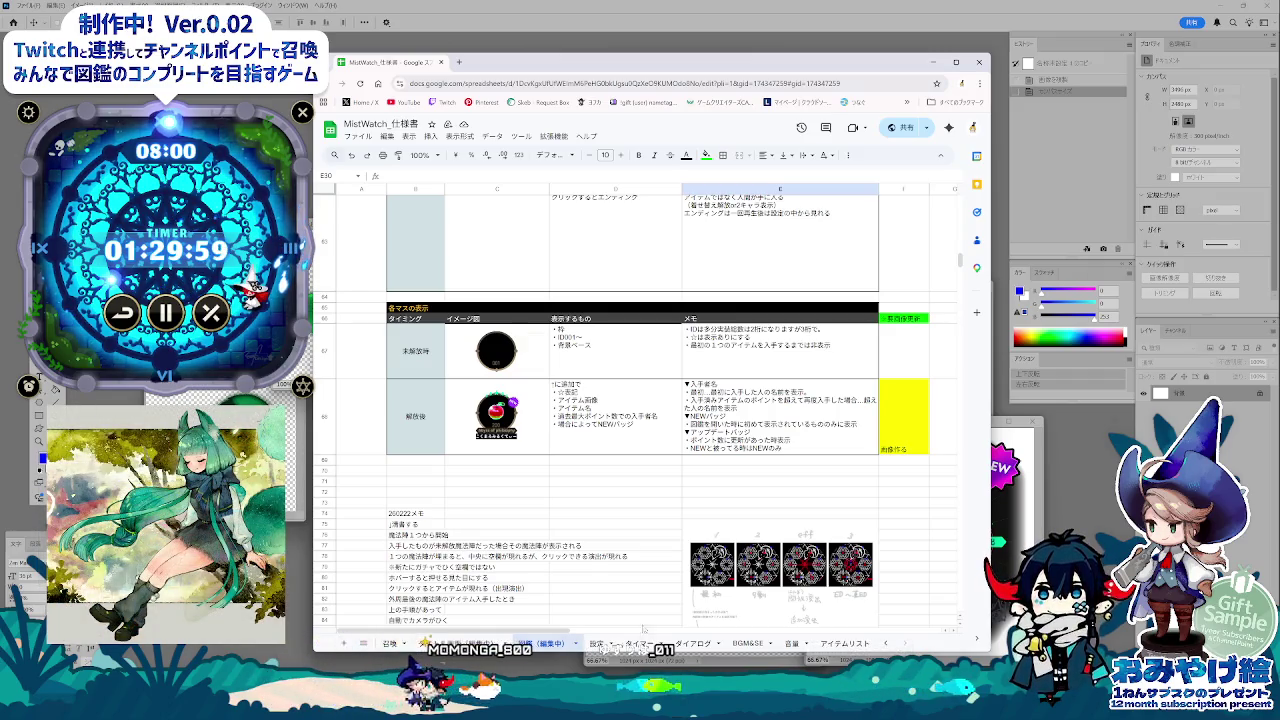
scroll(643, 640, "up", 2)
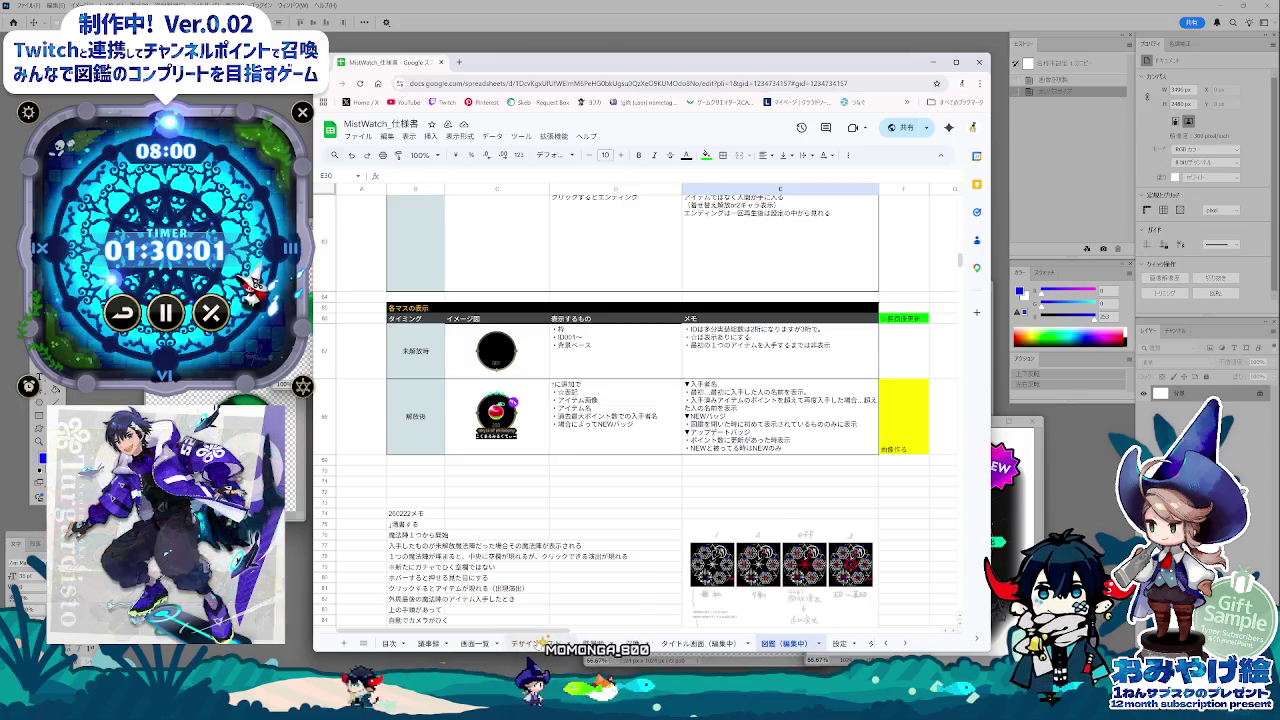
- Select C46:F46 on the デザインリスト sheet, then return to the 図鑑(編集中) sheet
left_click(530, 643)
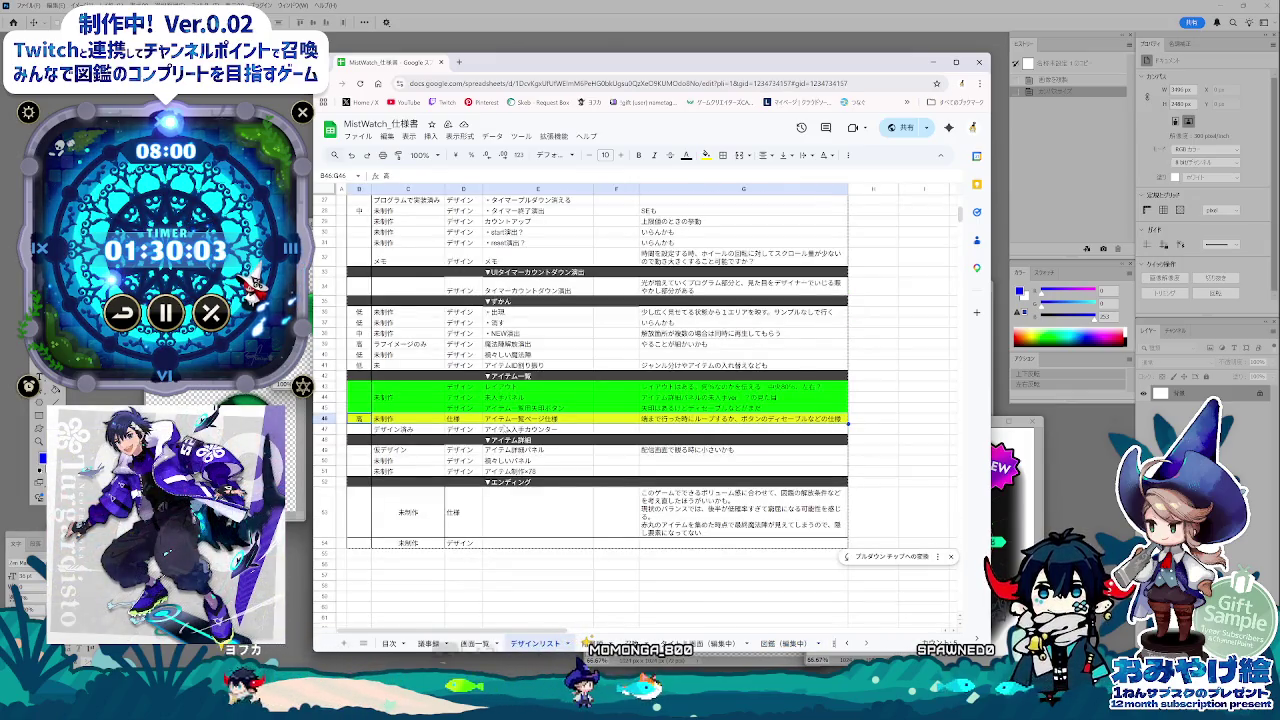
left_click_drag(405, 418, 609, 420)
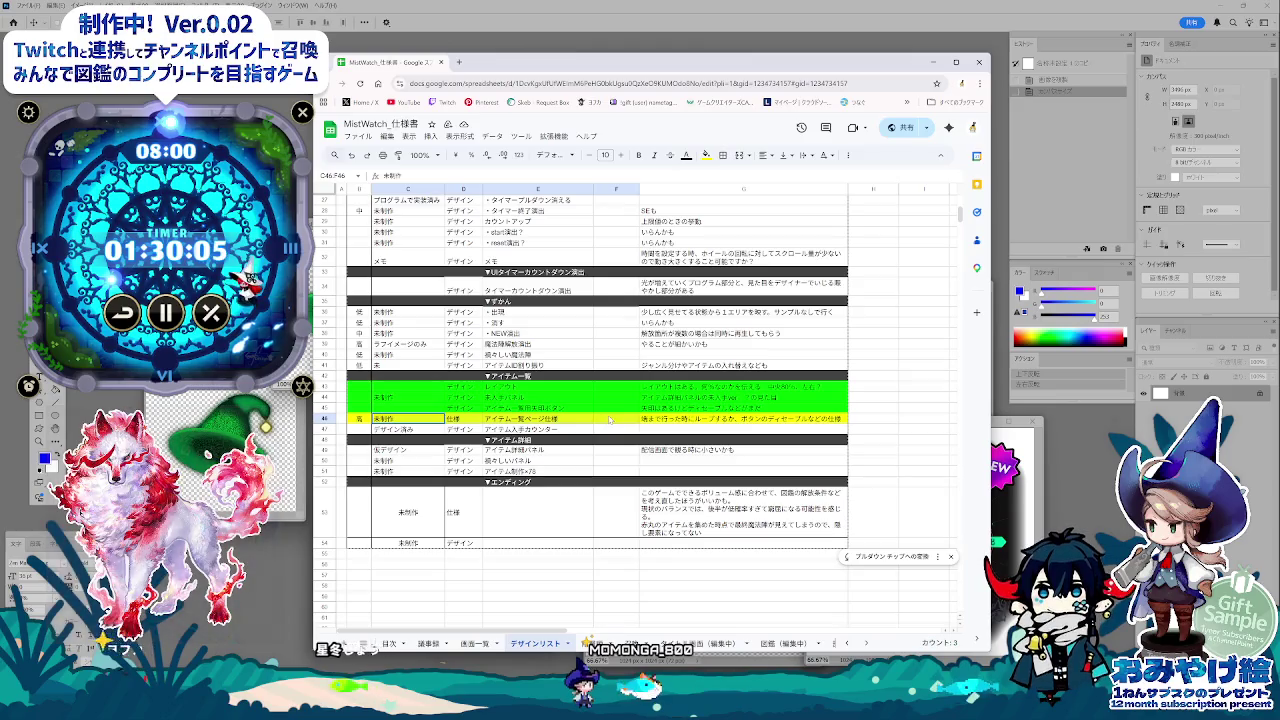
left_click(783, 643)
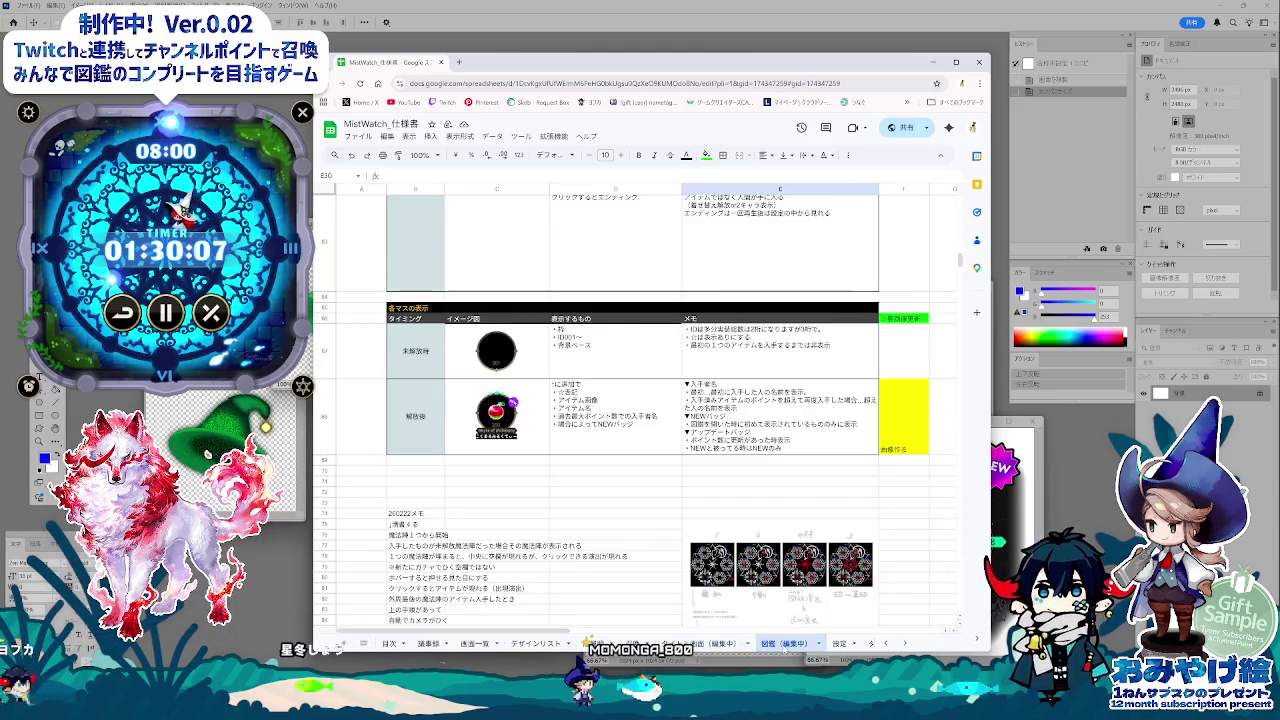
scroll(645, 613, "down", 3)
scroll(645, 613, "up", 3)
scroll(647, 613, "up", 3)
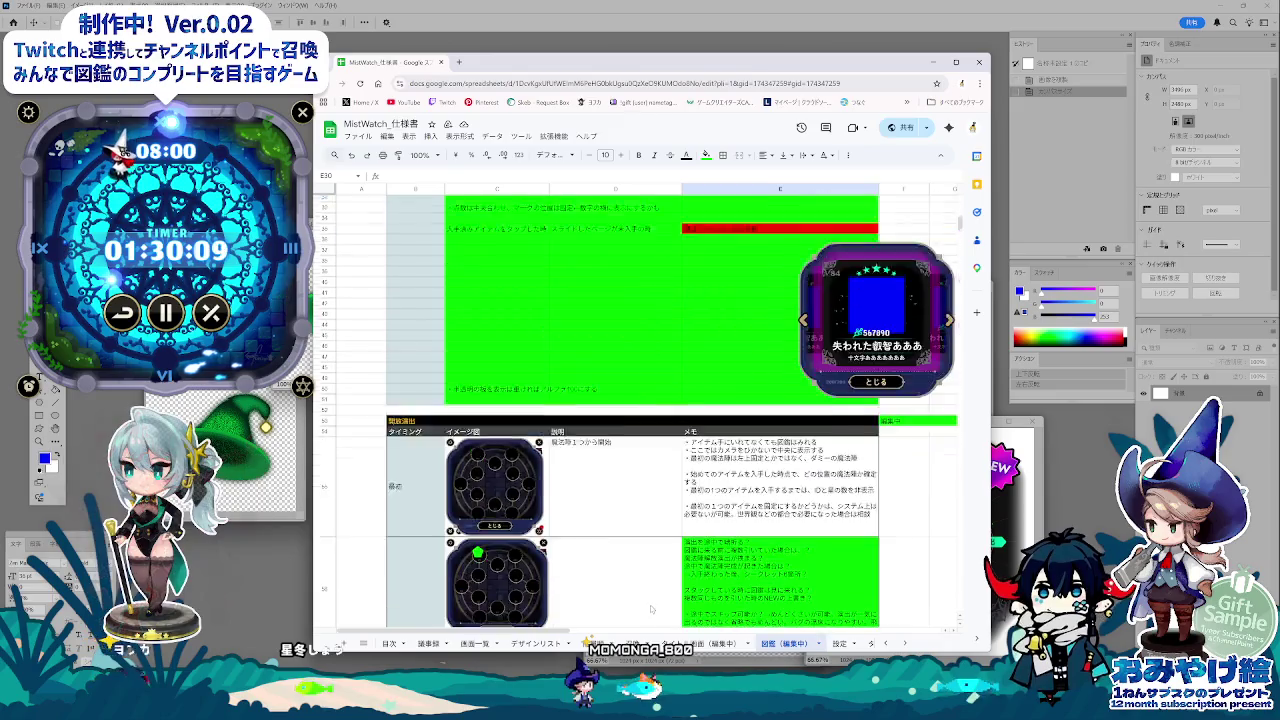
scroll(649, 612, "up", 3)
scroll(651, 612, "up", 3)
scroll(652, 612, "down", 3)
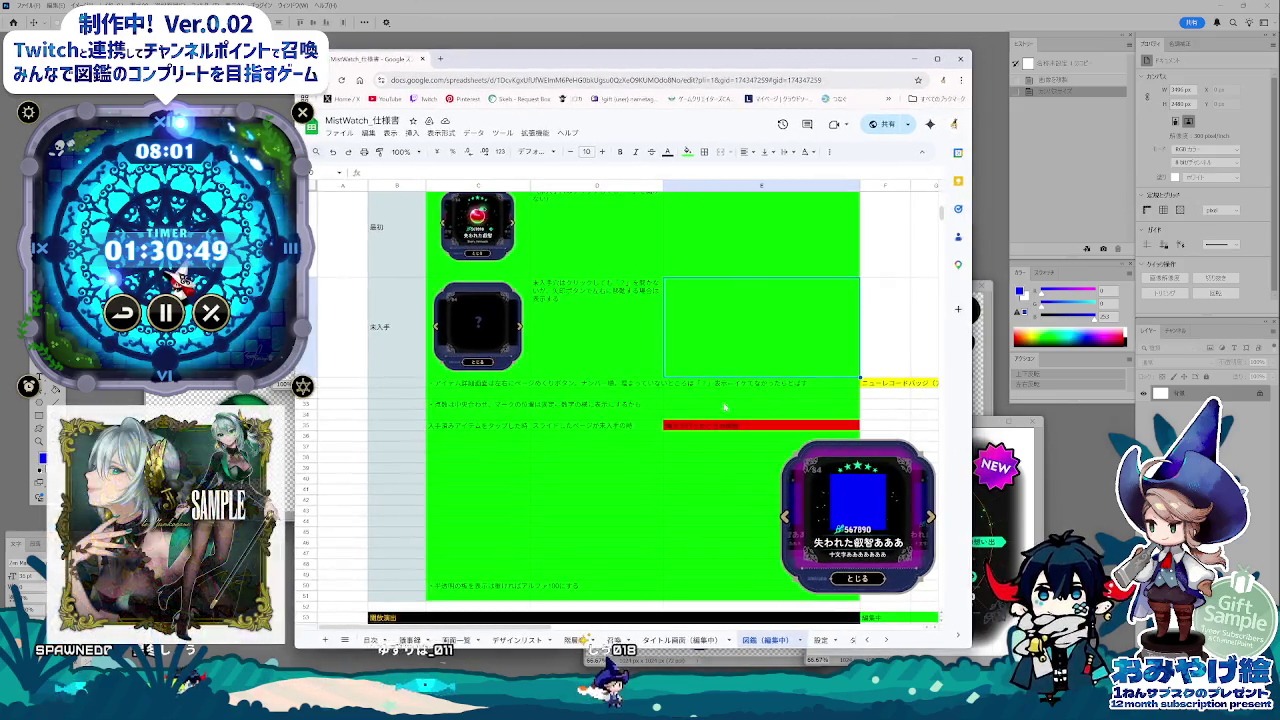
scroll(878, 344, "up", 2)
scroll(738, 394, "up", 2)
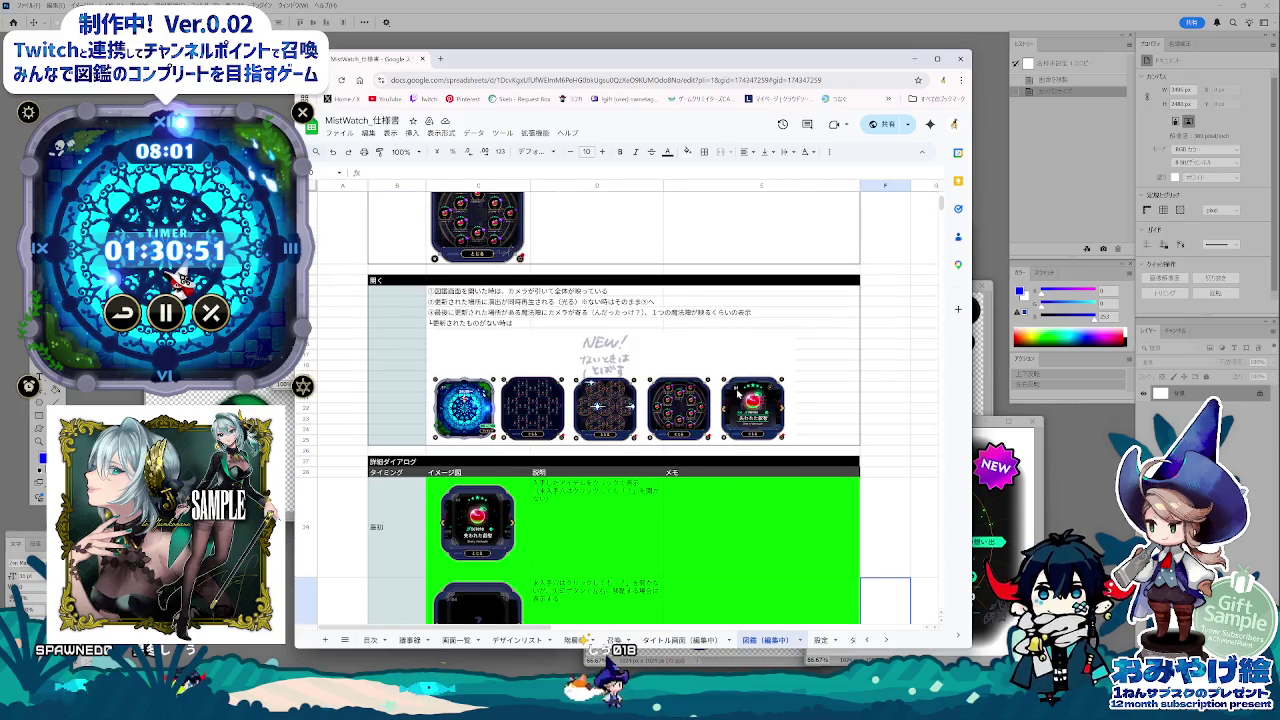
scroll(783, 300, "up", 1)
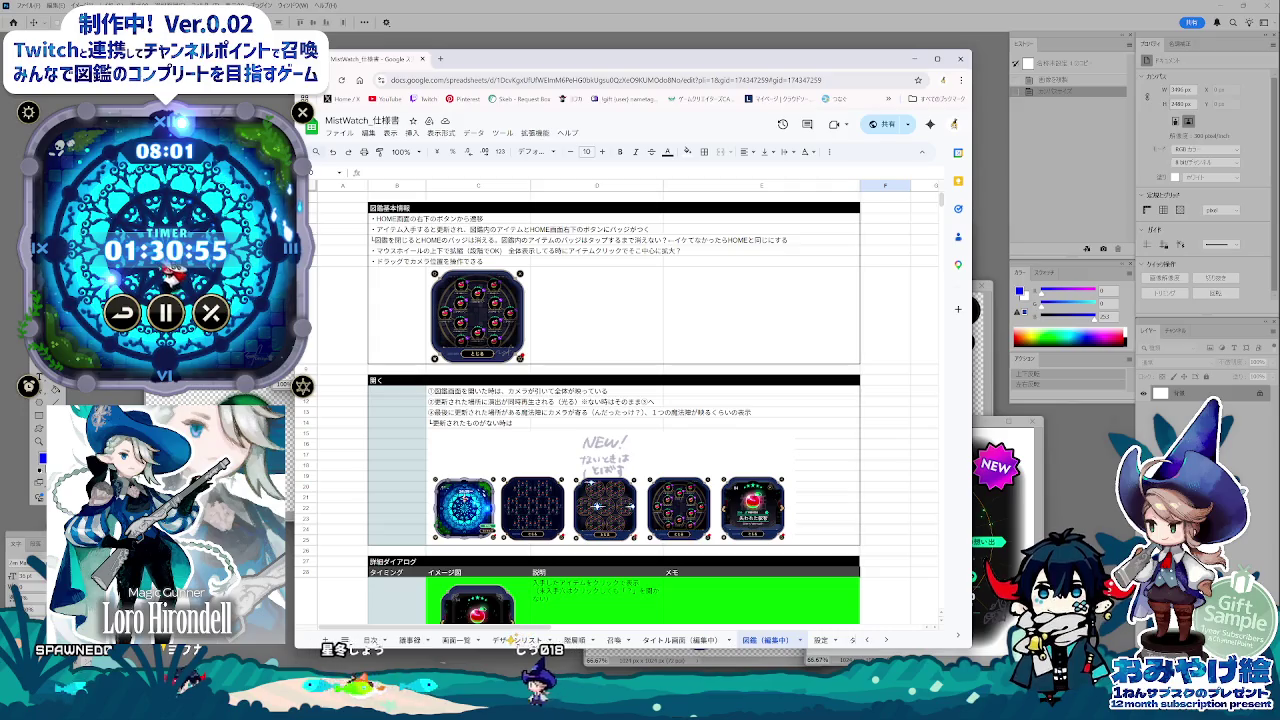
left_click(910, 58)
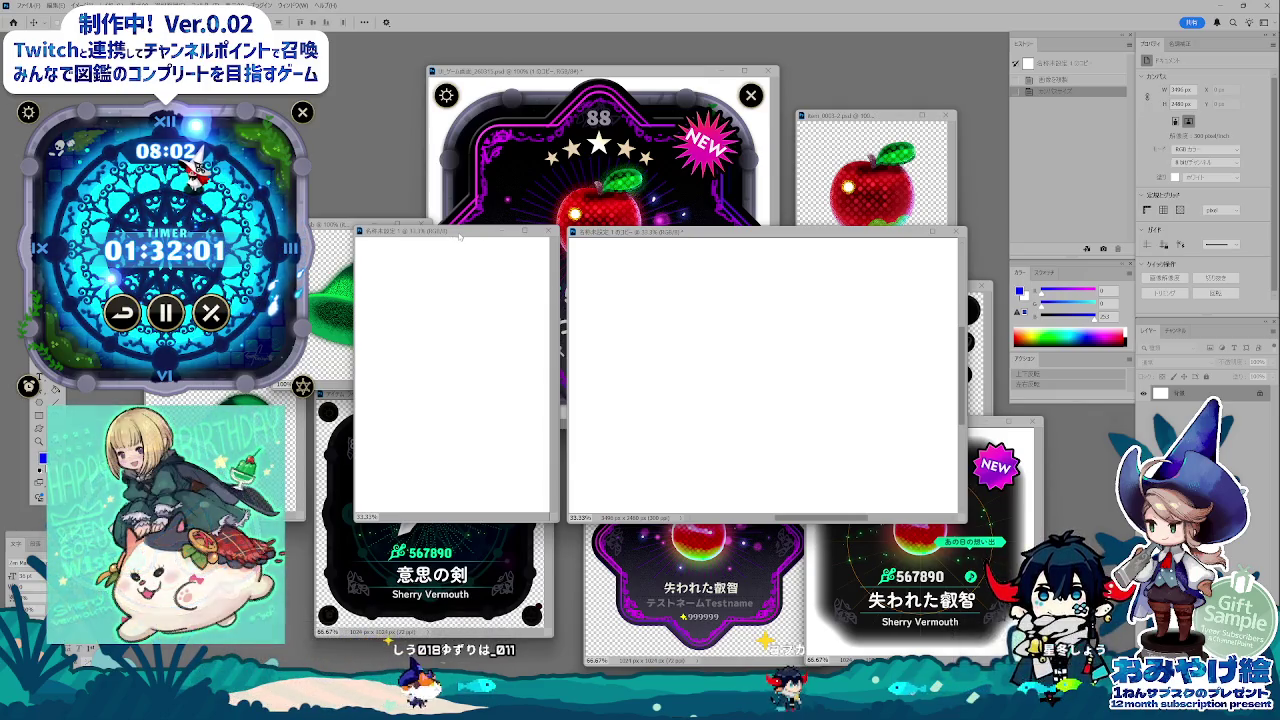
- Nudge the left and right blank document windows into side-by-side position
mouse_move(459, 236)
left_mouse_down()
mouse_move(472, 237)
mouse_move(461, 214)
left_mouse_up()
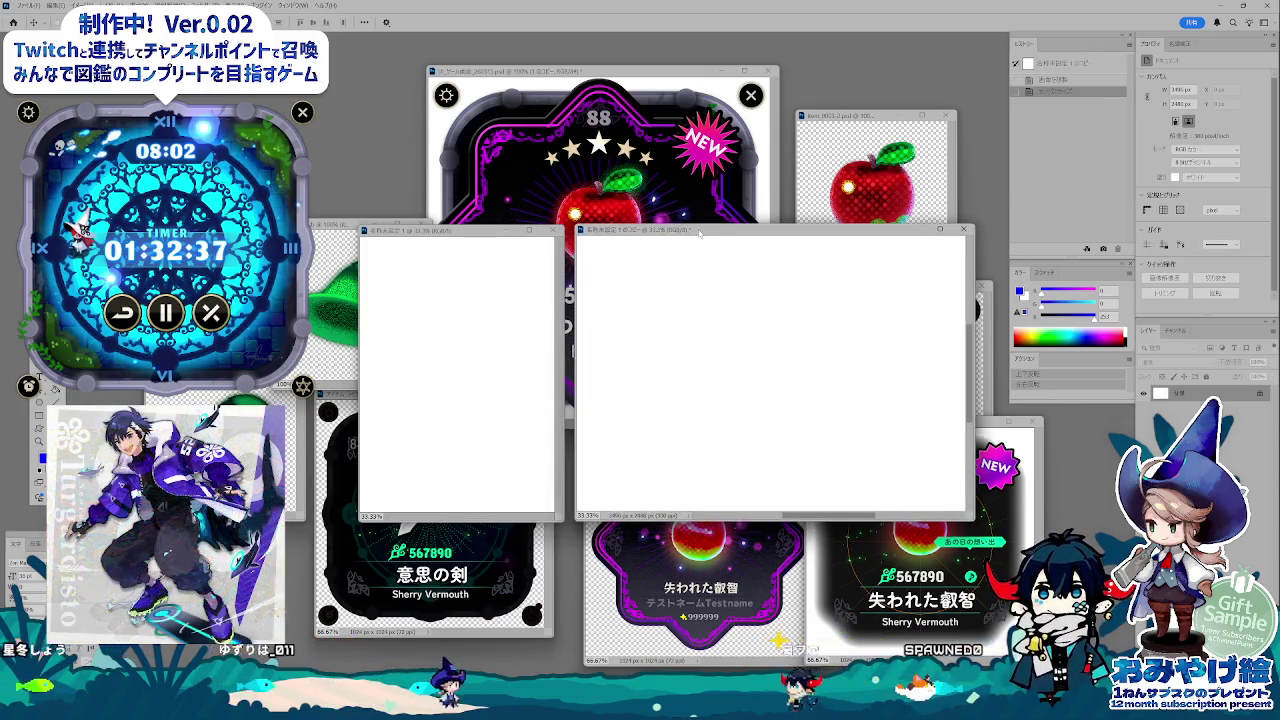
left_click_drag(700, 234, 697, 233)
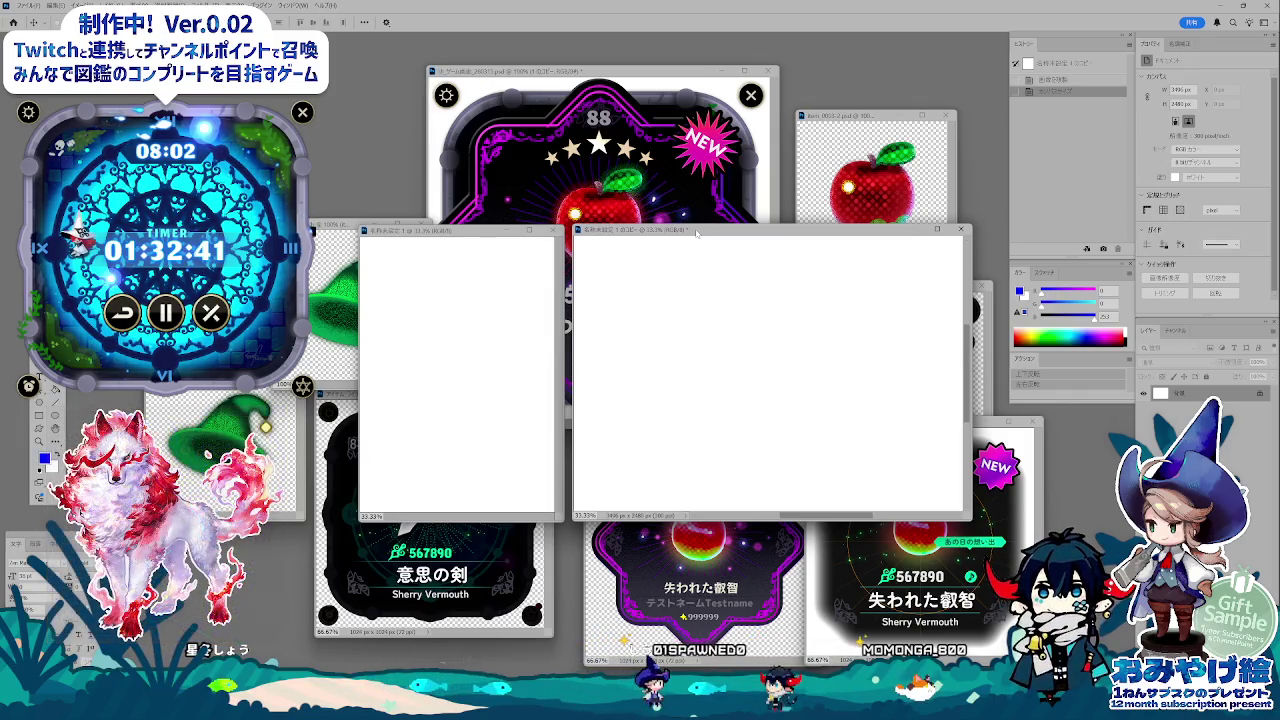
- Add a new layer to the left blank document and show the Swatches panel
left_click(464, 243)
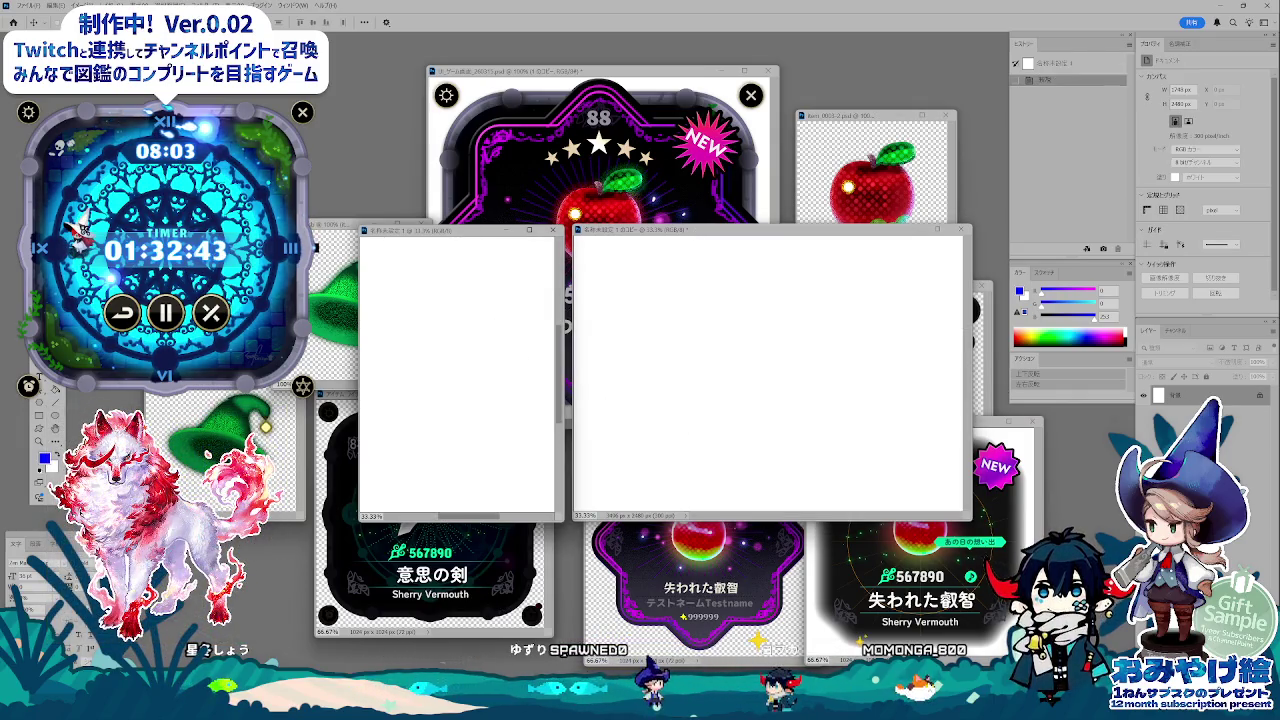
key("ctrl+shift+alt+n")
left_click(1040, 273)
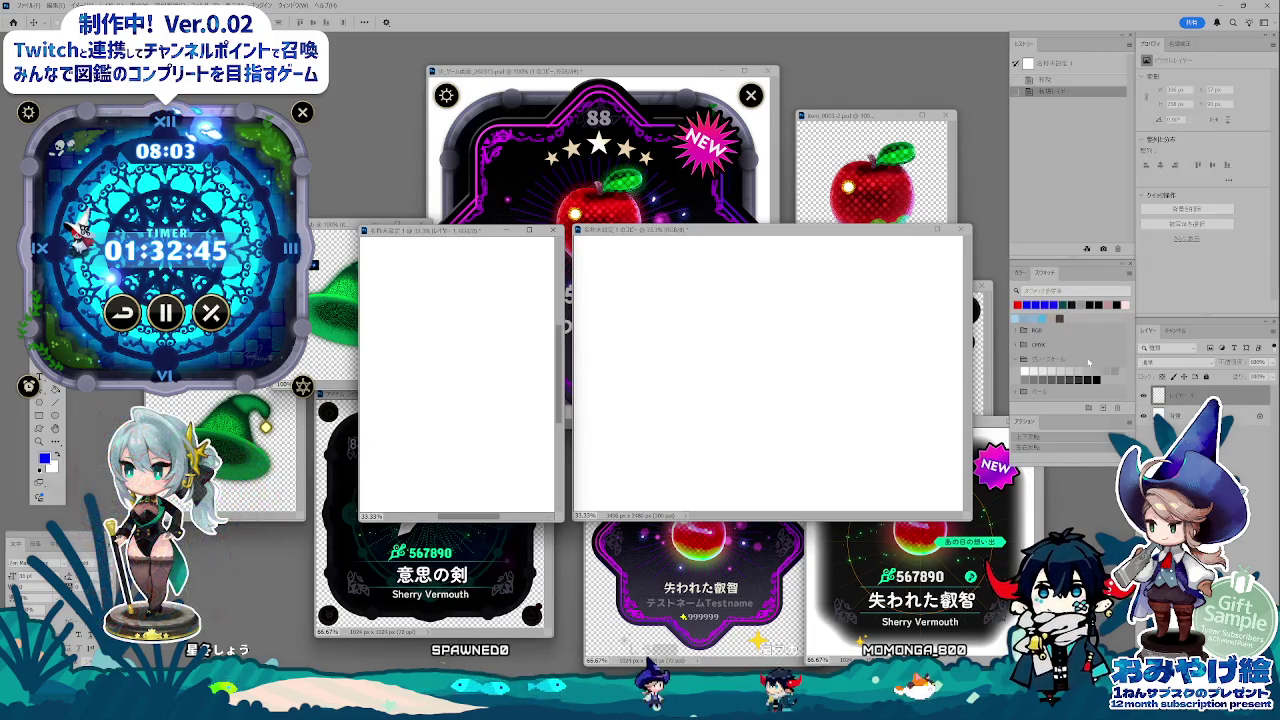
left_click(1040, 274)
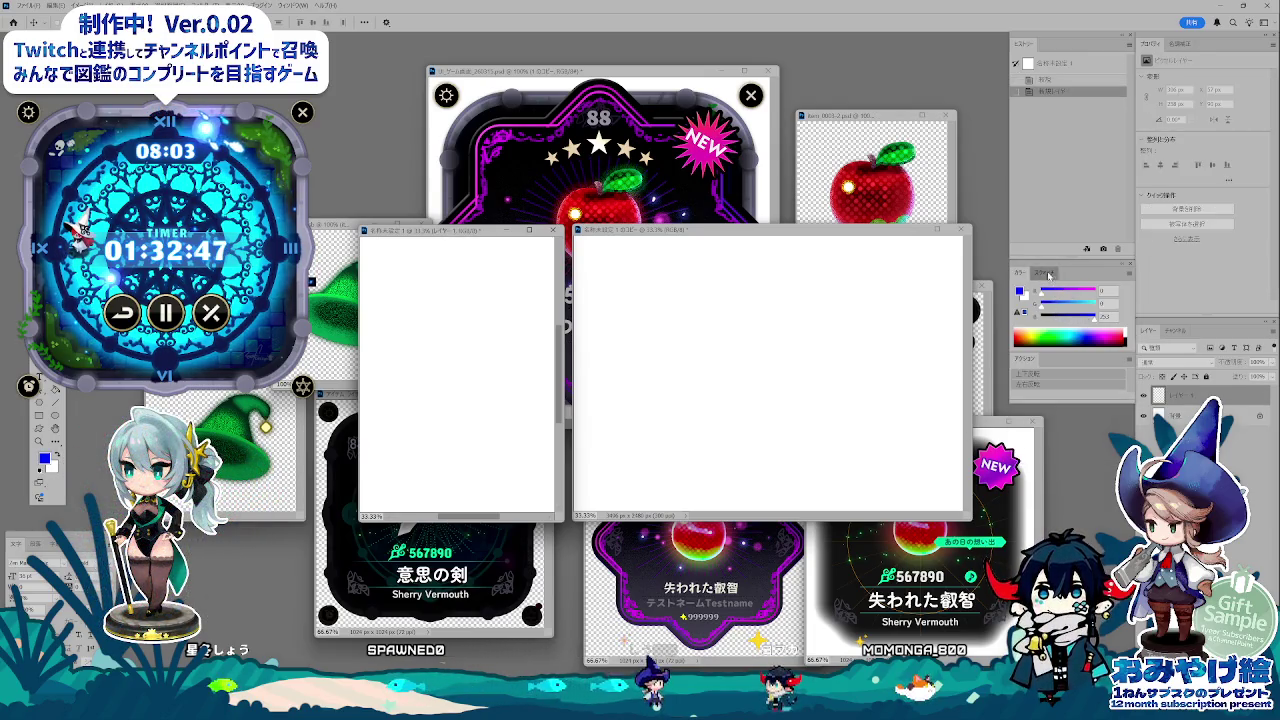
left_click(1047, 274)
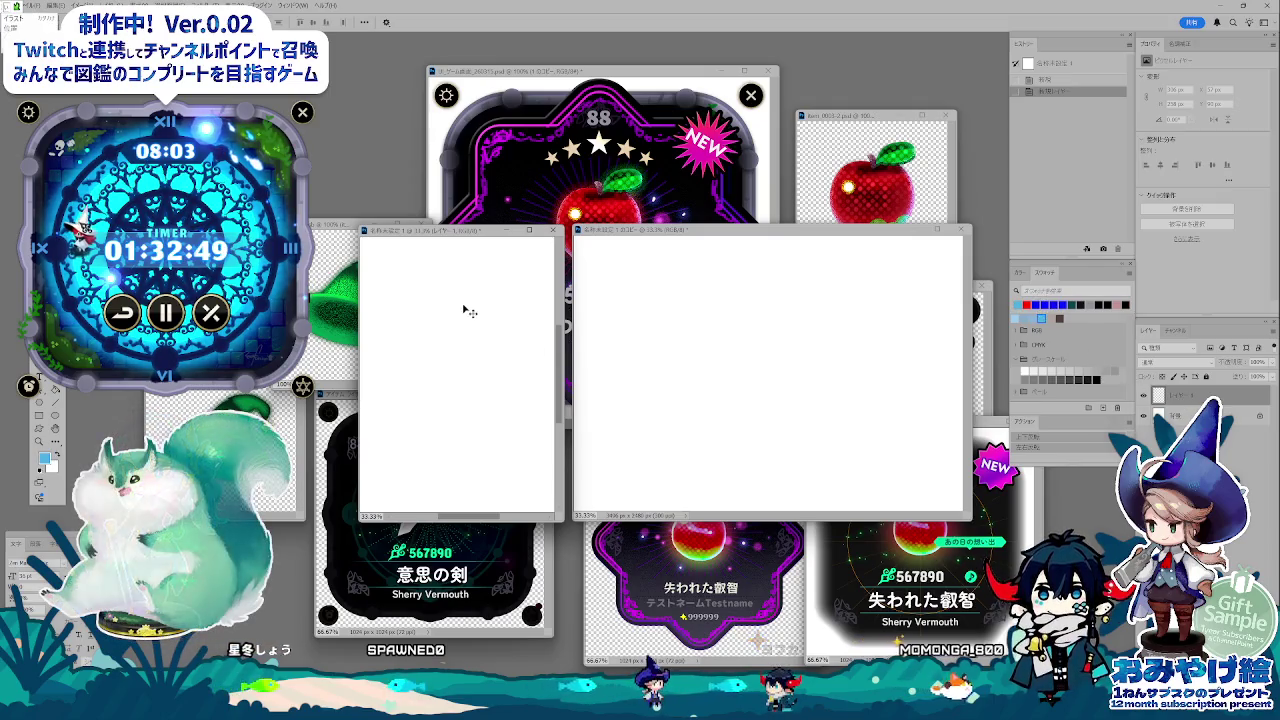
- Select the Brush tool and set the brush preset size to 25 px
key("b")
right_click(505, 359)
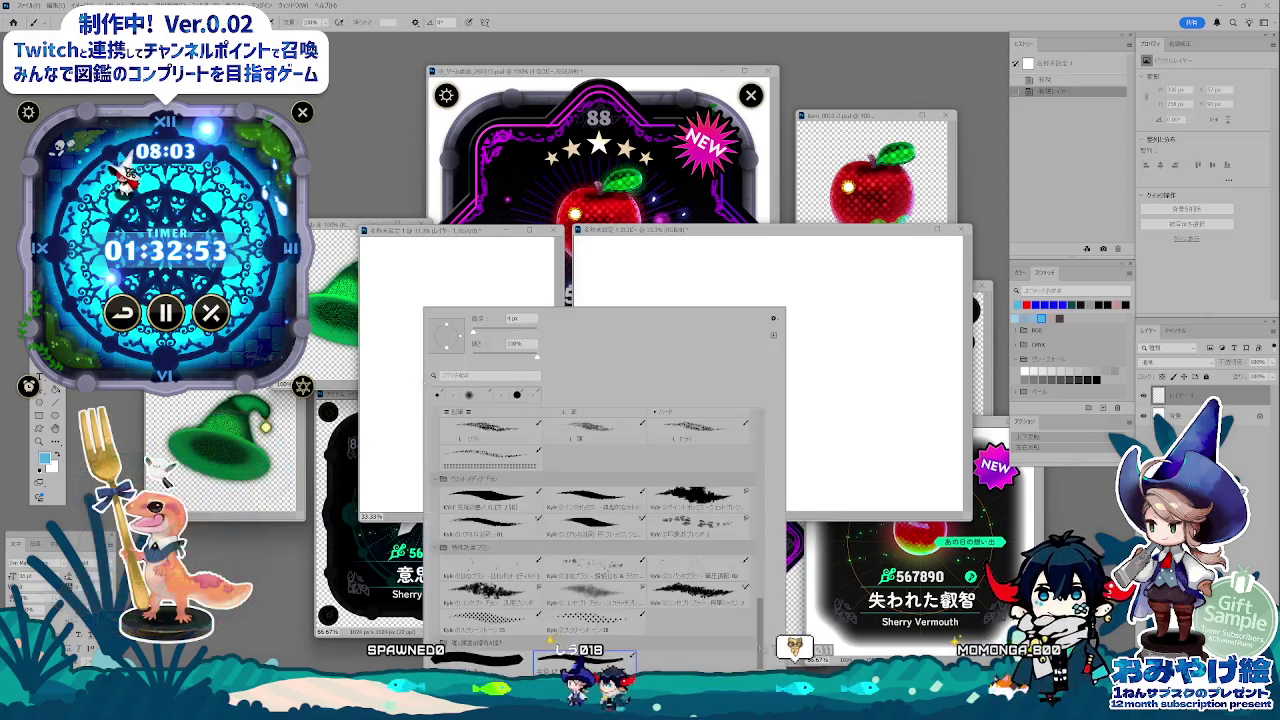
scroll(704, 594, "up", 3)
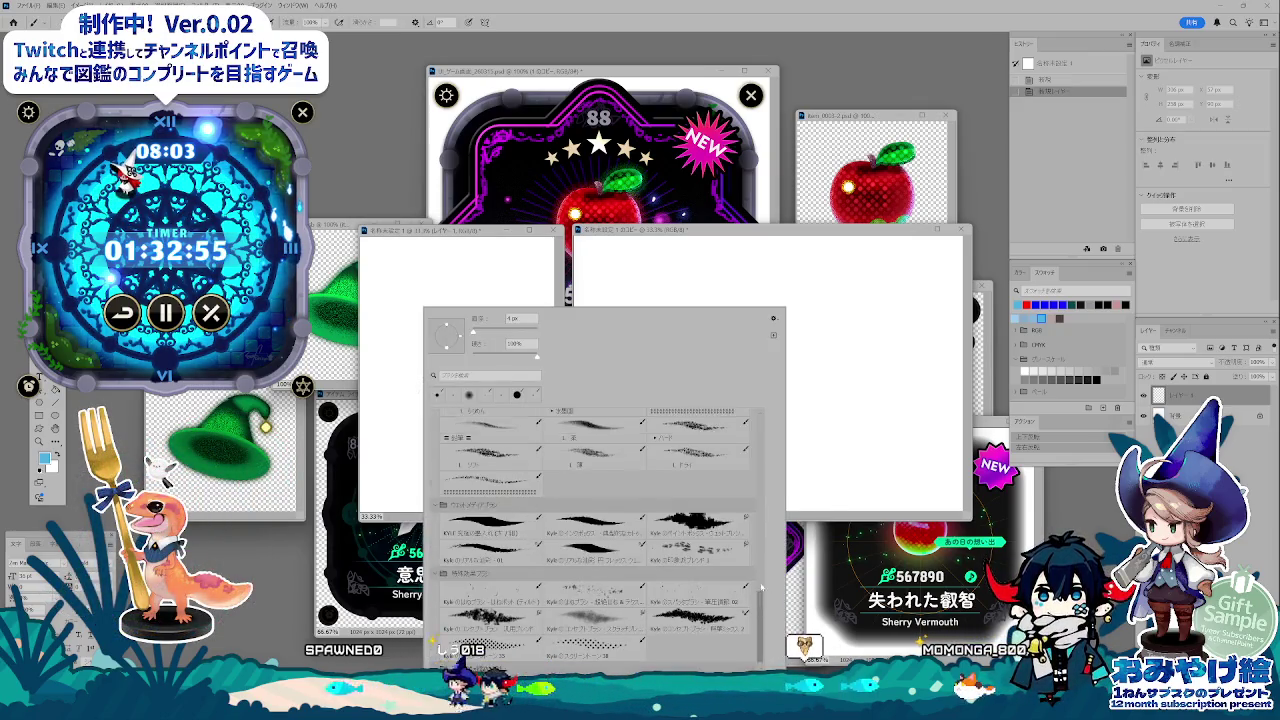
scroll(704, 594, "up", 3)
scroll(720, 570, "up", 3)
scroll(750, 530, "up", 3)
scroll(761, 515, "up", 3)
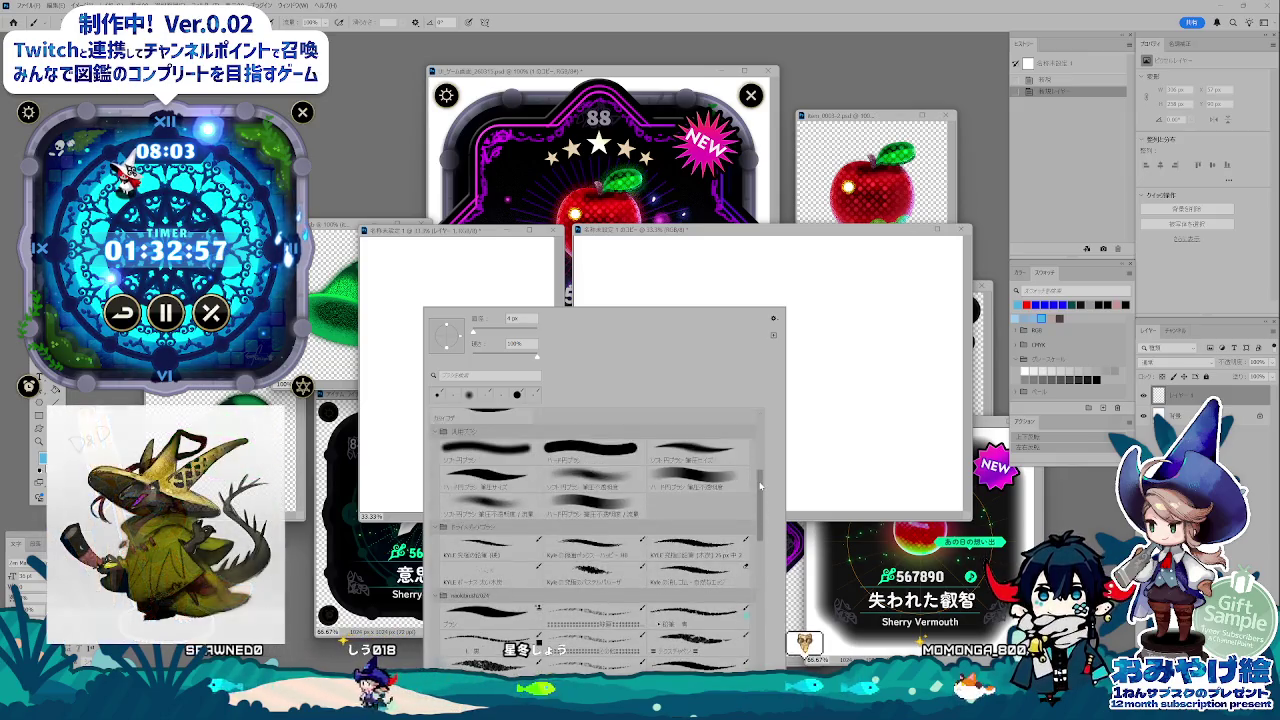
scroll(740, 510, "up", 3)
scroll(700, 505, "up", 3)
scroll(640, 498, "up", 3)
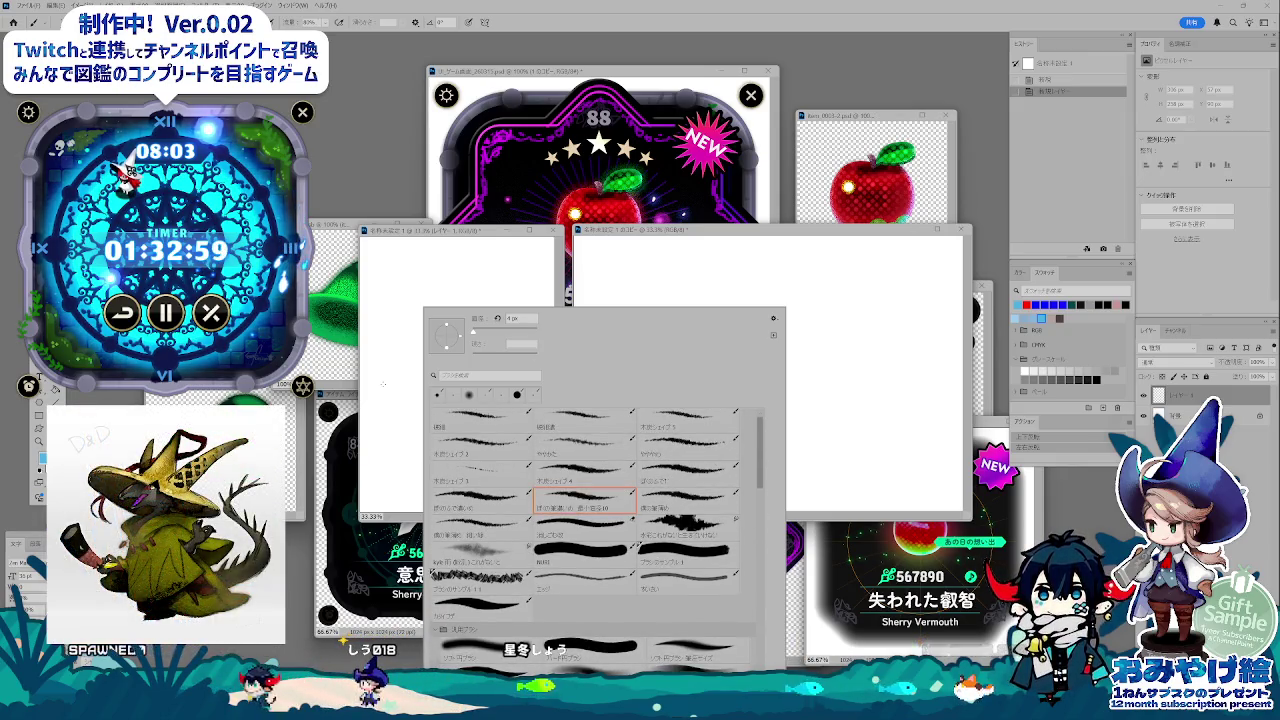
type("25")
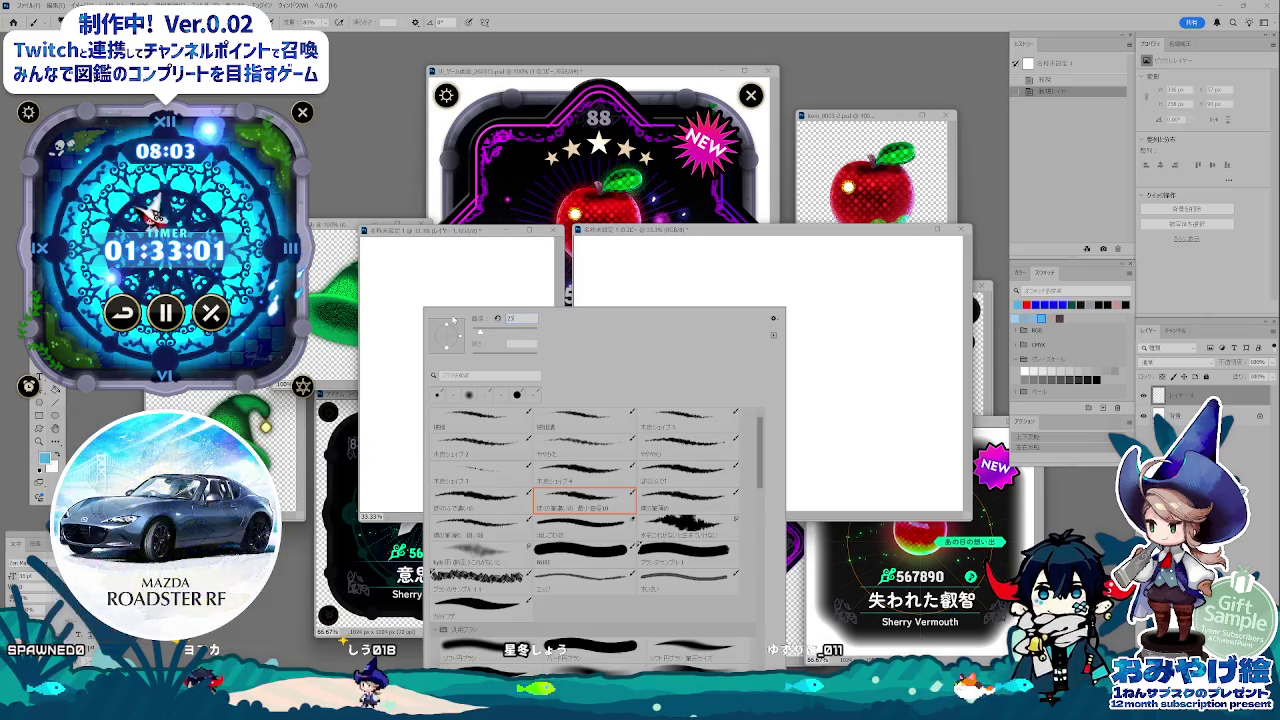
key("Return")
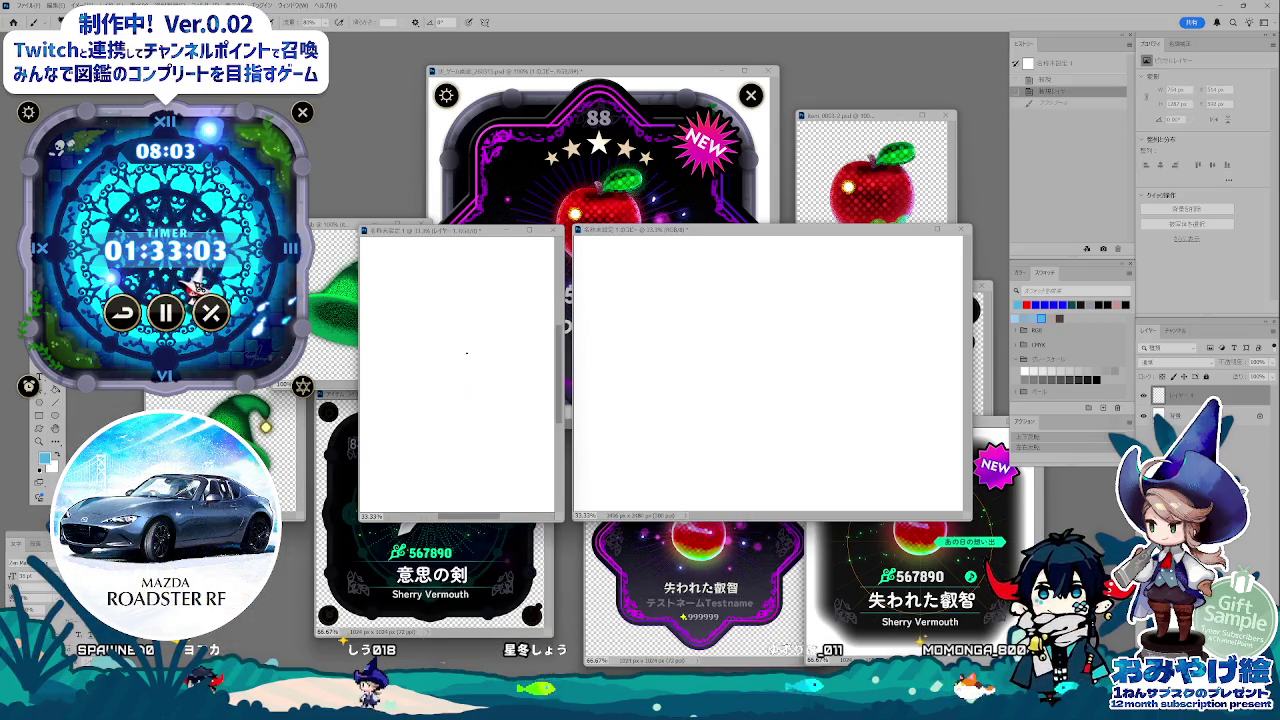
right_click(466, 352)
key("Return")
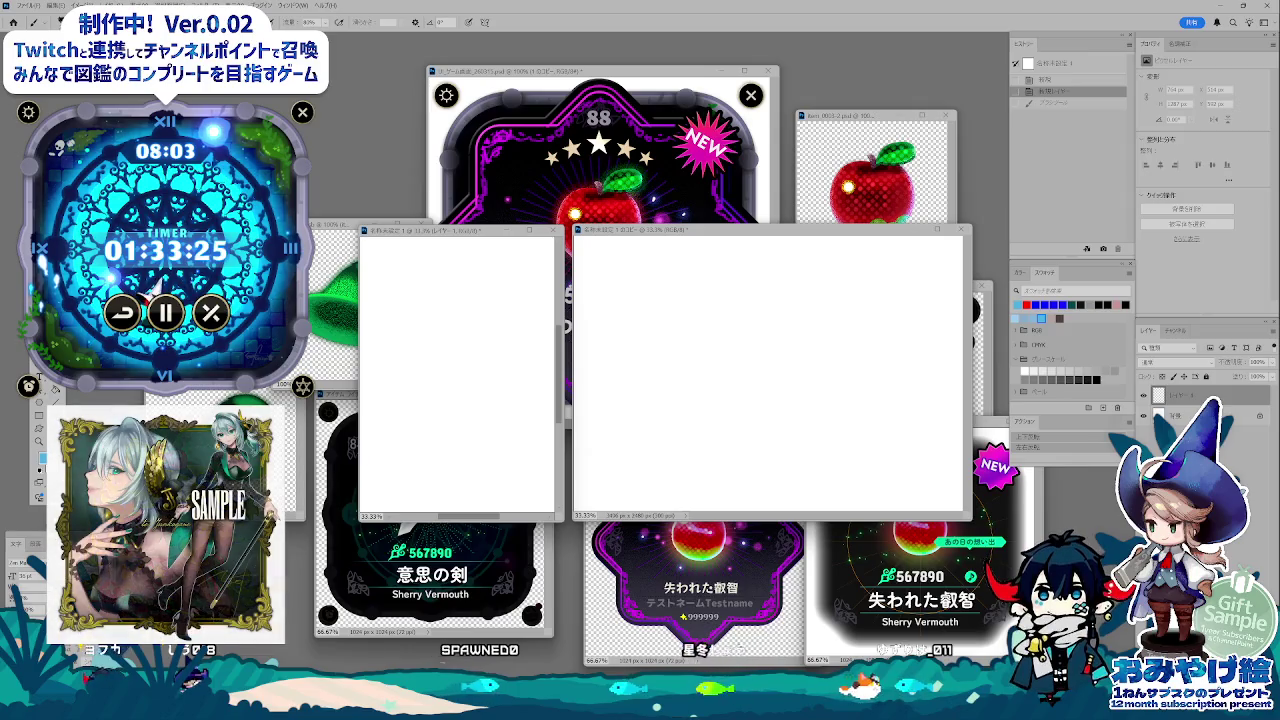
- Open 00_00WMP.png and add a white-filled layer behind the witch artwork
key("alt+Tab")
scroll(750, 500, "up", 5)
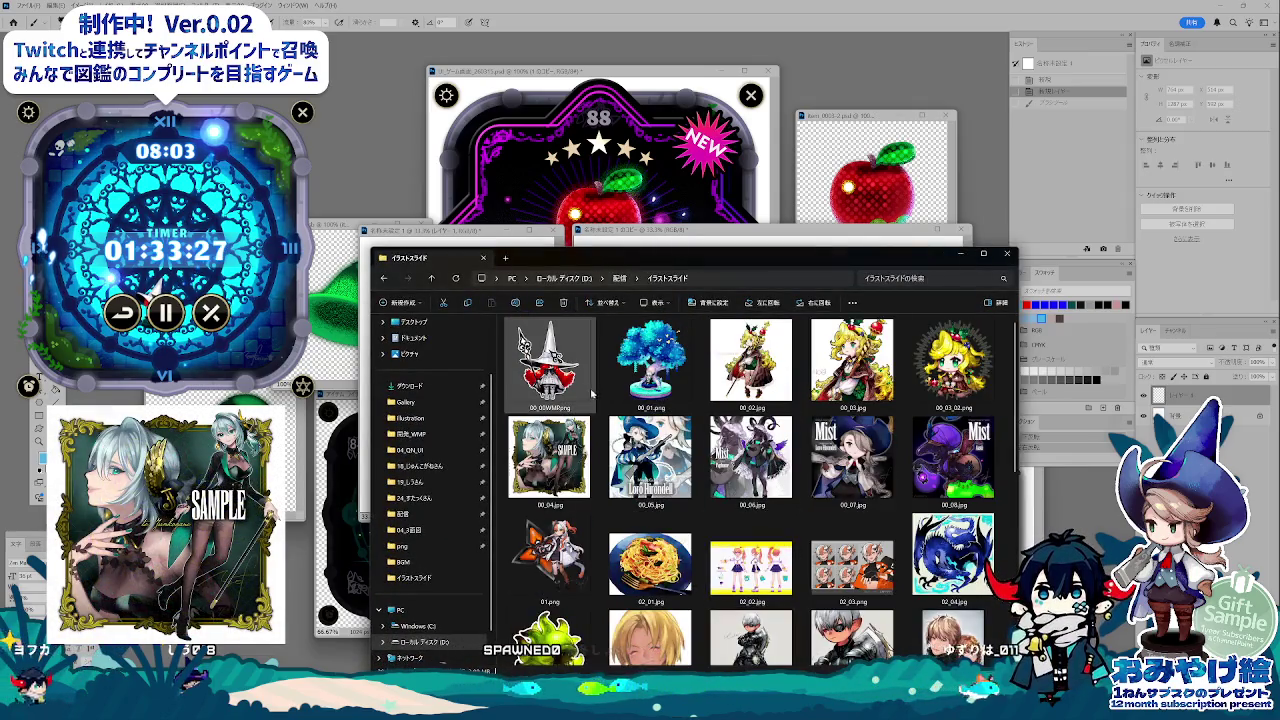
double_click(521, 333)
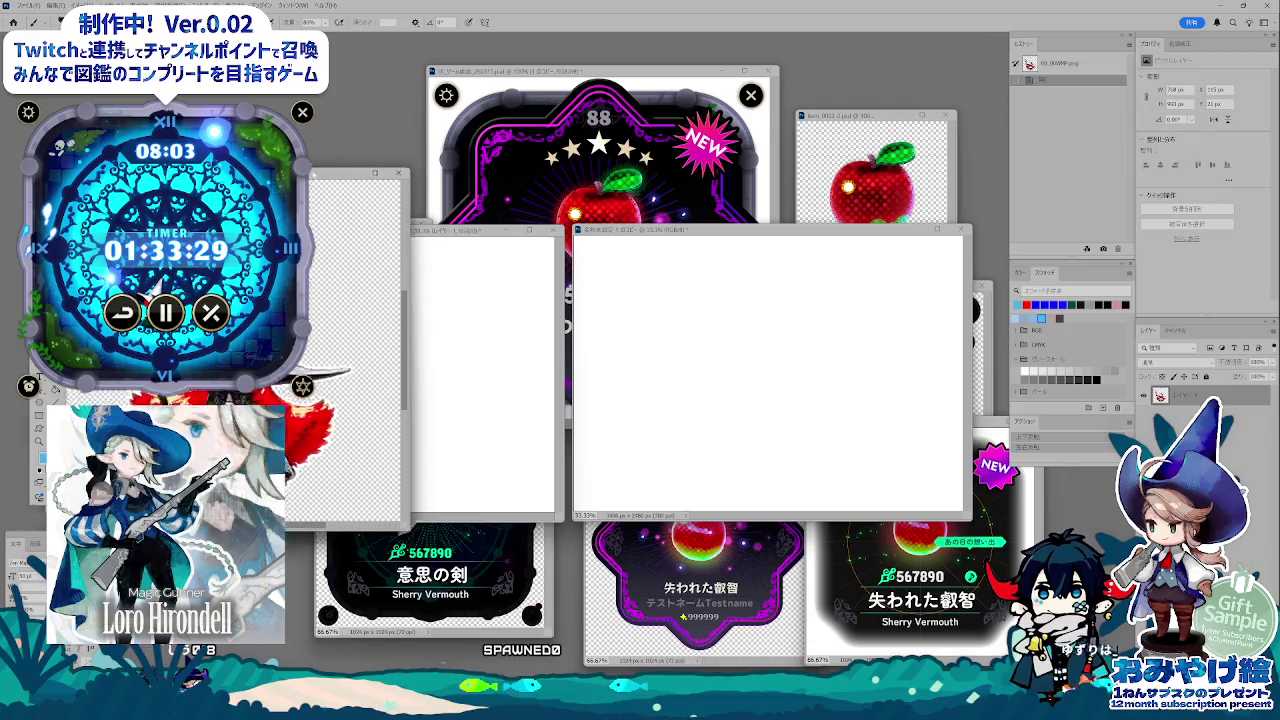
left_click_drag(578, 307, 595, 319)
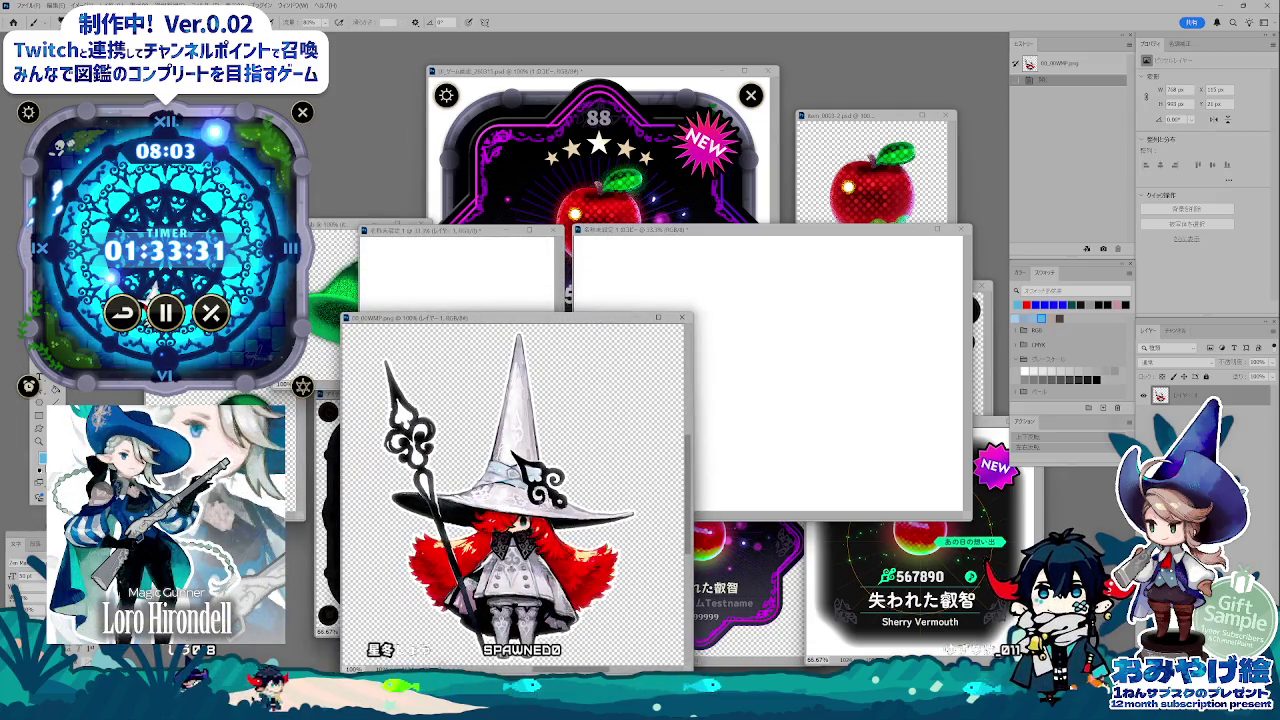
key("ctrl+shift+alt+n")
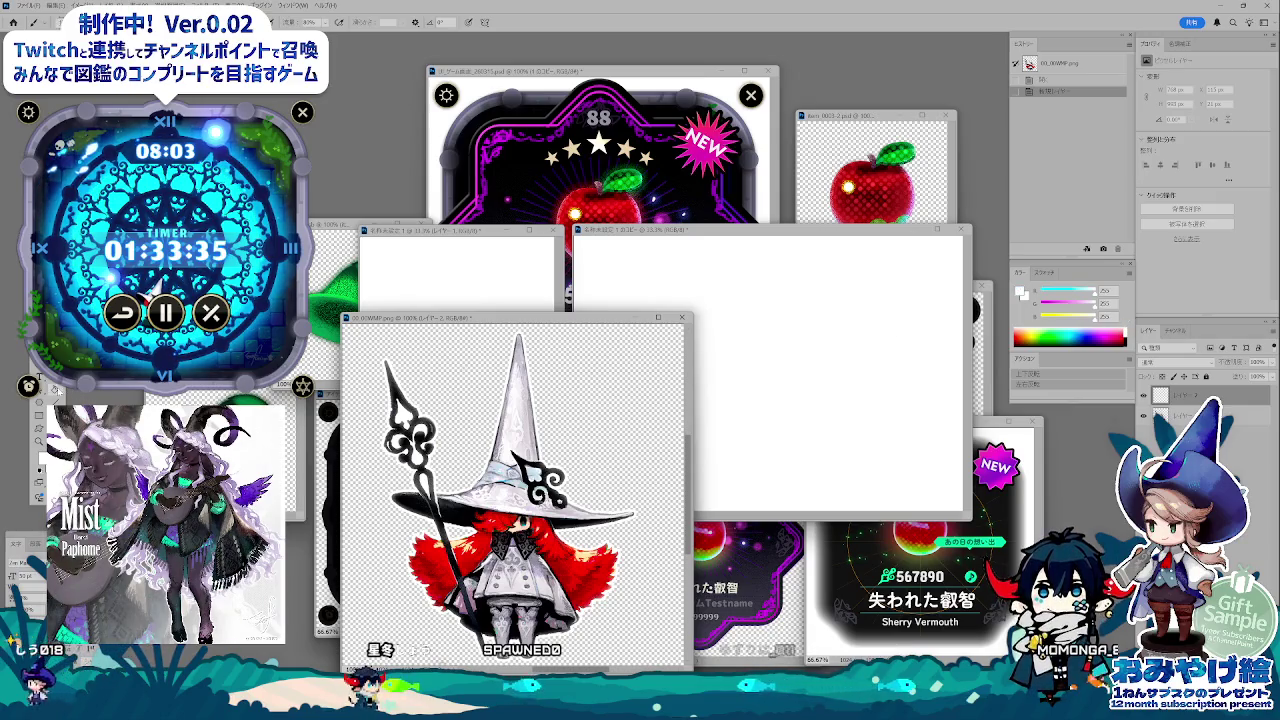
key("alt+BackSpace")
key("ctrl+bracketleft")
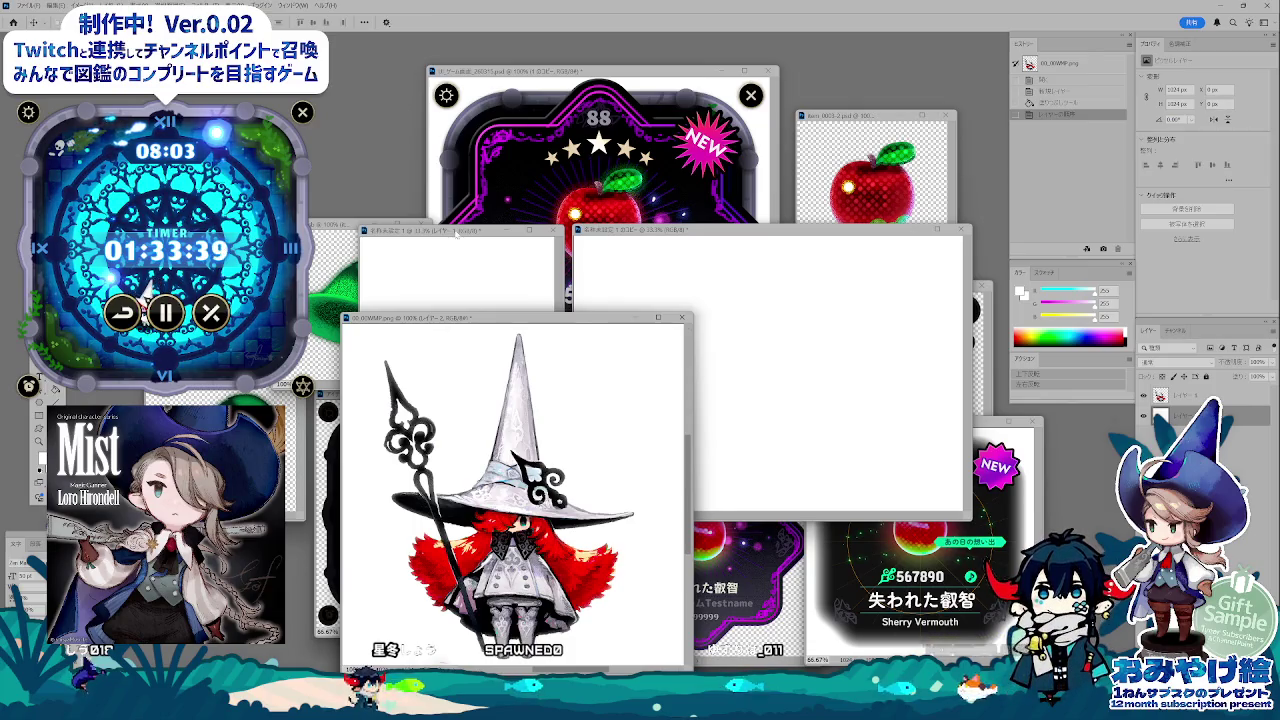
- View the witch image at 100% and reposition the two untitled canvases in front of it
mouse_move(456, 233)
left_mouse_down()
mouse_move(480, 172)
mouse_move(458, 157)
left_mouse_up()
left_click(574, 320)
key("ctrl+1")
mouse_move(574, 320)
left_mouse_down()
mouse_move(563, 327)
mouse_move(547, 298)
left_mouse_up()
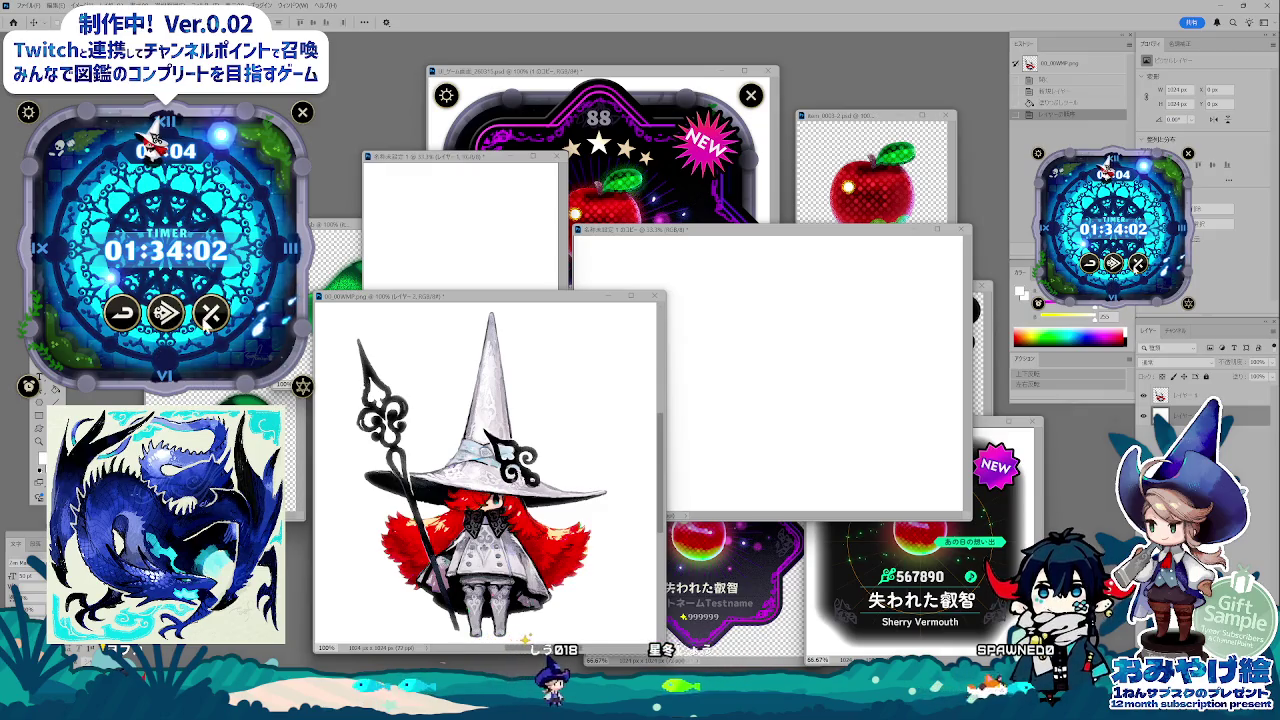
left_click(221, 316)
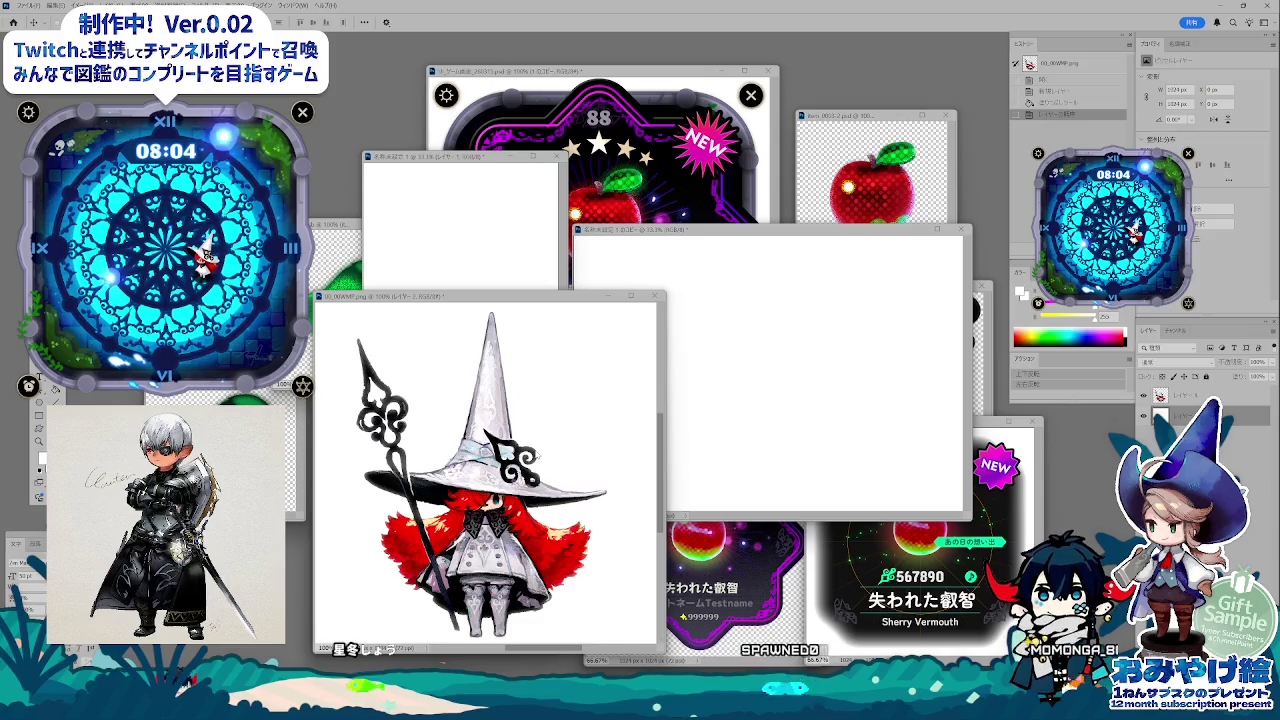
left_click(478, 180)
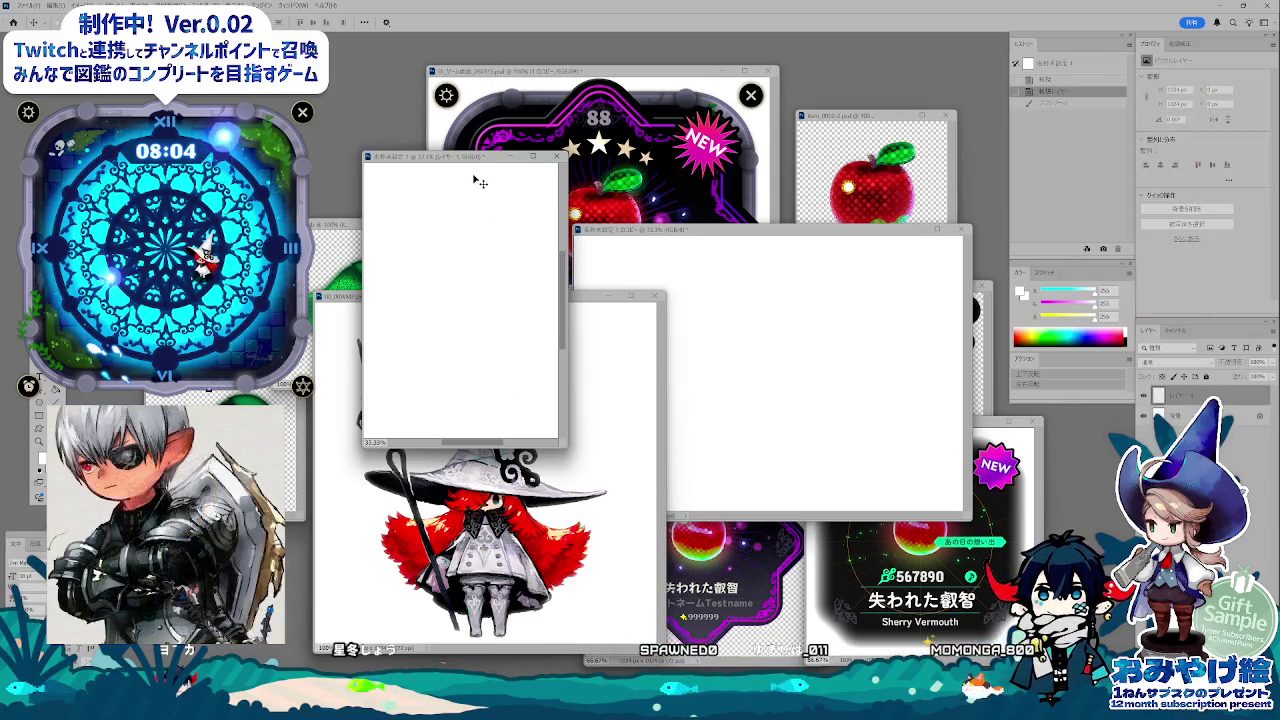
left_click_drag(466, 165, 467, 186)
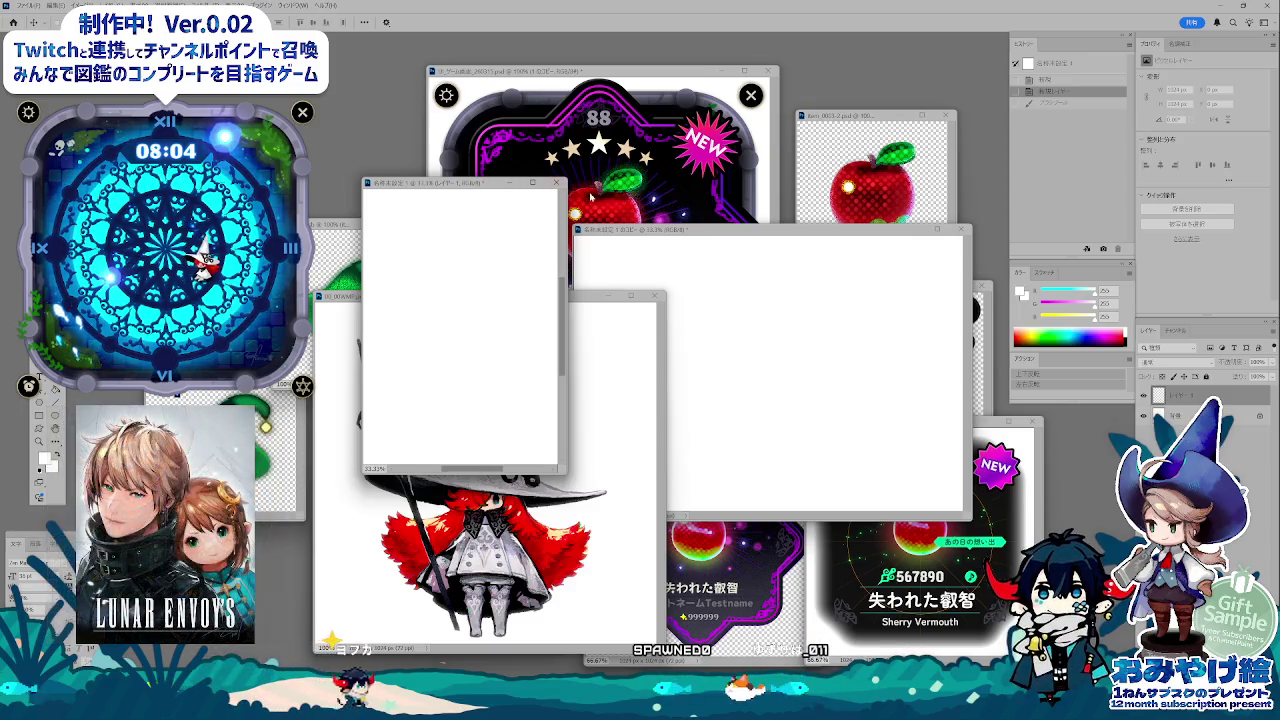
left_click(640, 232)
left_click_drag(640, 231, 645, 189)
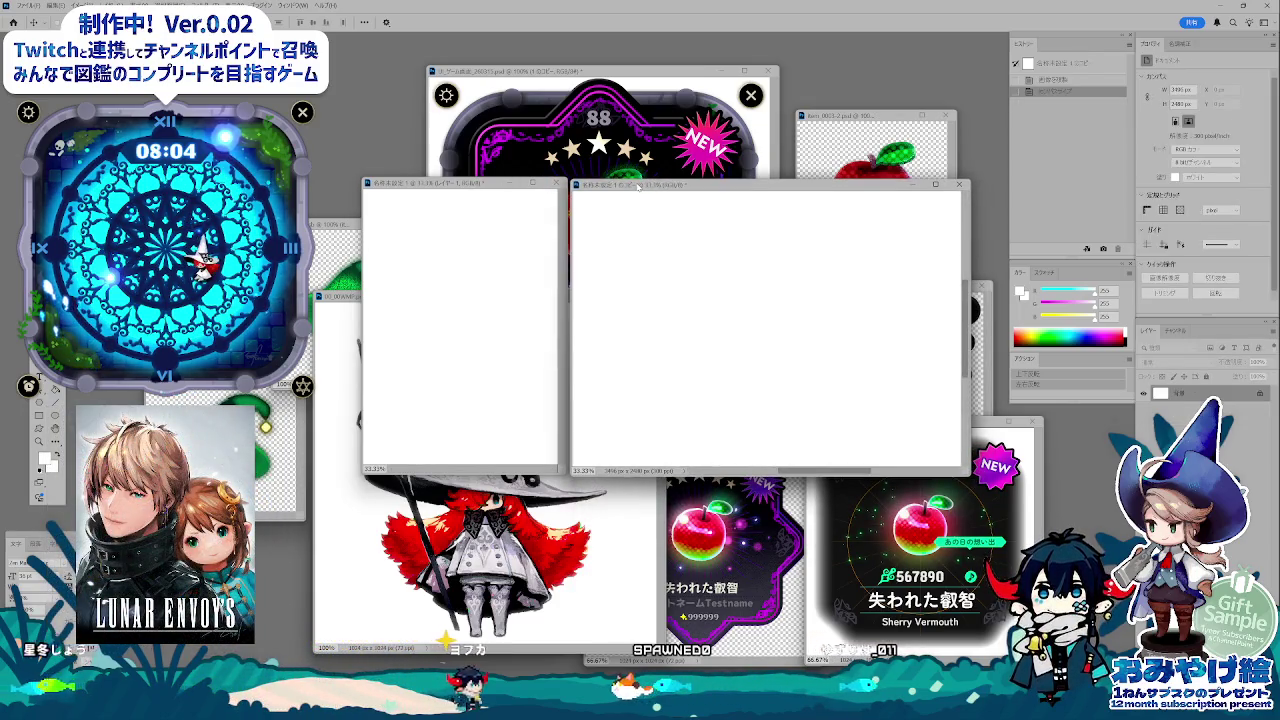
- On a new layer, handwrite A, 魔 and a small triangle near the large canvas's top-left
key("ctrl+shift+alt+n")
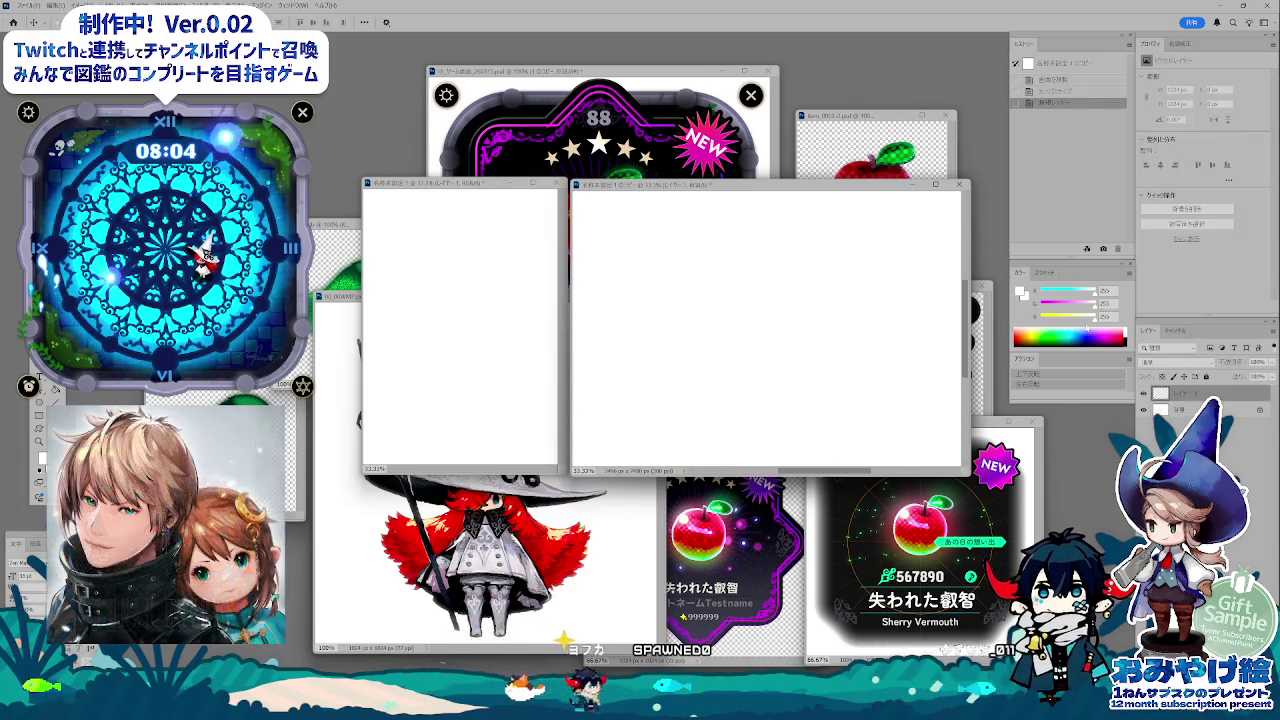
key("b")
right_click(692, 304)
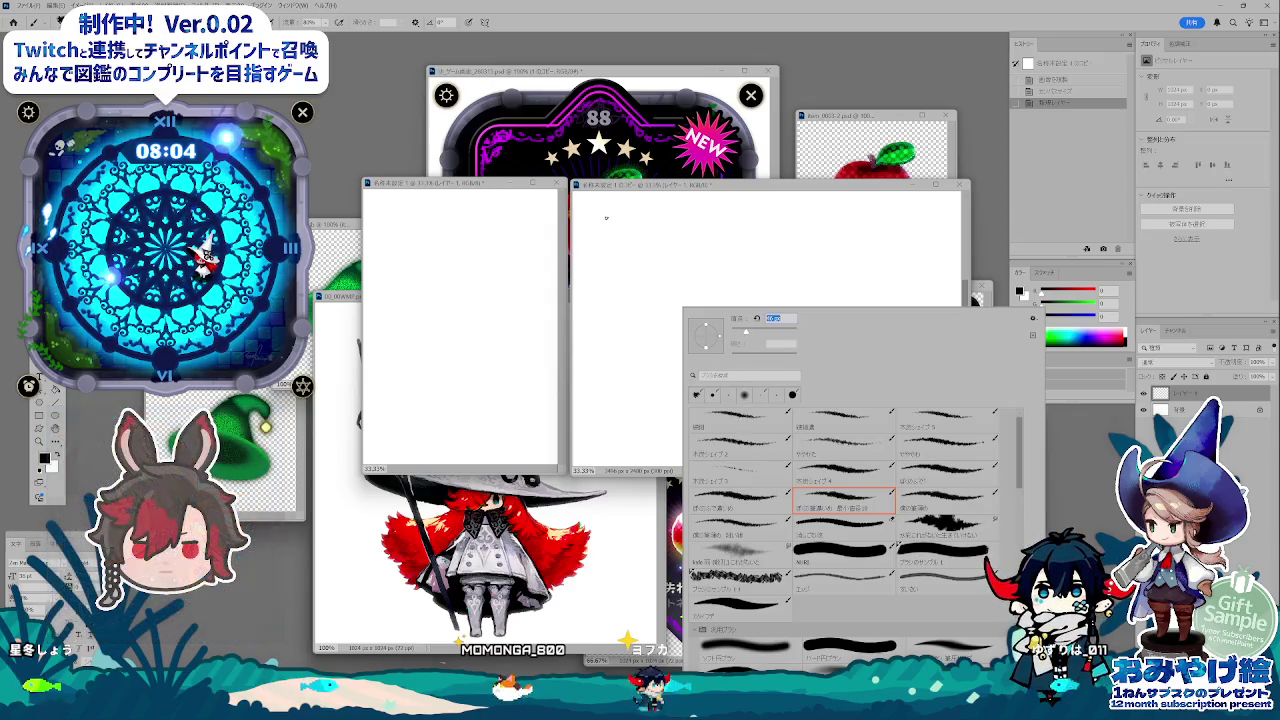
left_click_drag(611, 211, 605, 226)
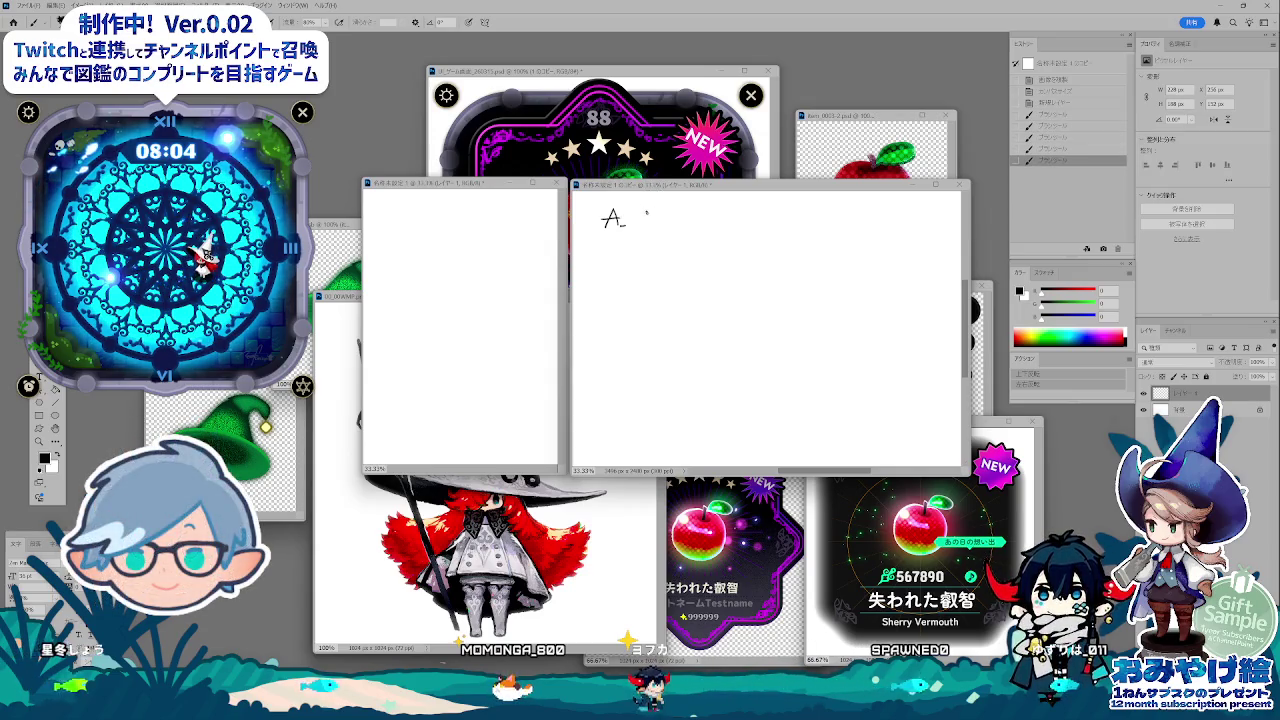
mouse_move(641, 211)
left_mouse_down()
mouse_move(656, 209)
mouse_move(647, 226)
mouse_move(658, 213)
mouse_move(646, 227)
left_mouse_up()
mouse_move(652, 219)
left_mouse_down()
mouse_move(660, 227)
mouse_move(665, 213)
left_mouse_up()
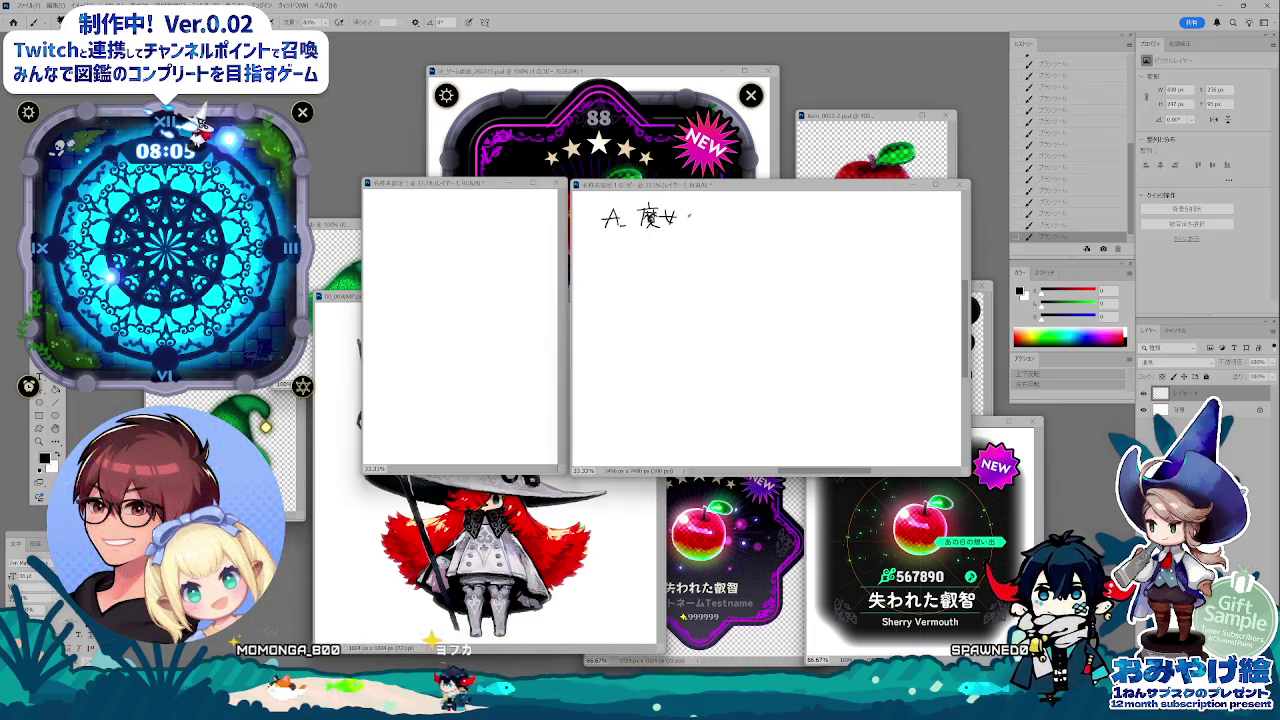
left_click_drag(686, 214, 721, 205)
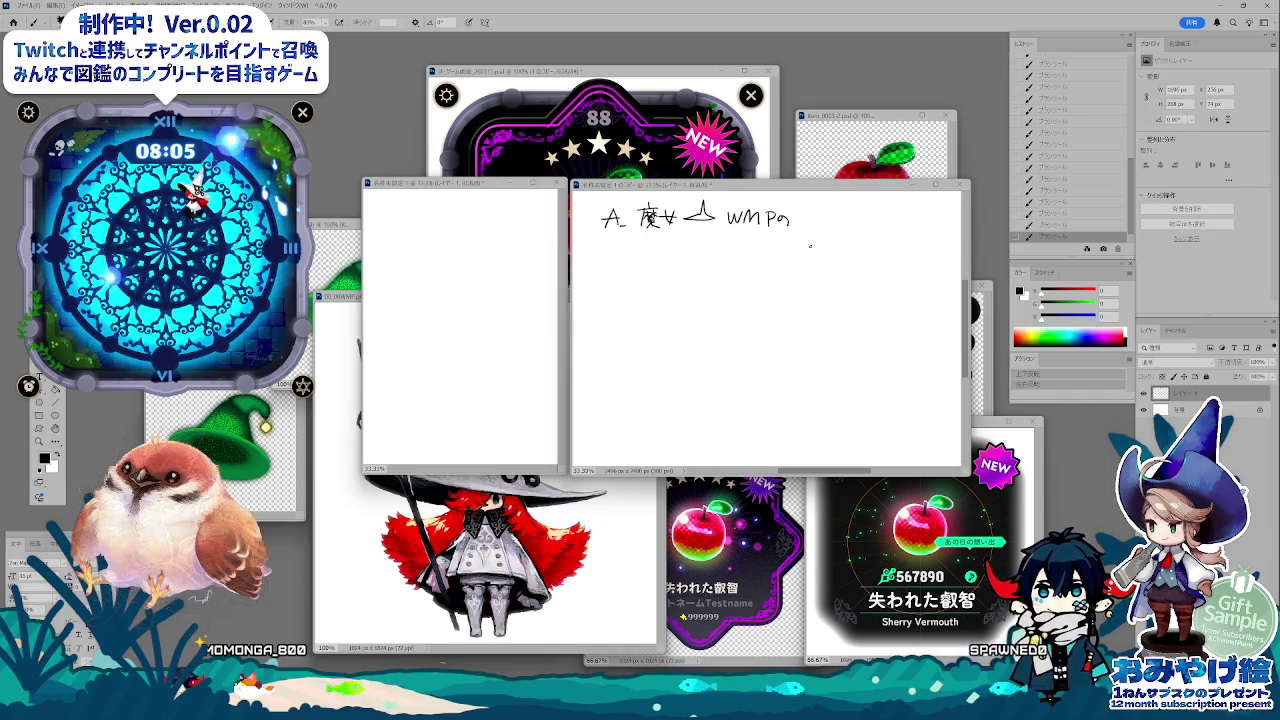
- Rearrange the two document windows and bring File Explorer back to the front
left_click_drag(506, 182, 466, 333)
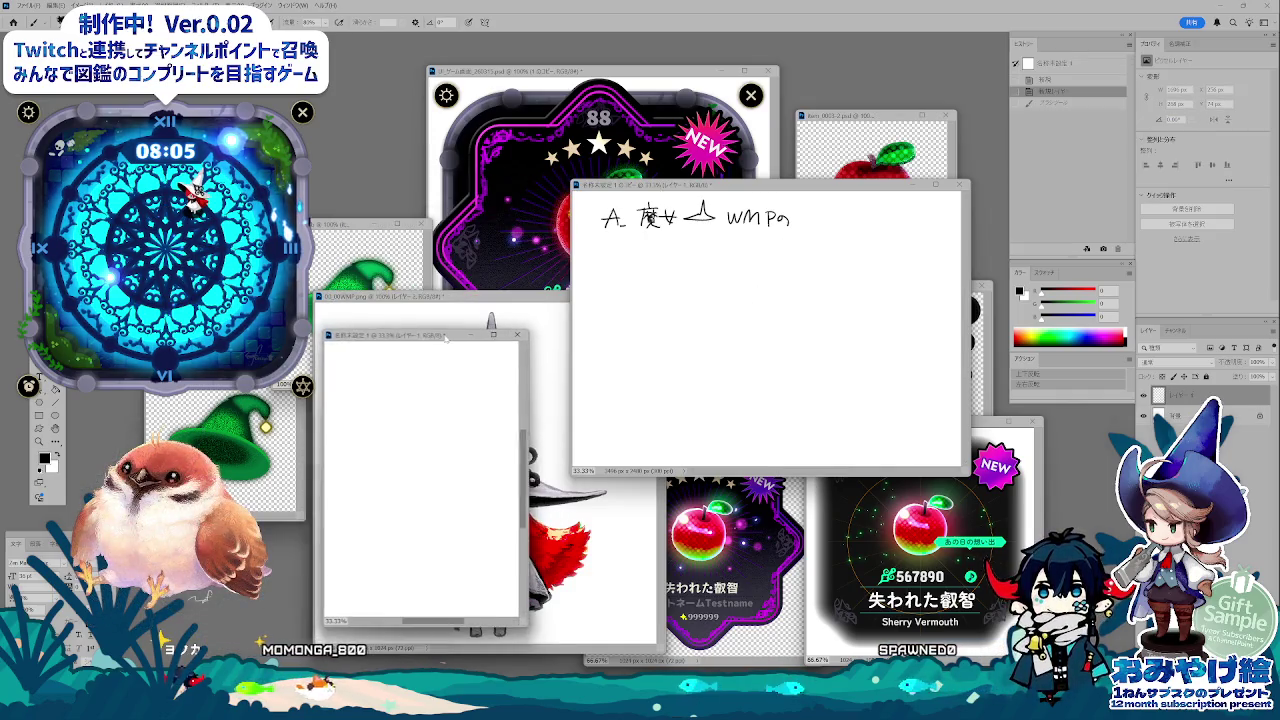
mouse_move(650, 186)
left_mouse_down()
mouse_move(467, 314)
mouse_move(777, 294)
mouse_move(712, 294)
left_mouse_up()
key("super+e")
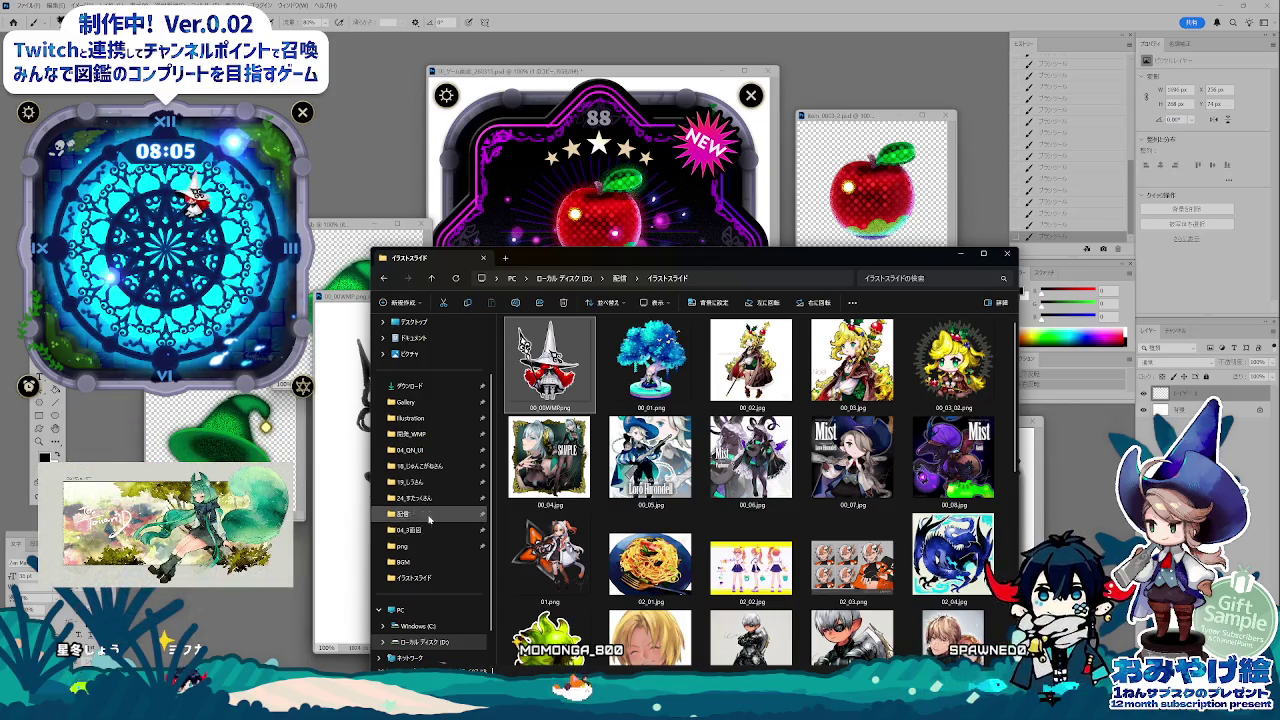
- Check the full 開発_WMP folder path in File Explorer's address bar, then switch to Adobe Bridge
left_click(410, 434)
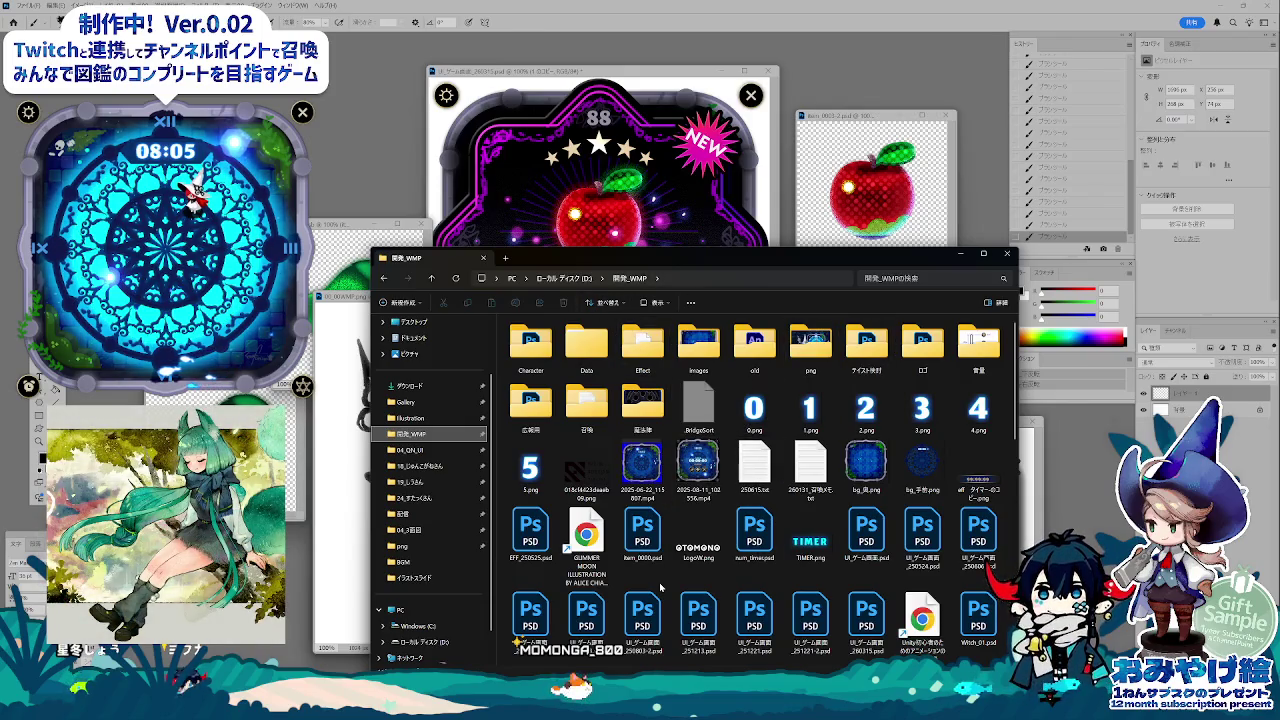
left_click(568, 279)
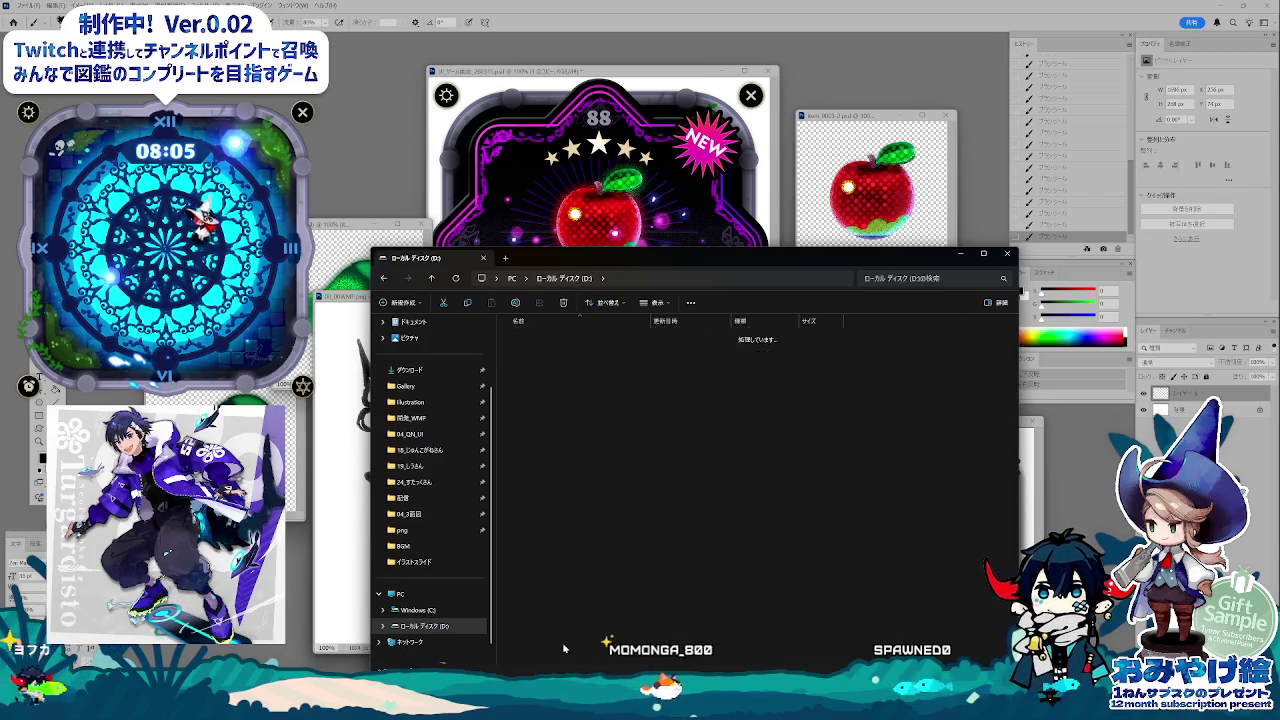
left_click(700, 278)
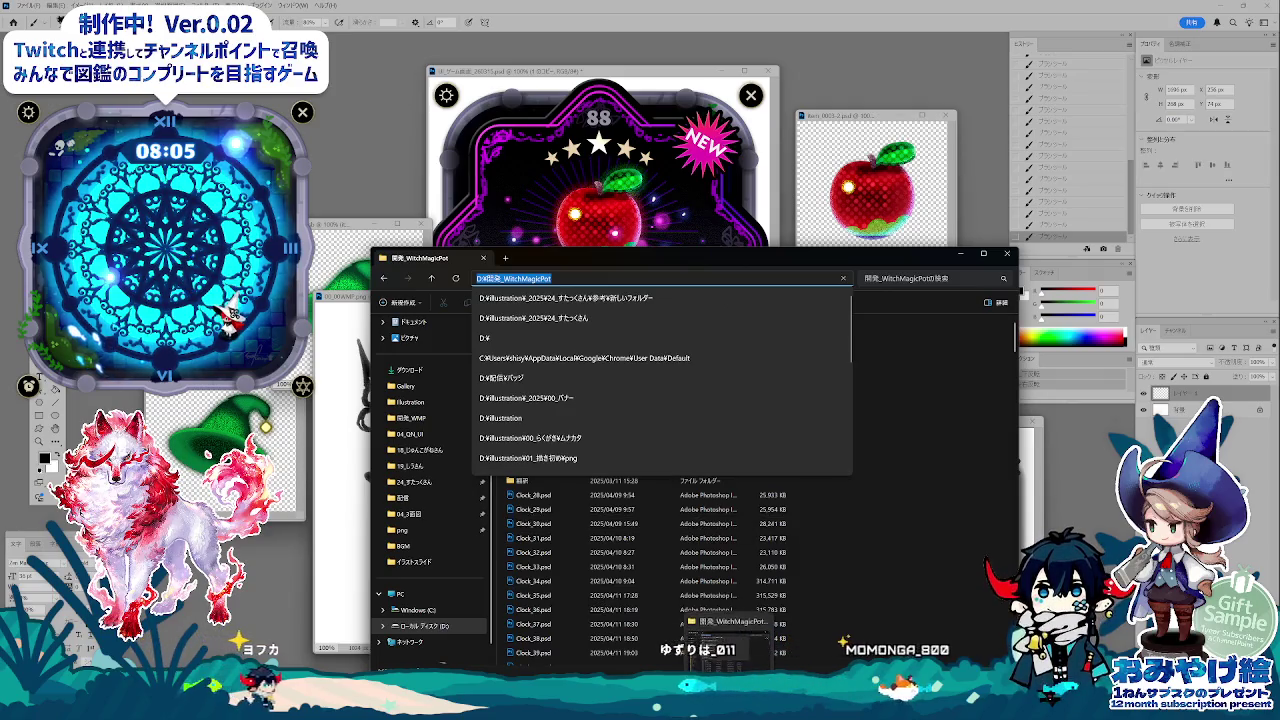
key("alt+Tab")
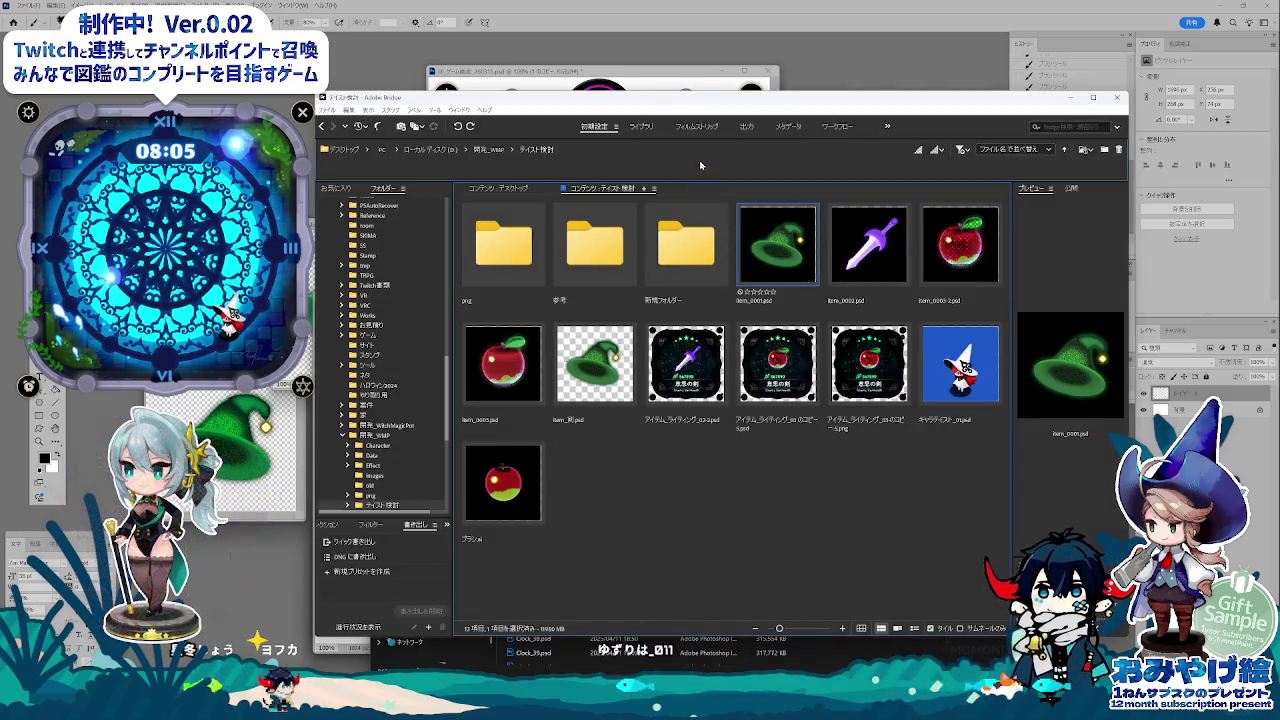
- Browse Bridge to 開発_WitchMagicPot and open the bird-and-cauldron 新ビジュアル_WMP design in Photoshop
left_click(697, 149)
key("Return")
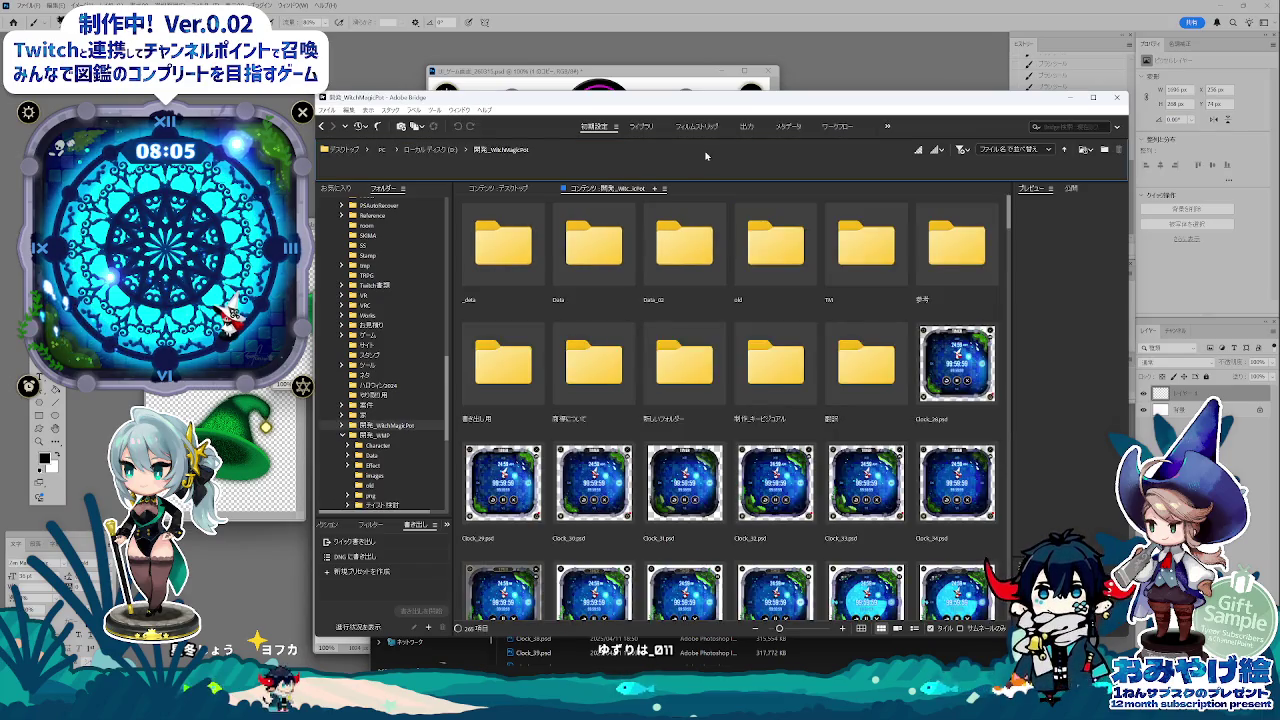
left_click_drag(1008, 205, 1002, 422)
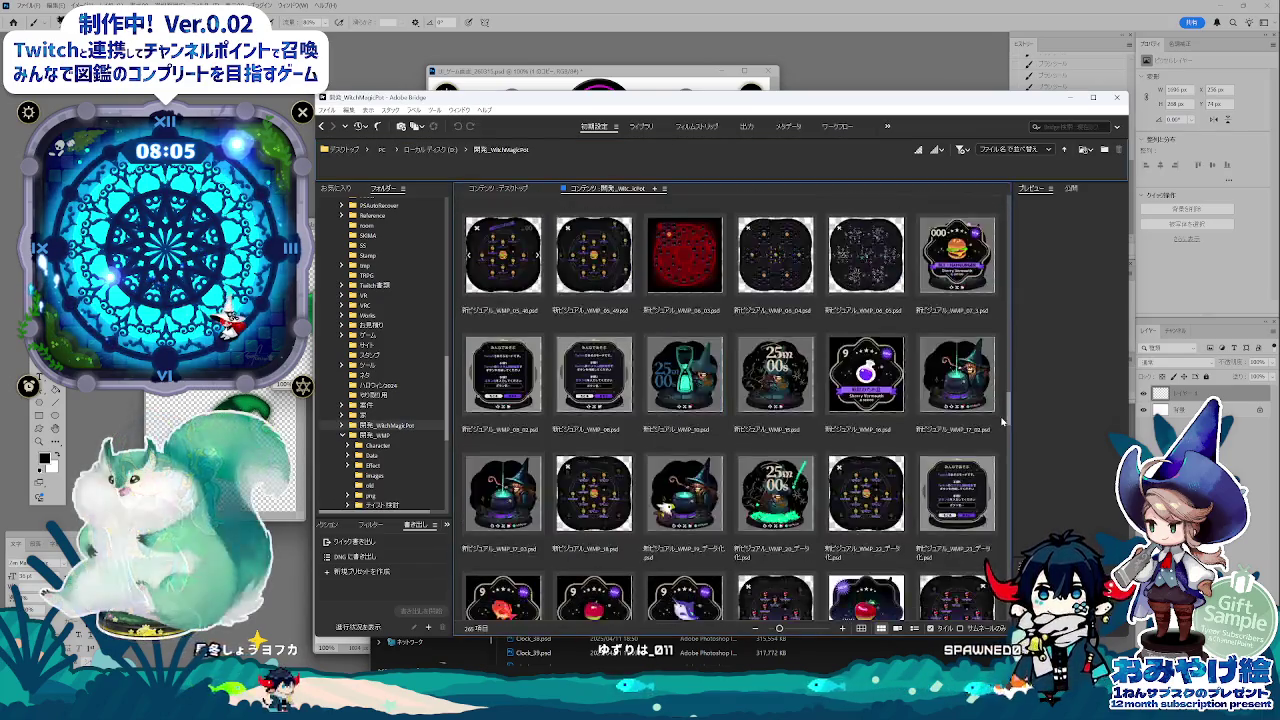
scroll(1001, 455, "down", 2)
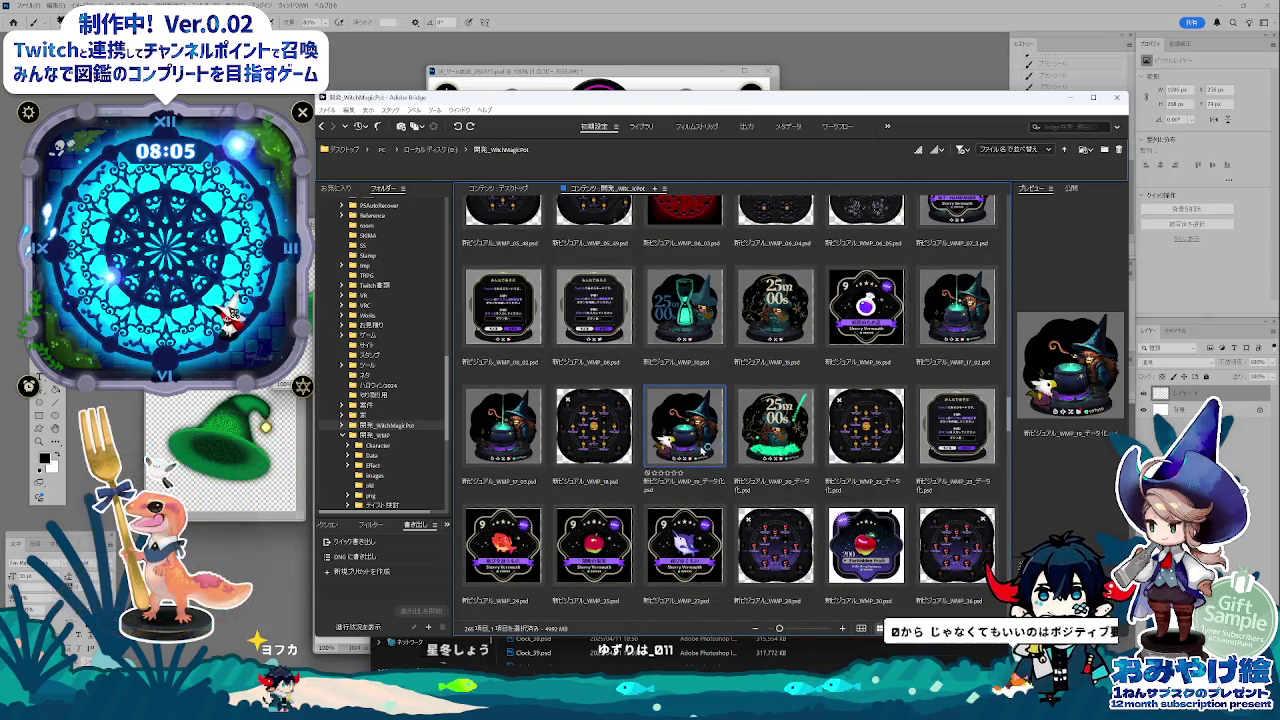
double_click(729, 453)
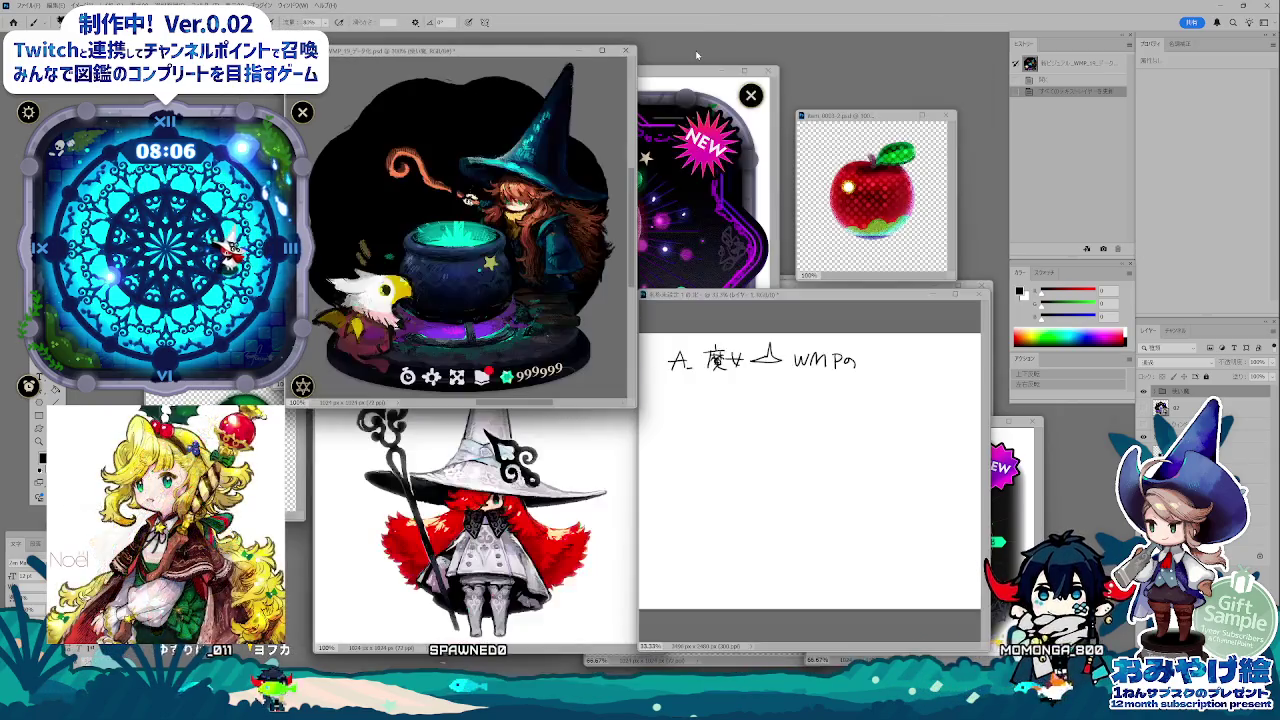
key("alt+Tab")
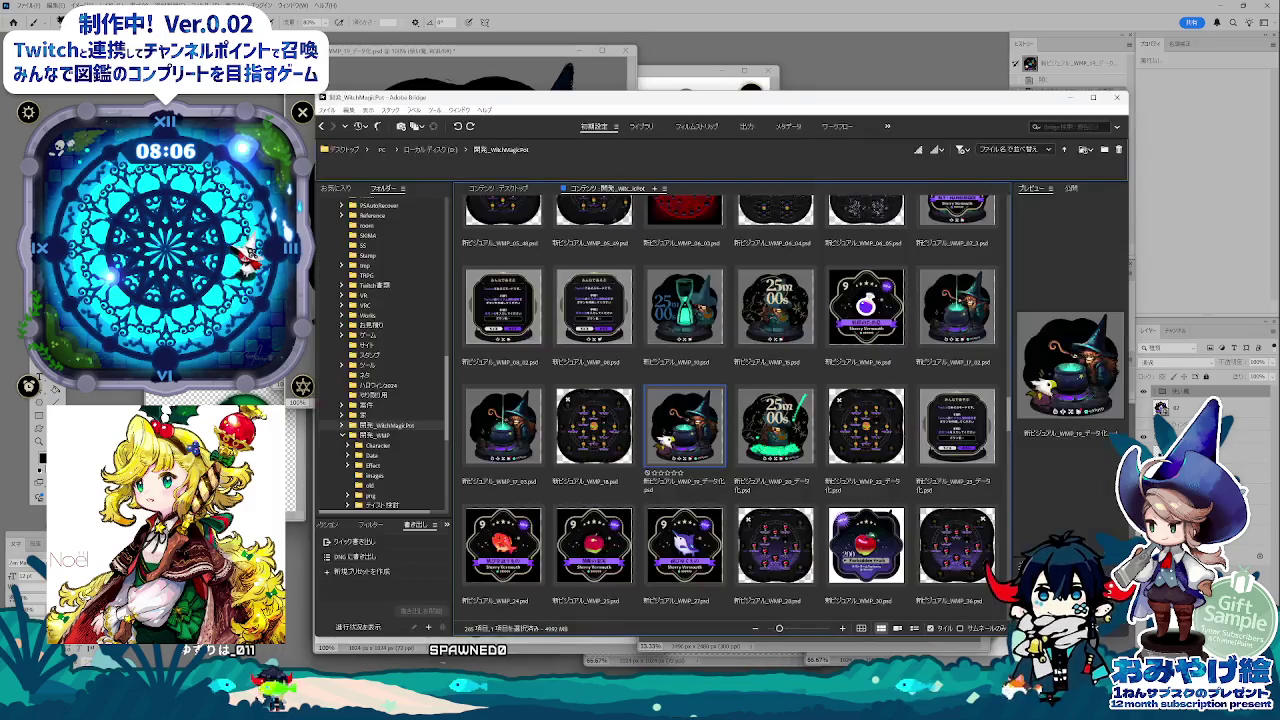
- Open the 17_02 cauldron-witch design from Bridge in Photoshop
left_click(957, 325)
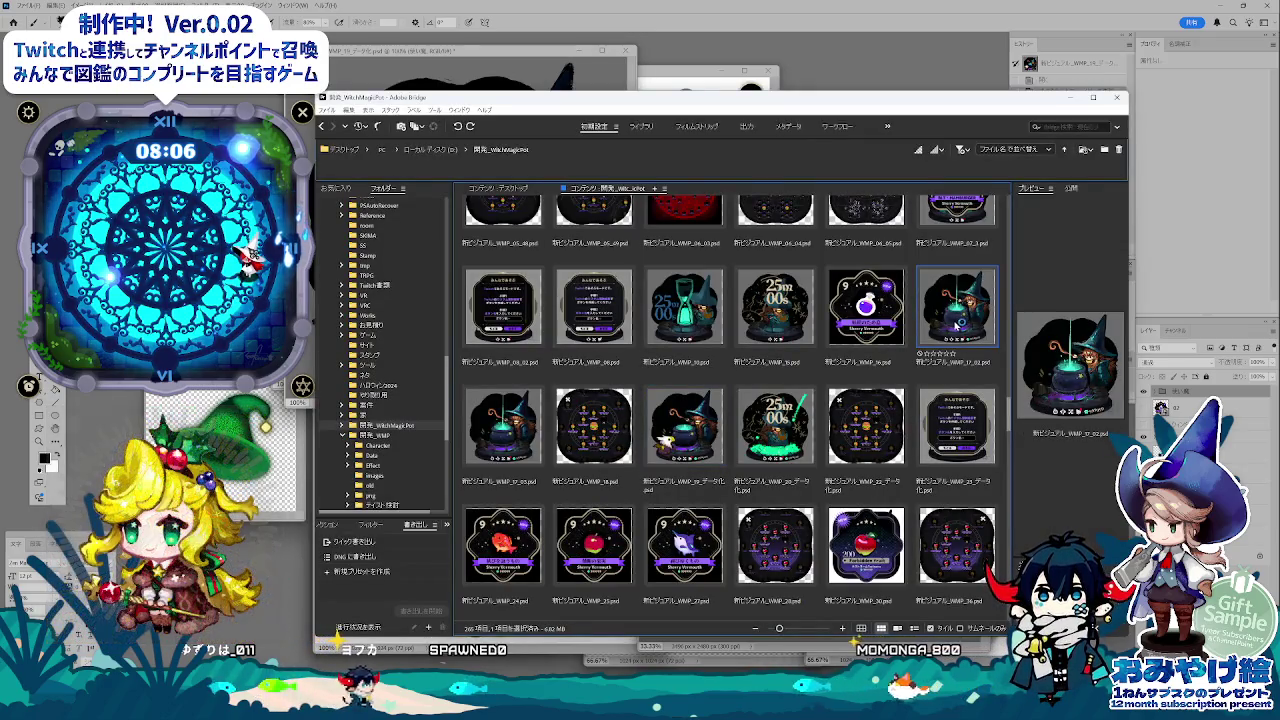
double_click(957, 325)
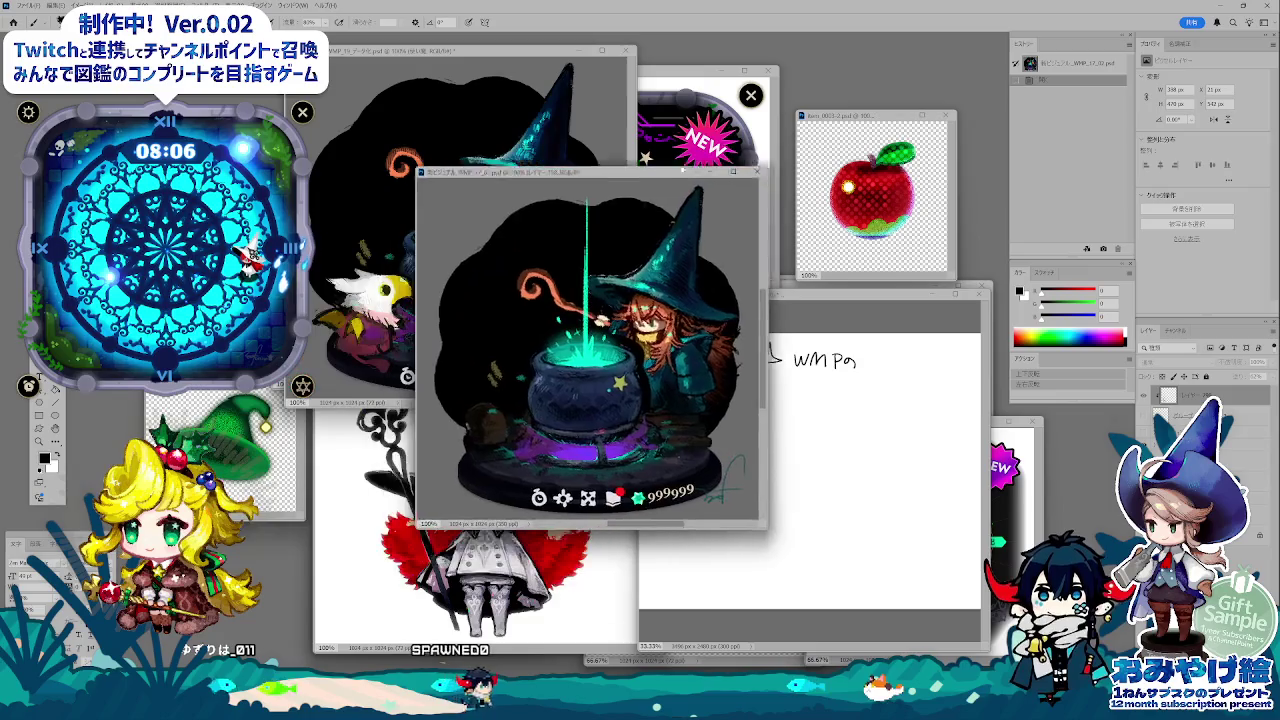
key("alt+Tab")
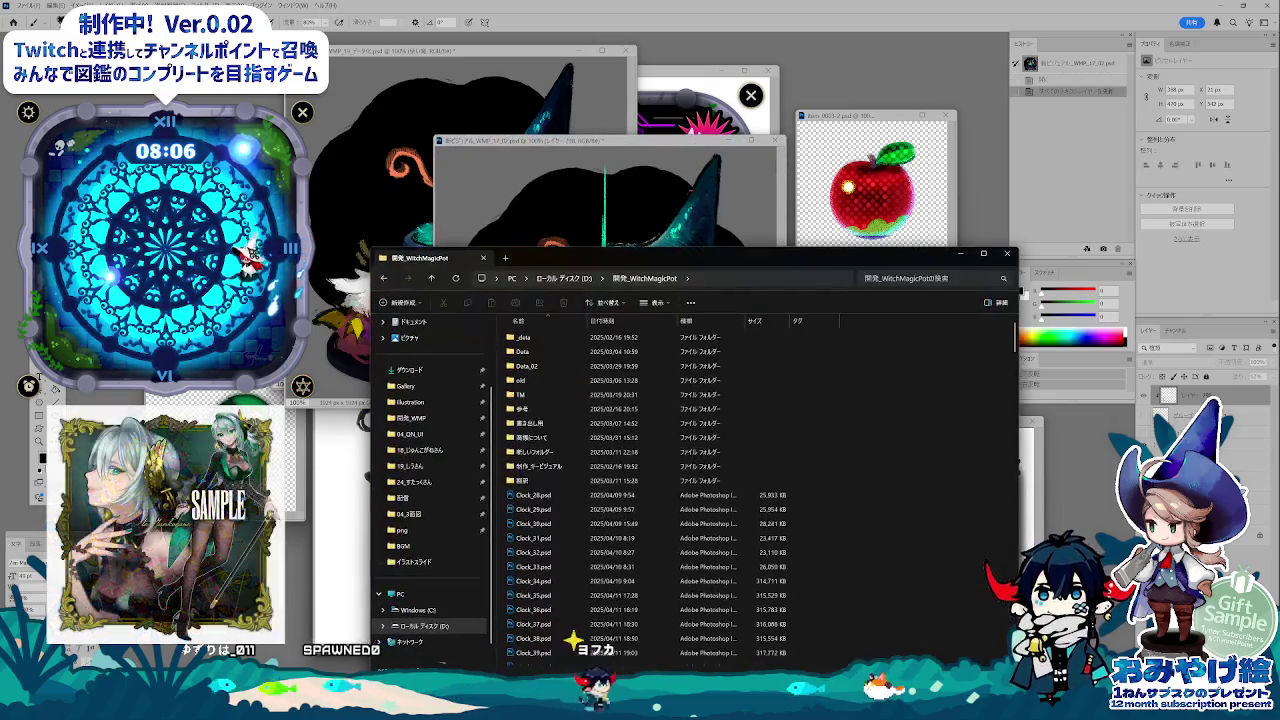
key("alt+Tab")
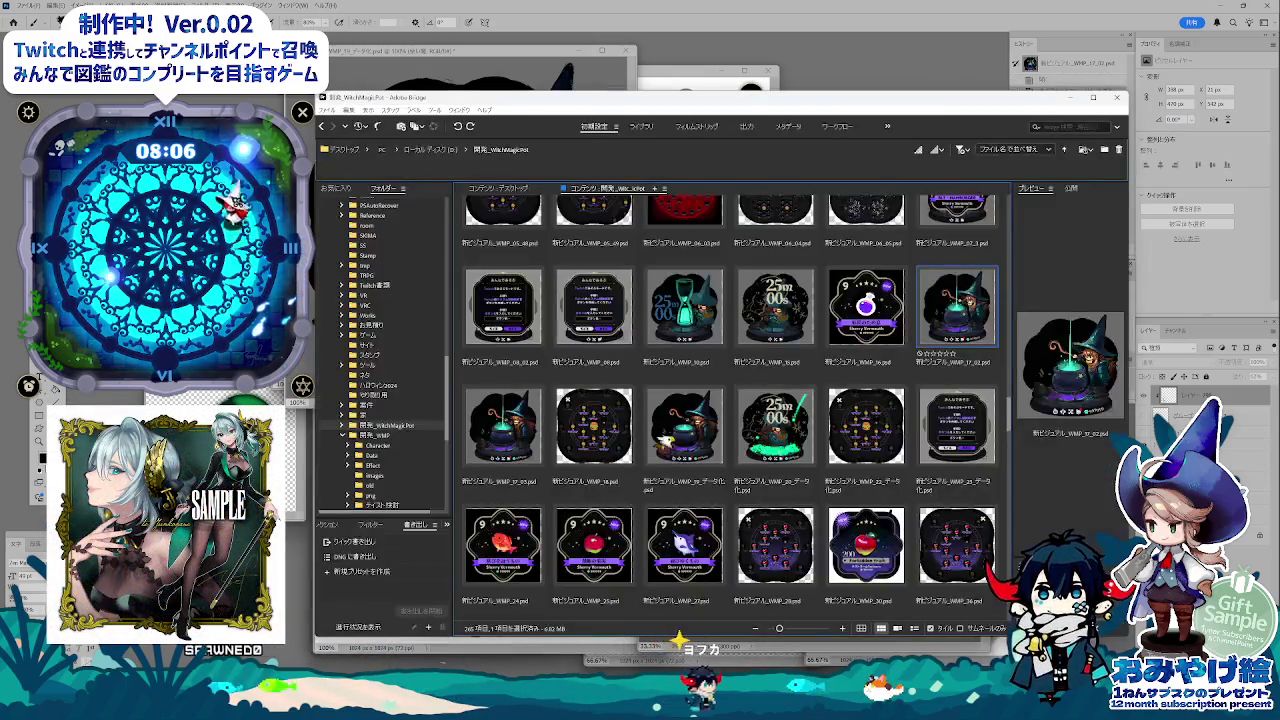
- Open the 25m 00s witch design, dismiss the text-layer update prompt and centre the document
left_click(768, 435)
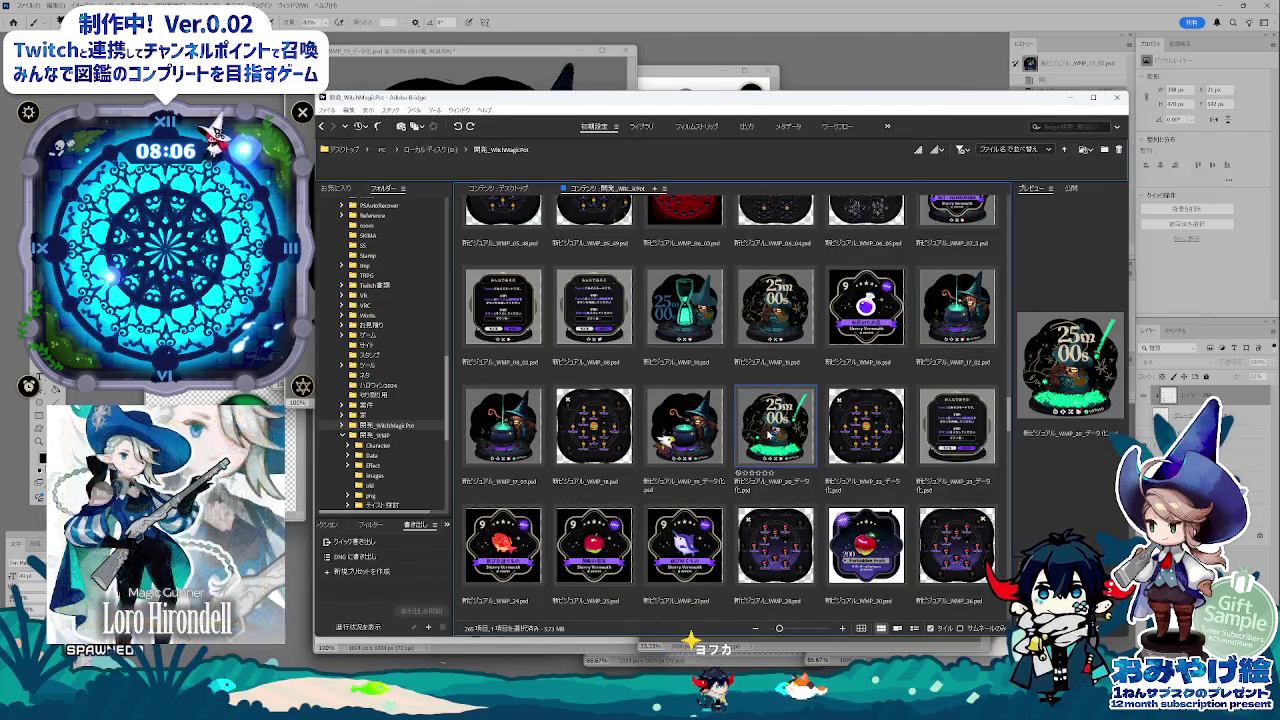
double_click(768, 435)
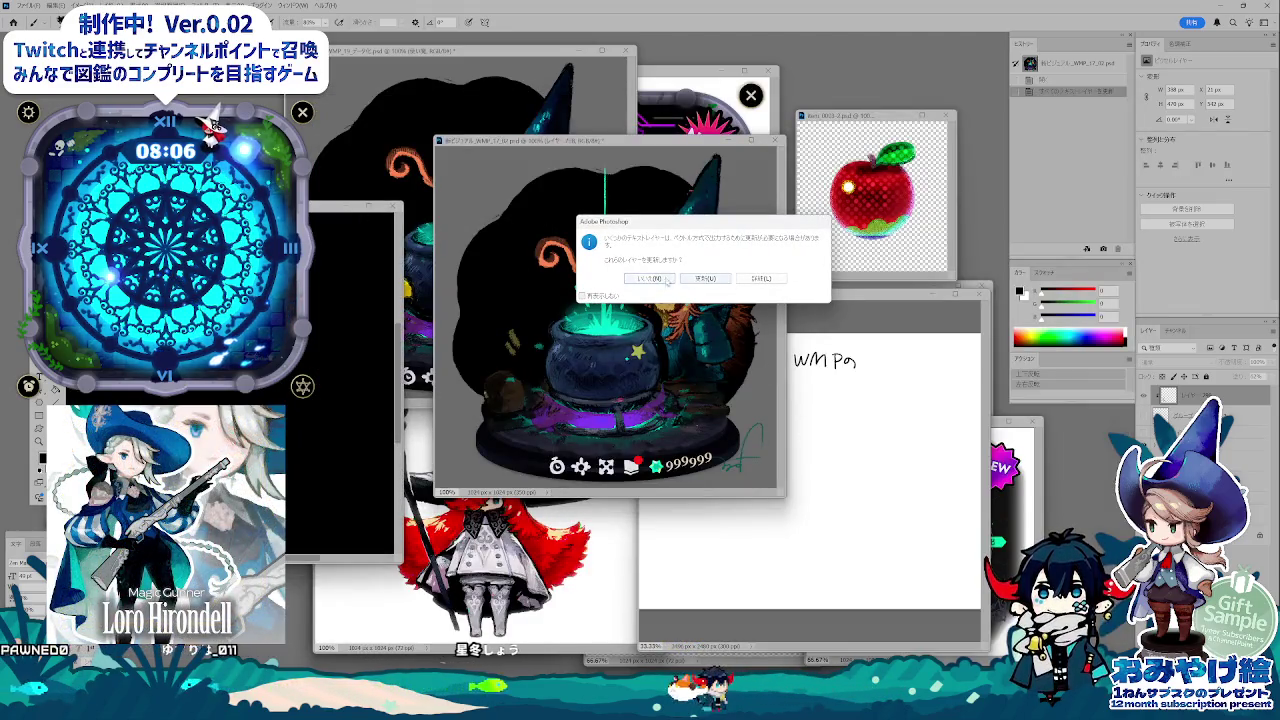
left_click(666, 280)
left_click_drag(306, 208, 763, 214)
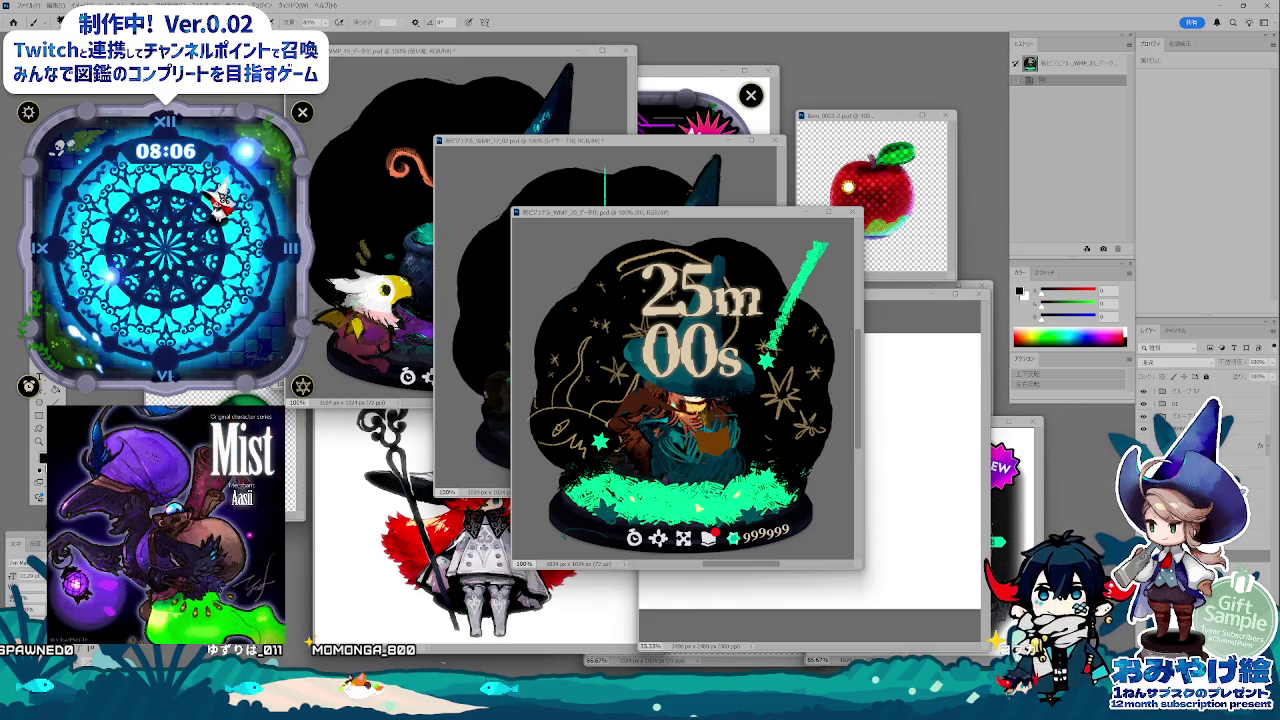
- Browse the Bridge thumbnails, minimize Bridge, and close the 25m 00s document
left_click(620, 705)
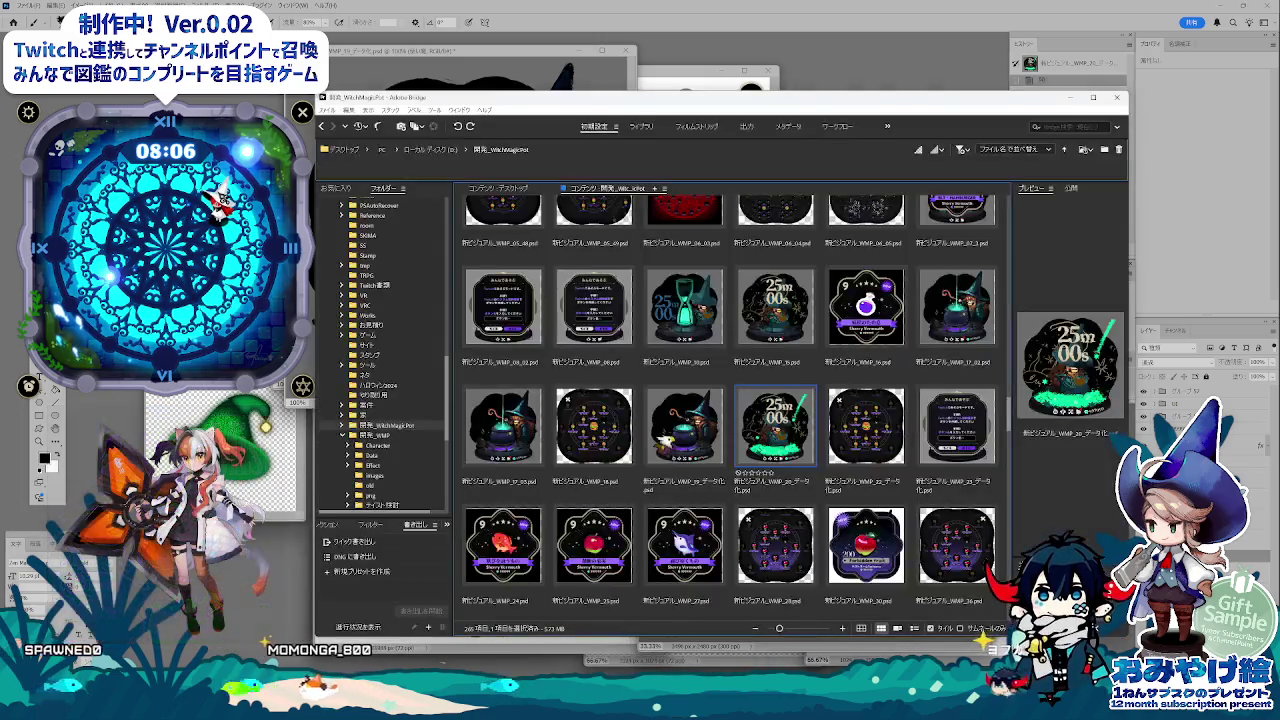
left_click(688, 310)
scroll(690, 330, "up", 5)
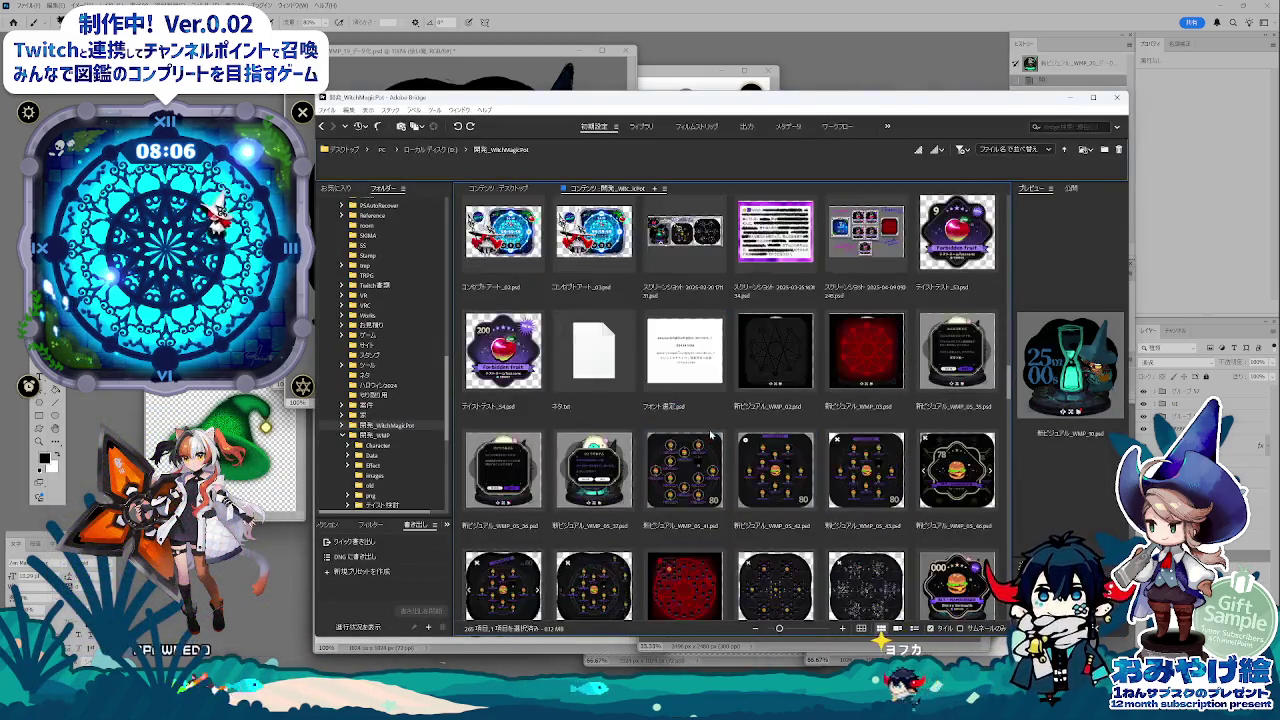
scroll(710, 420, "up", 1)
scroll(718, 448, "up", 1)
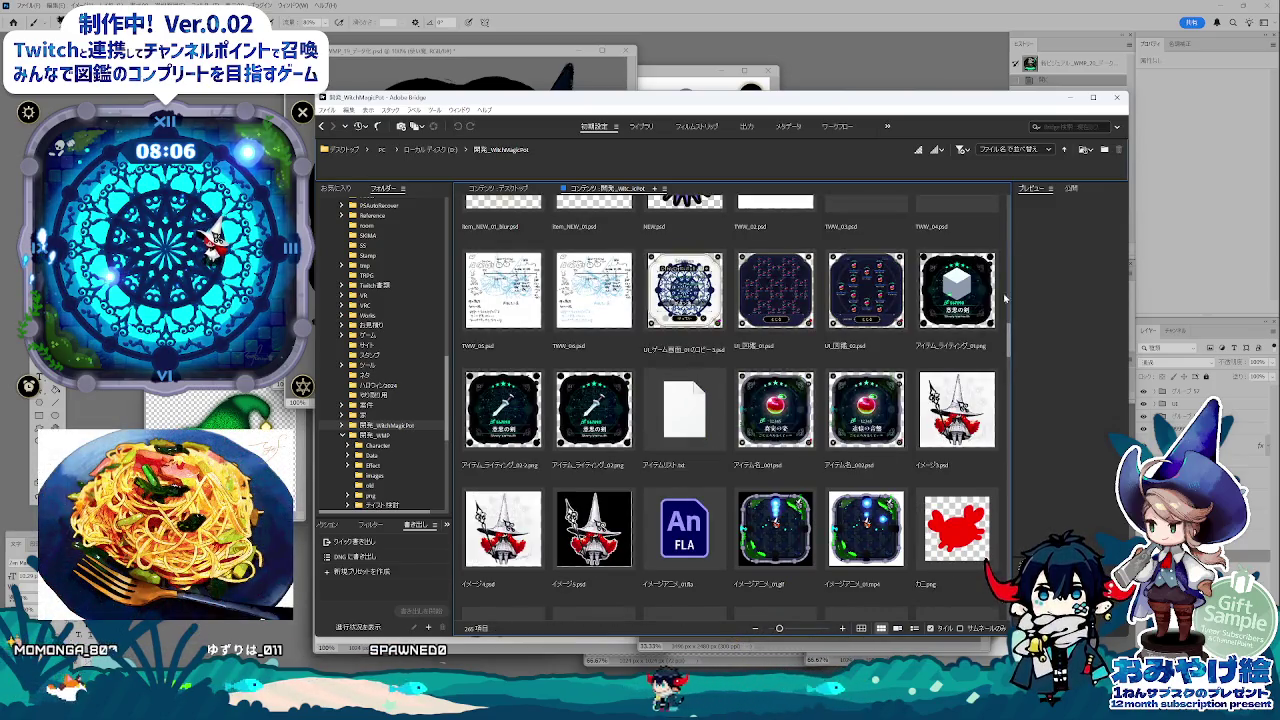
scroll(730, 400, "down", 5)
scroll(730, 400, "down", 5)
scroll(730, 400, "down", 3)
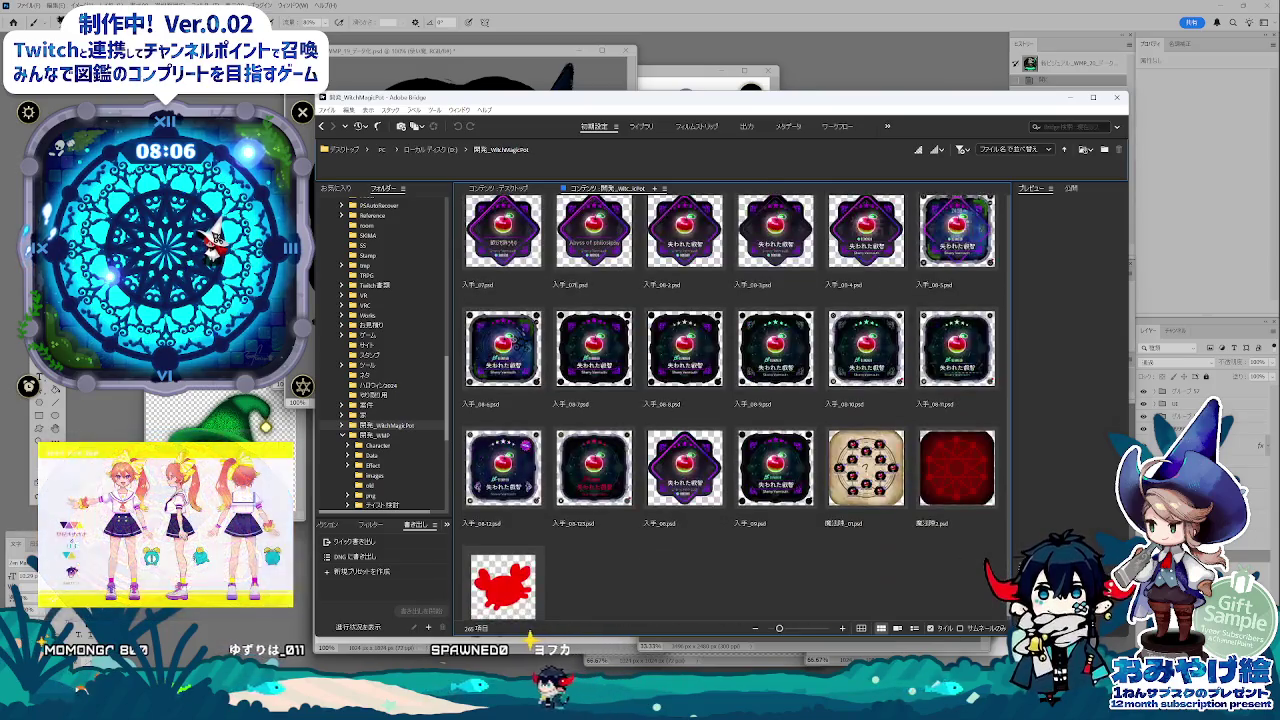
left_click(1071, 99)
left_click(853, 212)
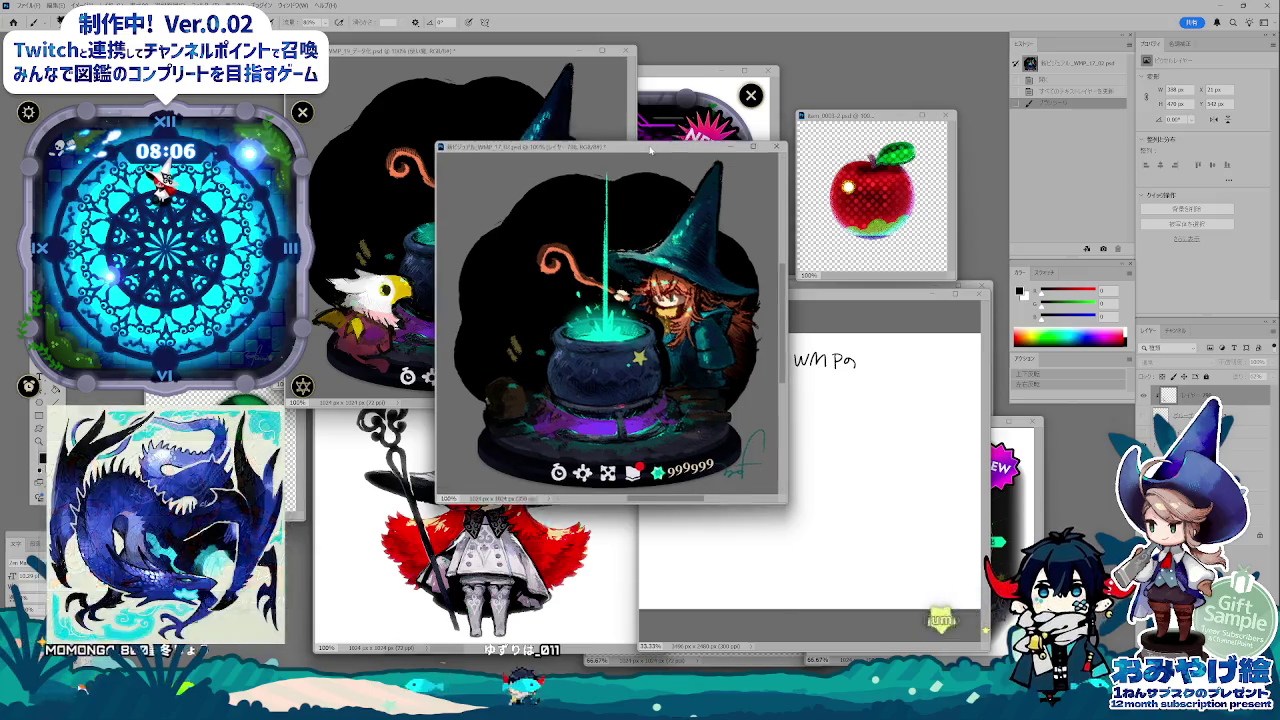
- Close the bird-and-cauldron and cauldron-witch documents without saving, then enlarge the notes window
left_click_drag(657, 147, 667, 171)
left_click(610, 50)
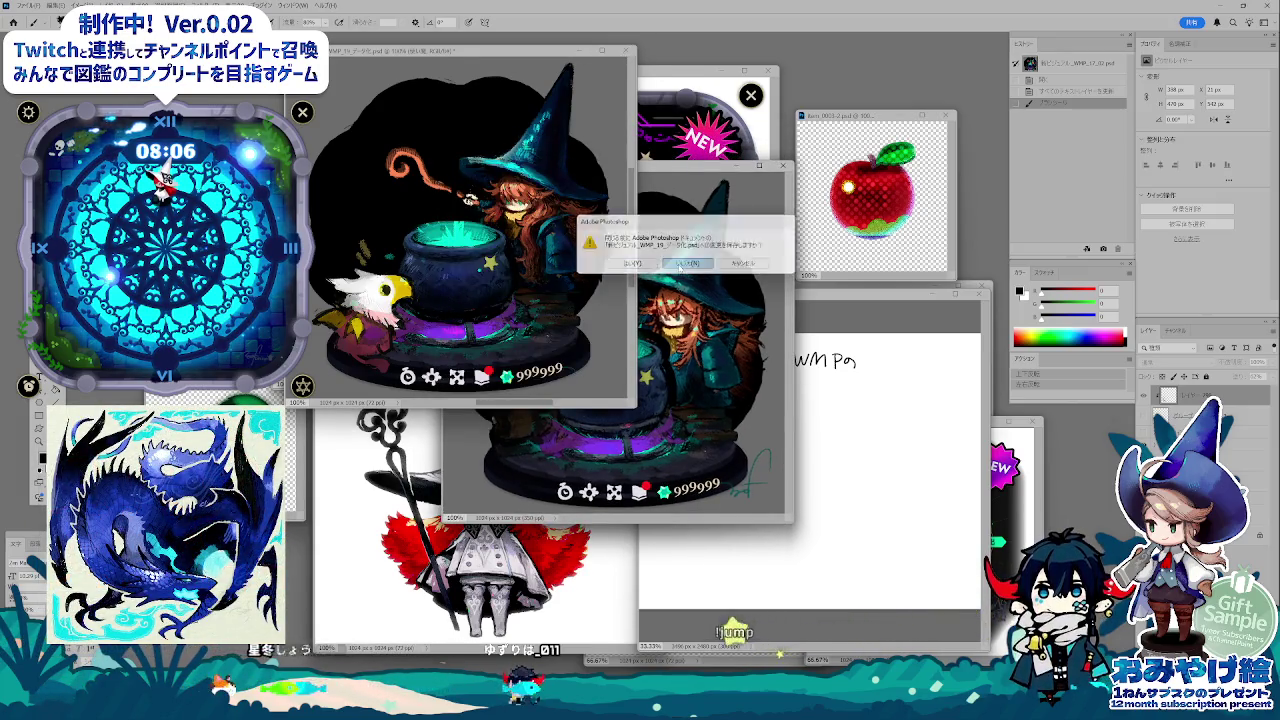
key("n")
left_click_drag(622, 172, 455, 181)
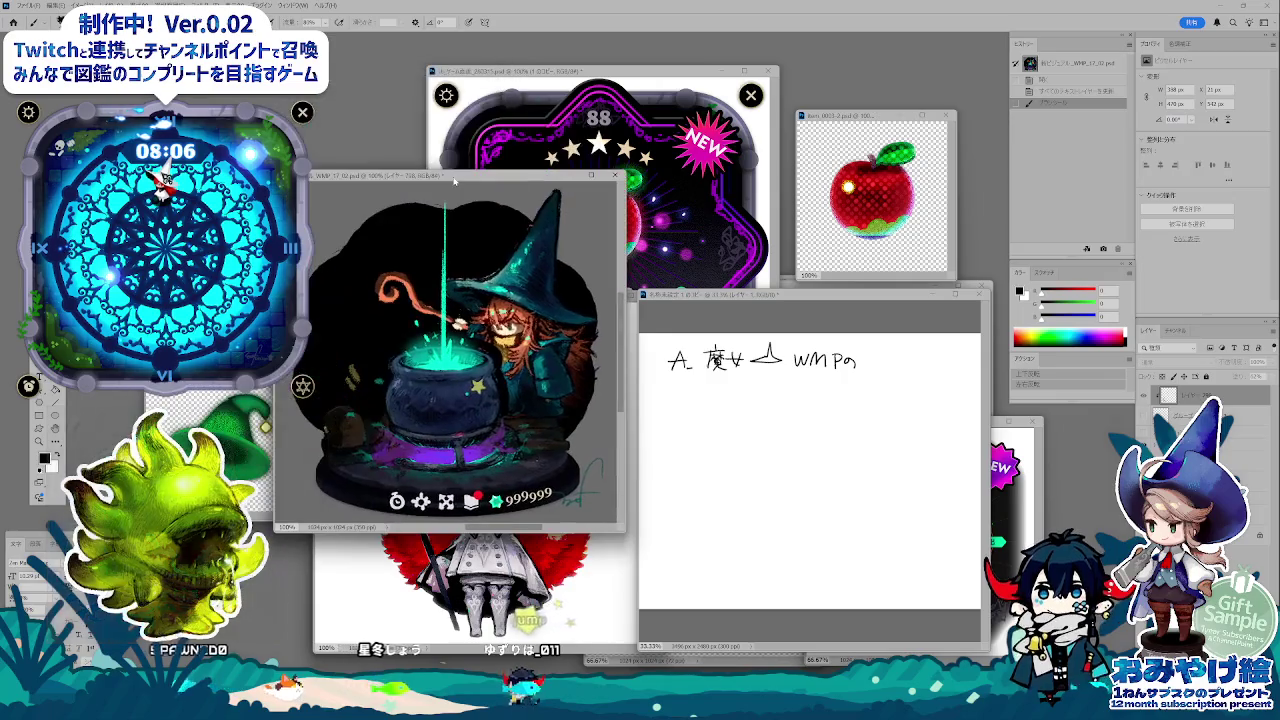
left_click(617, 177)
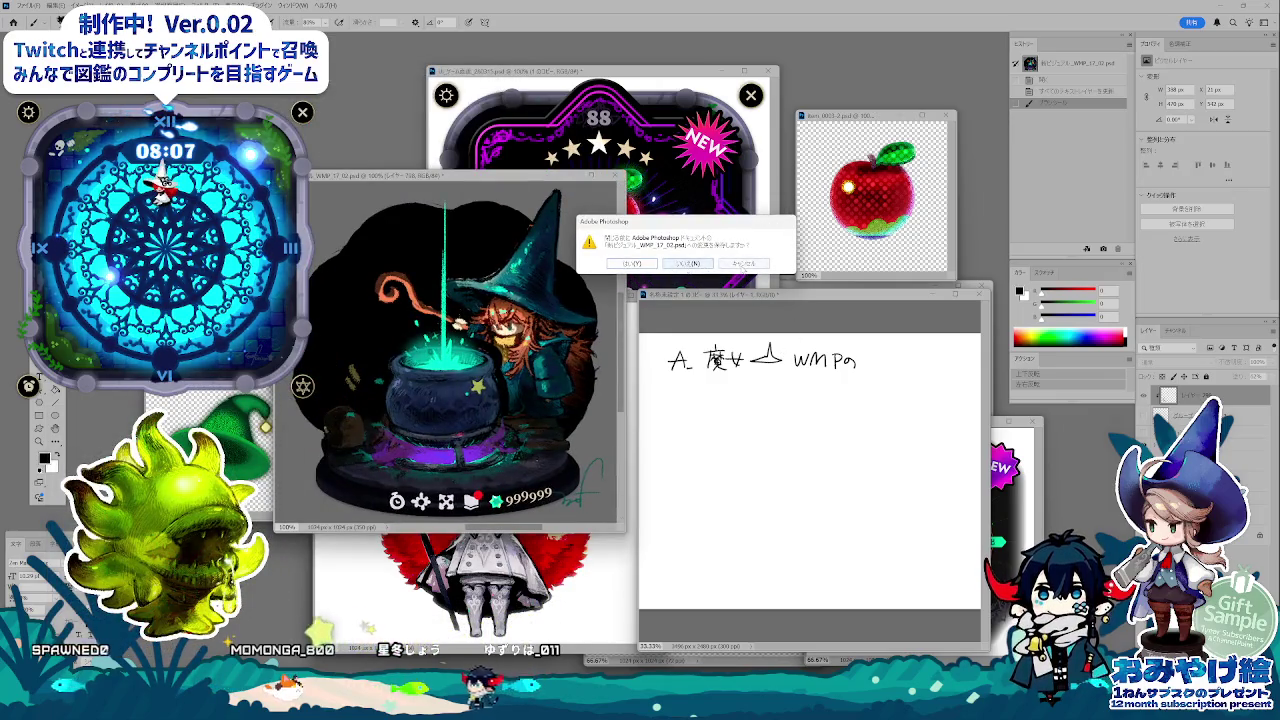
key("n")
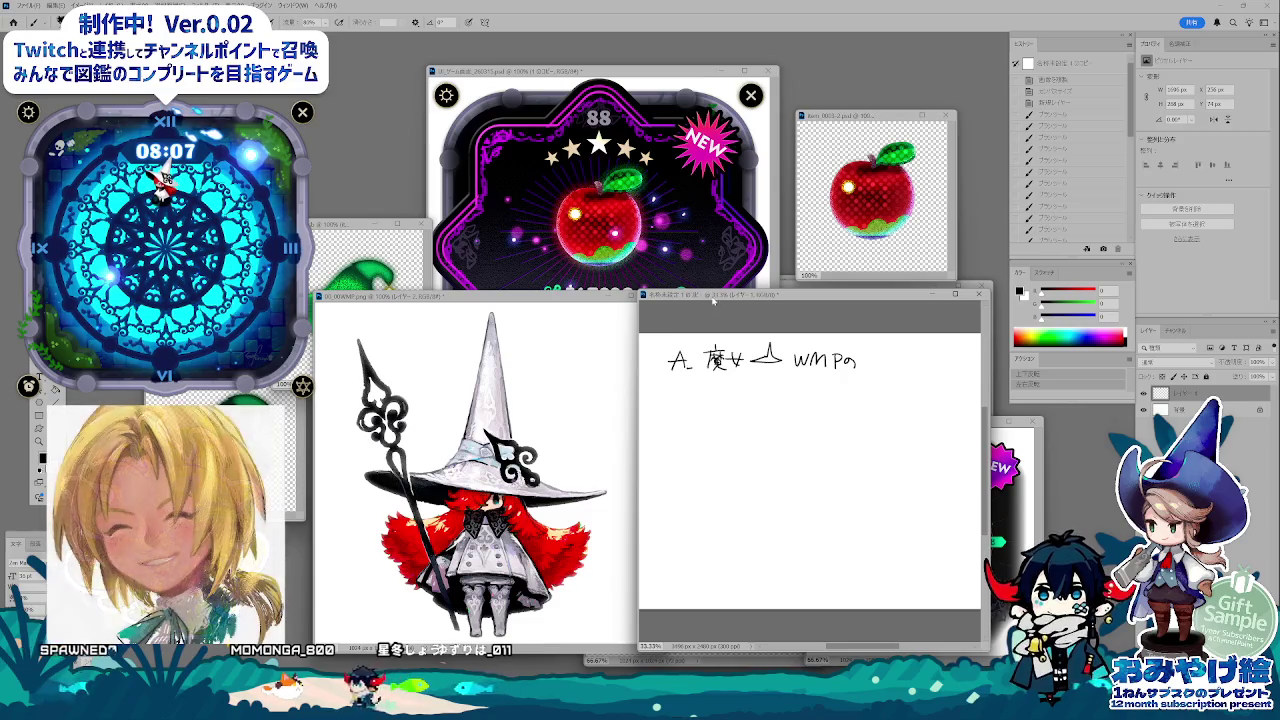
double_click(737, 297)
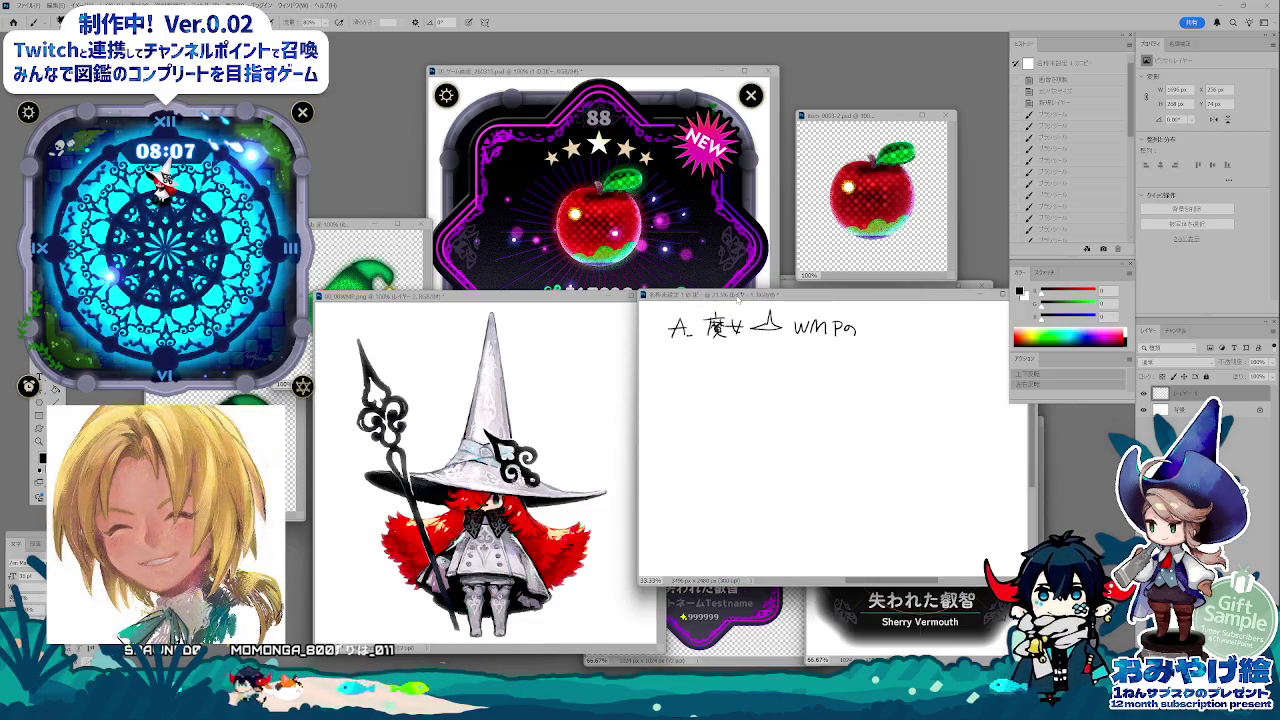
- Add a new layer, start line B, zoom to 50%, then revert line B in History
key("ctrl+shift+alt+n")
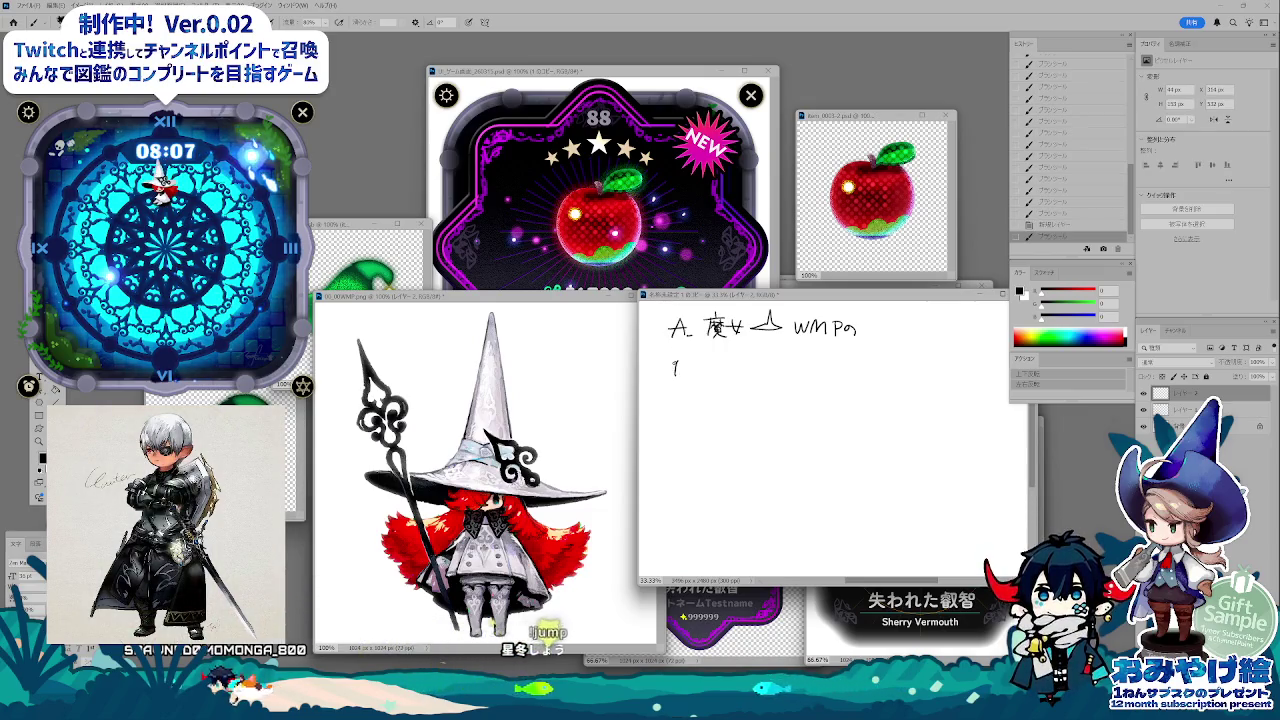
left_click_drag(674, 362, 675, 377)
left_click(685, 377)
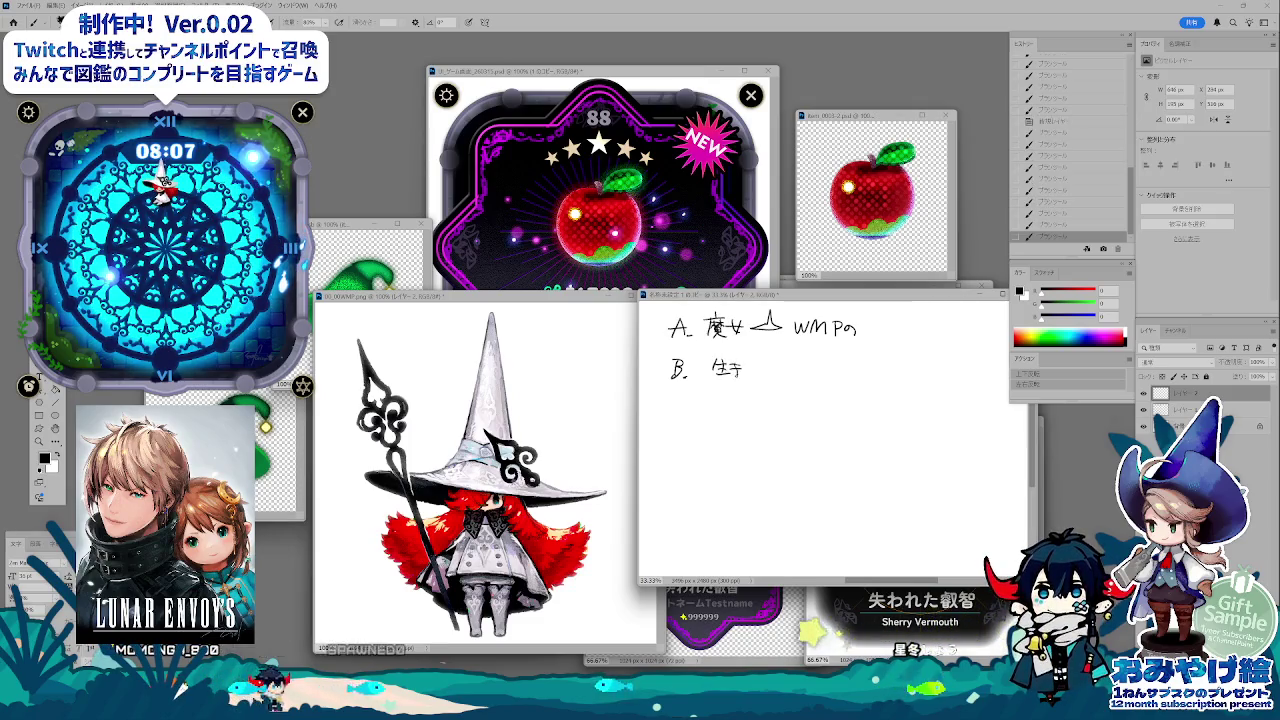
key("ctrl+plus")
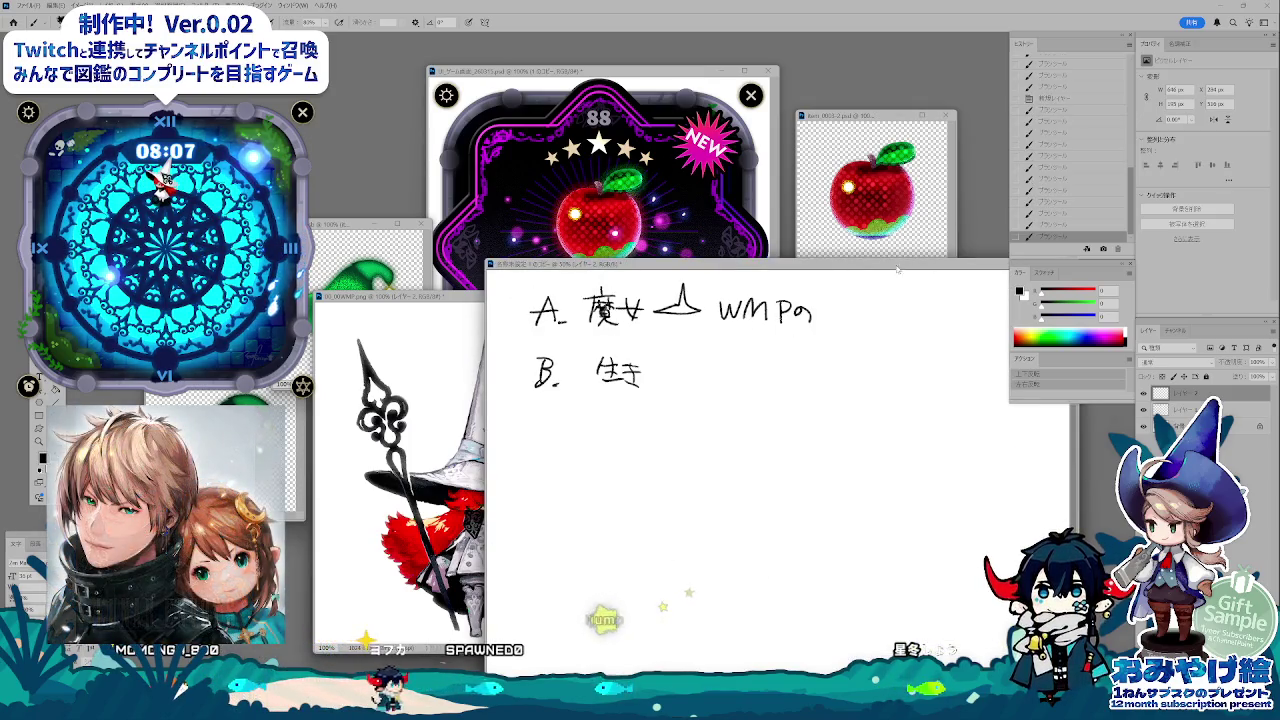
left_click_drag(897, 268, 881, 228)
left_click(1063, 152)
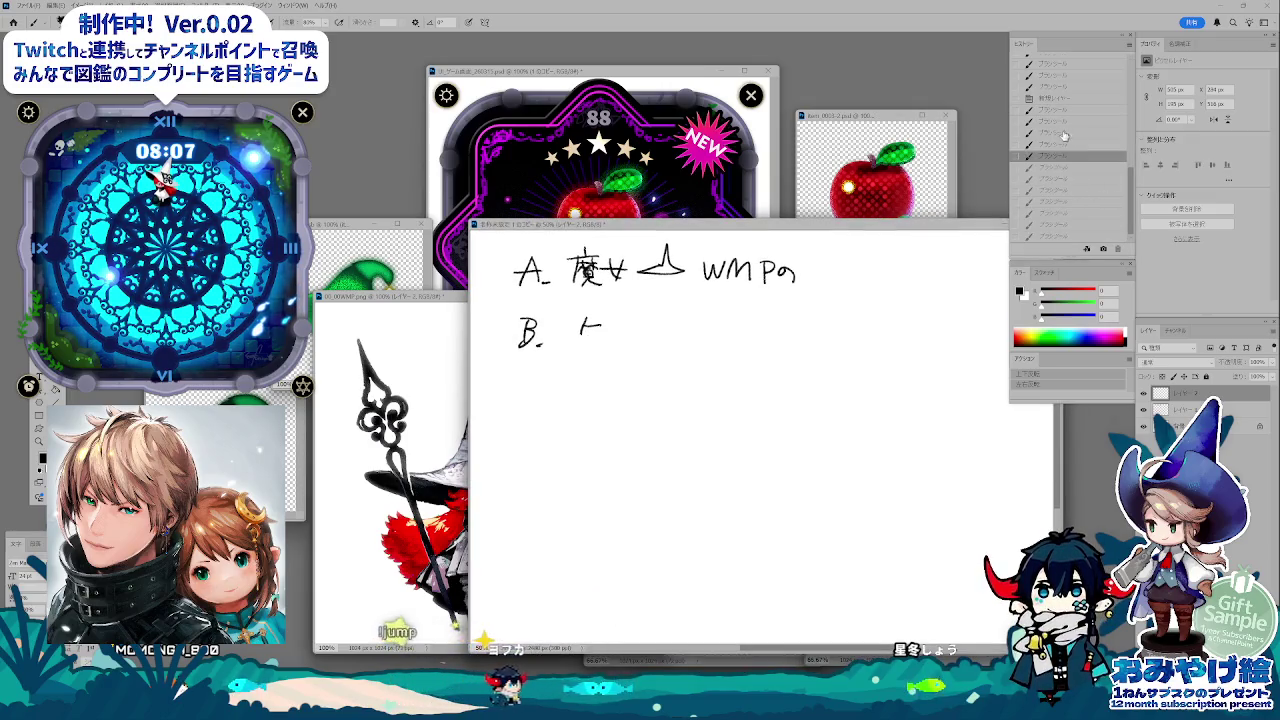
left_click(1055, 98)
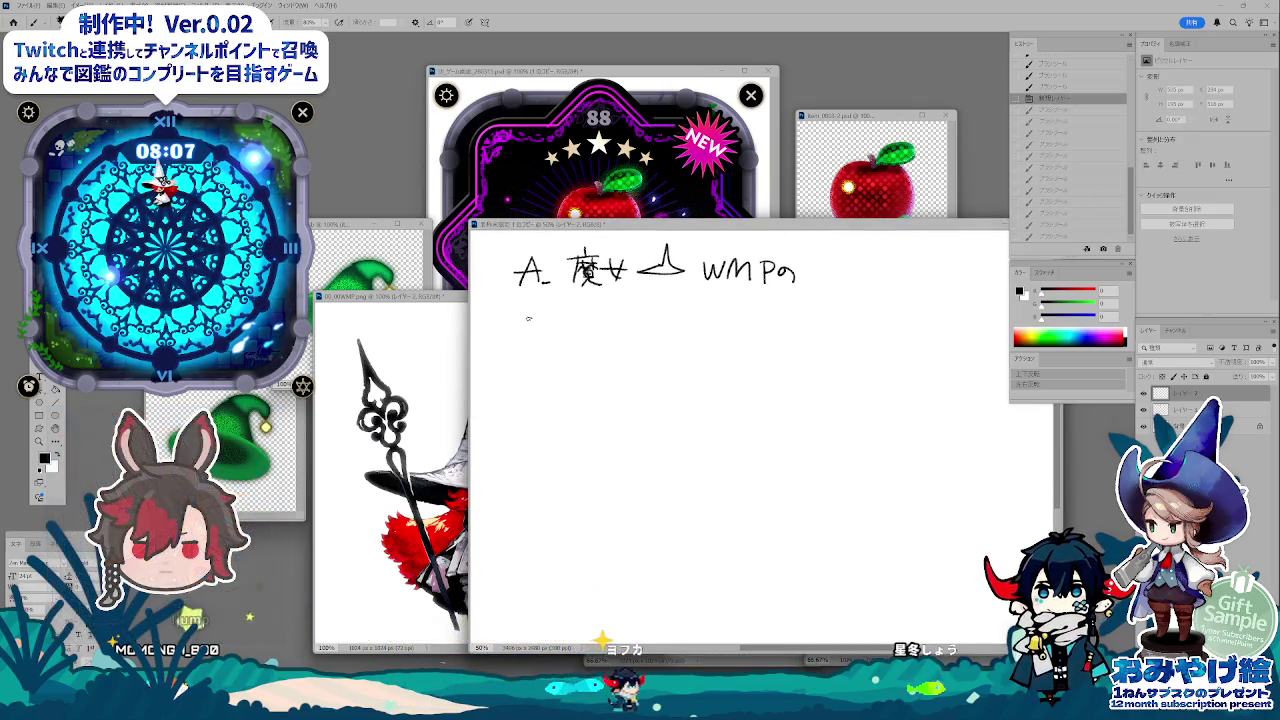
- Rewrite B. 生きもの系 below line A with a first bullet ドラゴン
left_click_drag(528, 318, 538, 332)
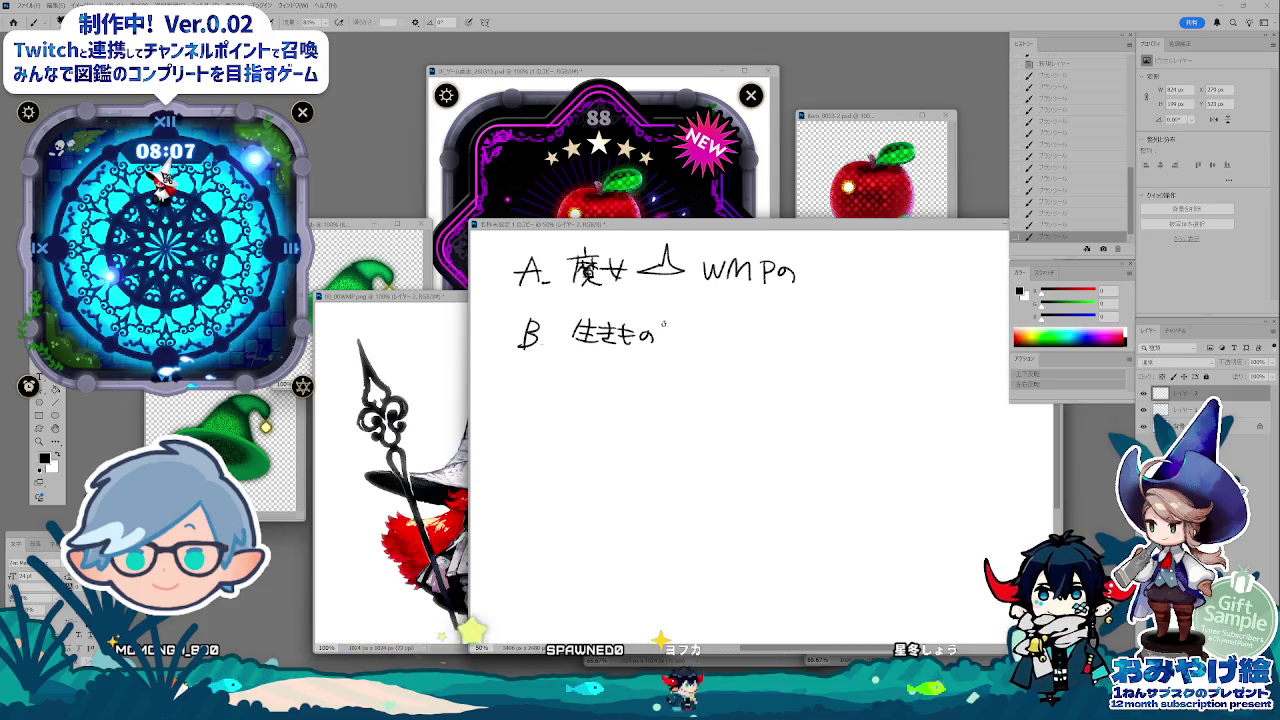
left_click_drag(670, 324, 686, 342)
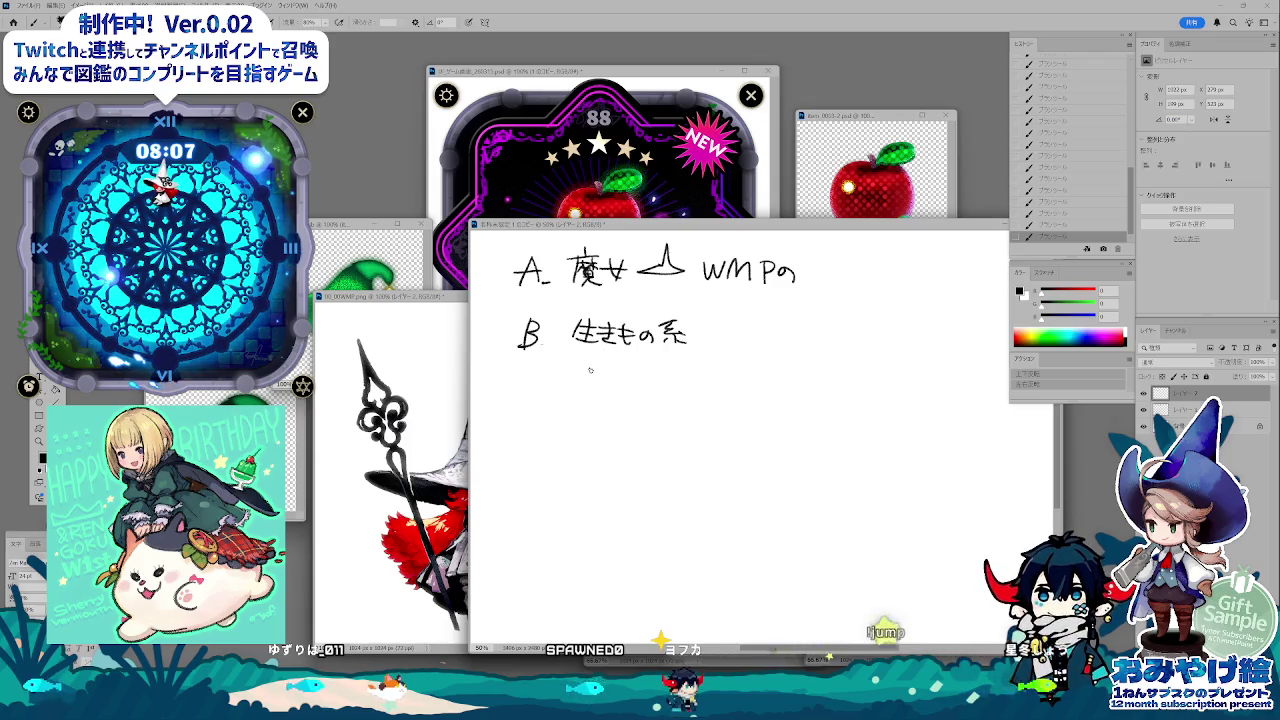
left_click(594, 370)
mouse_move(615, 362)
left_mouse_down()
mouse_move(616, 374)
mouse_move(664, 367)
left_mouse_up()
left_click_drag(658, 375, 676, 364)
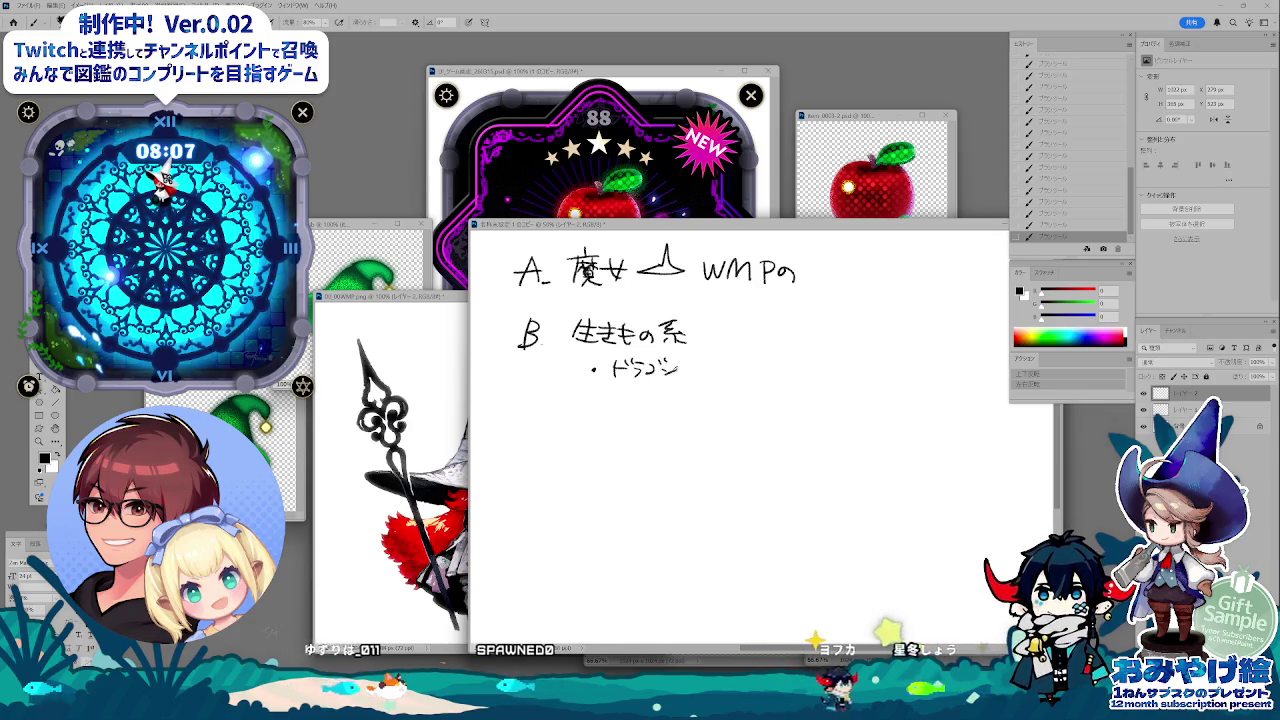
- Add the グリフォン bullet, undo a stray bracket stroke, and begin the C. heading
left_click(598, 397)
left_click_drag(614, 392, 630, 394)
mouse_move(640, 398)
left_mouse_down()
mouse_move(648, 386)
mouse_move(672, 394)
left_mouse_up()
left_click_drag(668, 401, 680, 390)
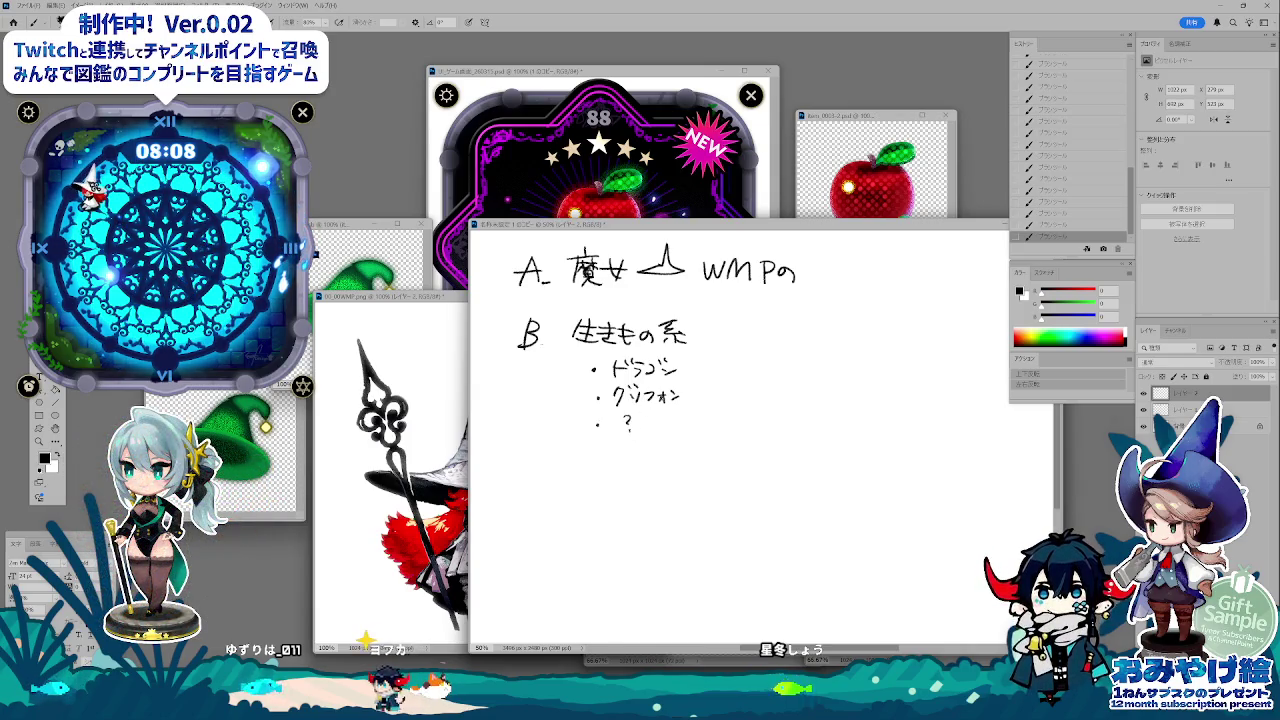
left_click_drag(690, 362, 694, 398)
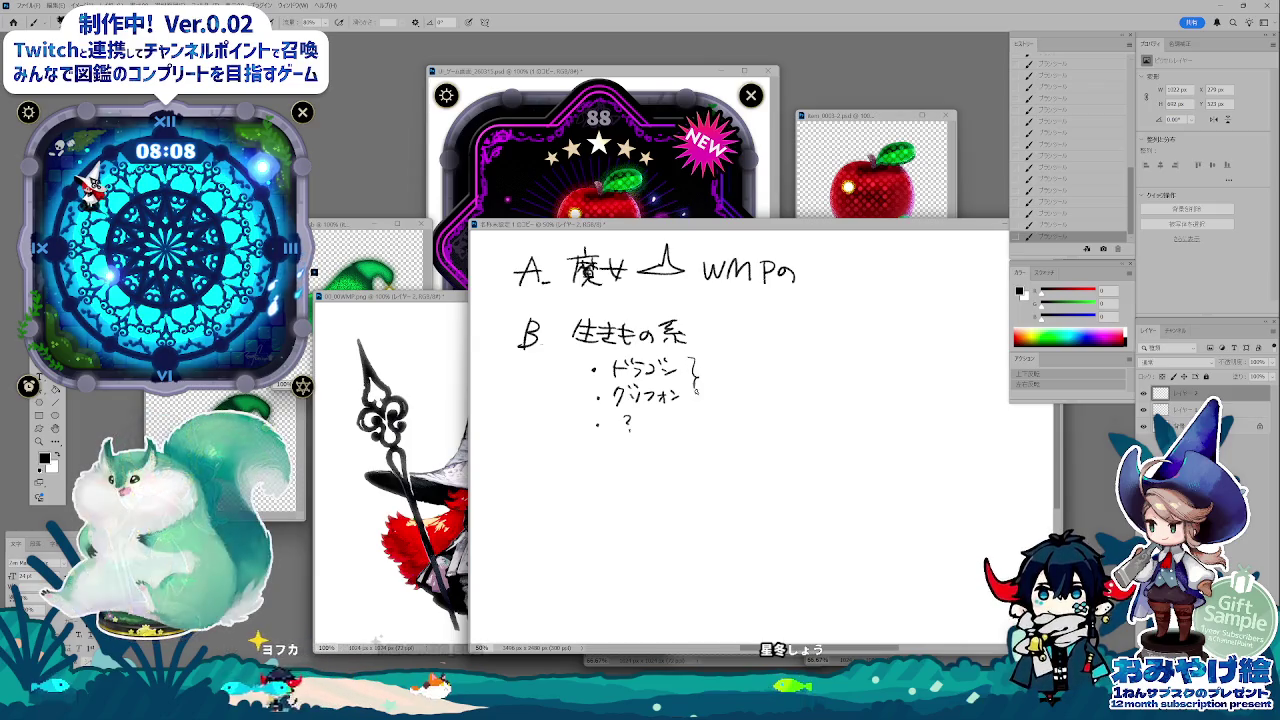
key("ctrl+z")
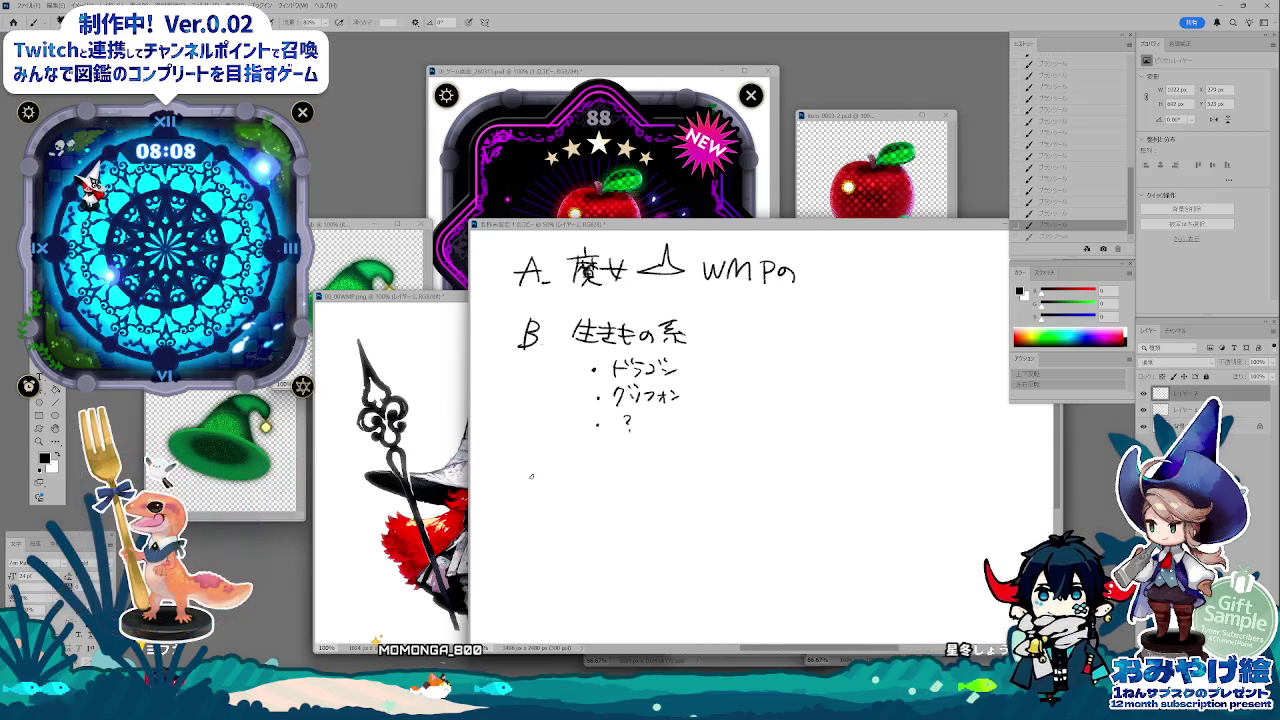
left_click_drag(535, 472, 541, 490)
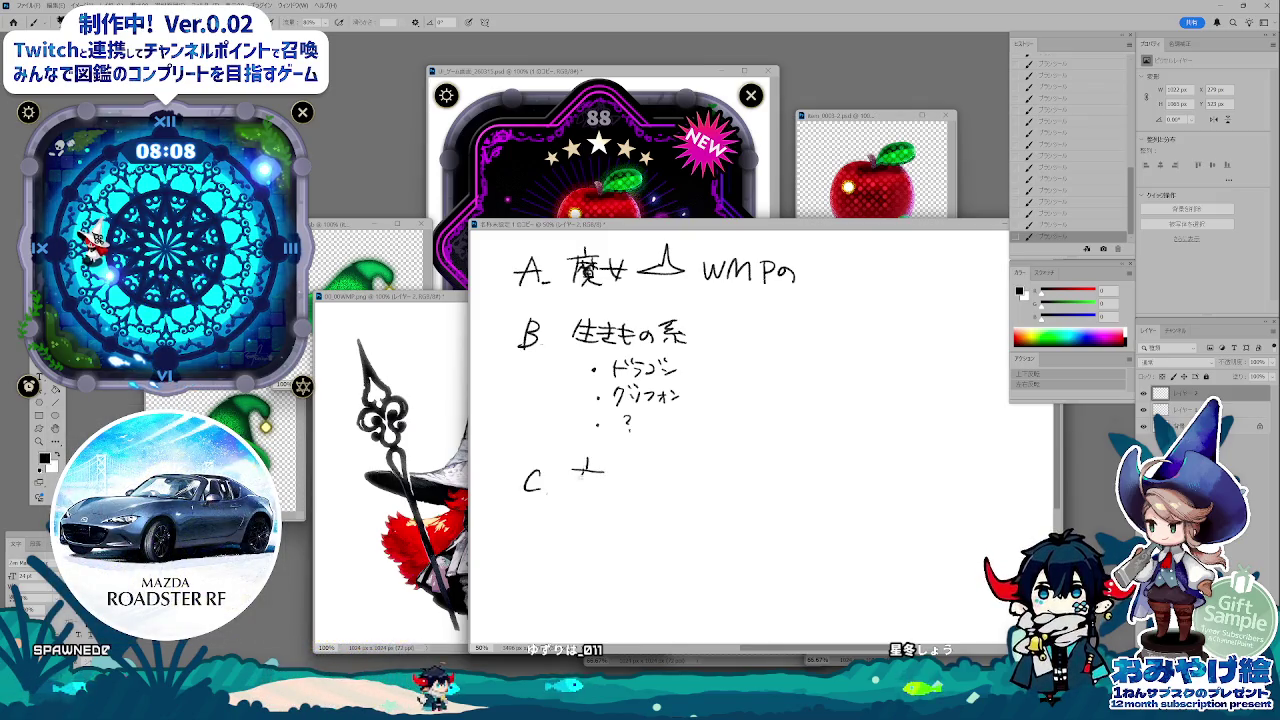
- Write 魔法使い系 after C. and drag the 00_WMP.png witch window over the notes
mouse_move(586, 468)
left_mouse_down()
mouse_move(573, 492)
mouse_move(603, 479)
left_mouse_up()
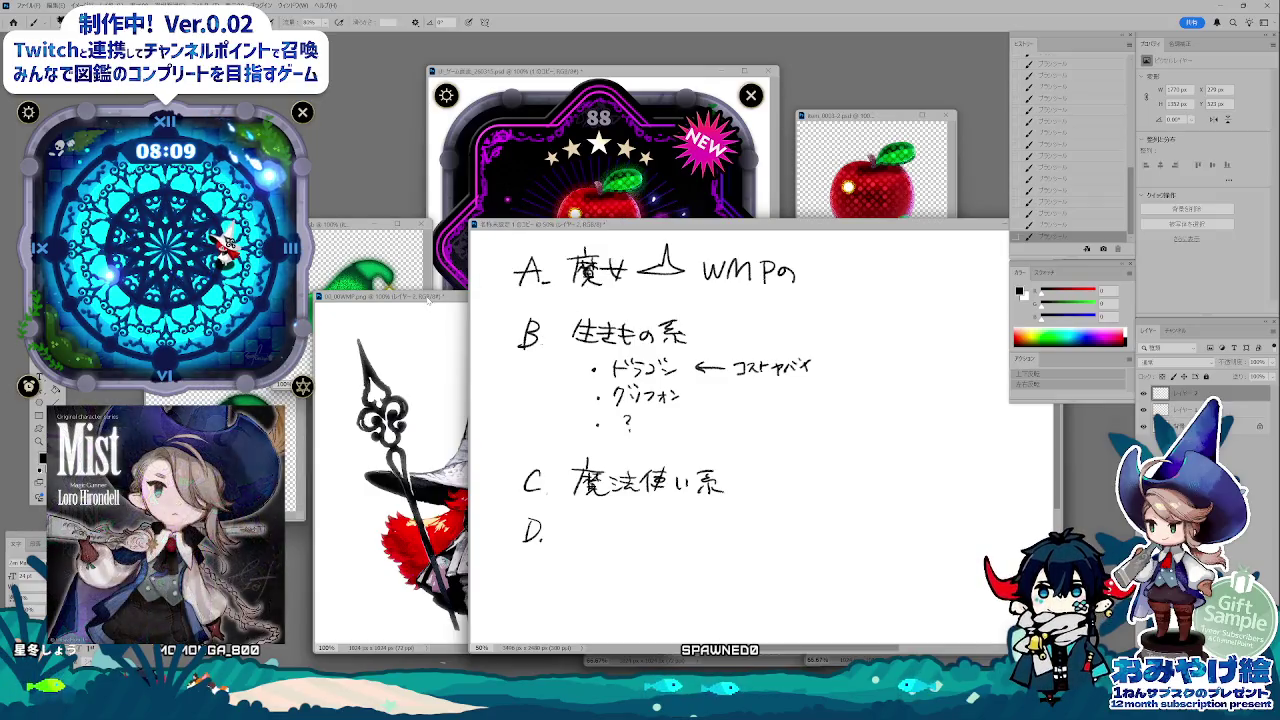
mouse_move(427, 297)
left_mouse_down()
mouse_move(362, 236)
mouse_move(360, 174)
left_mouse_up()
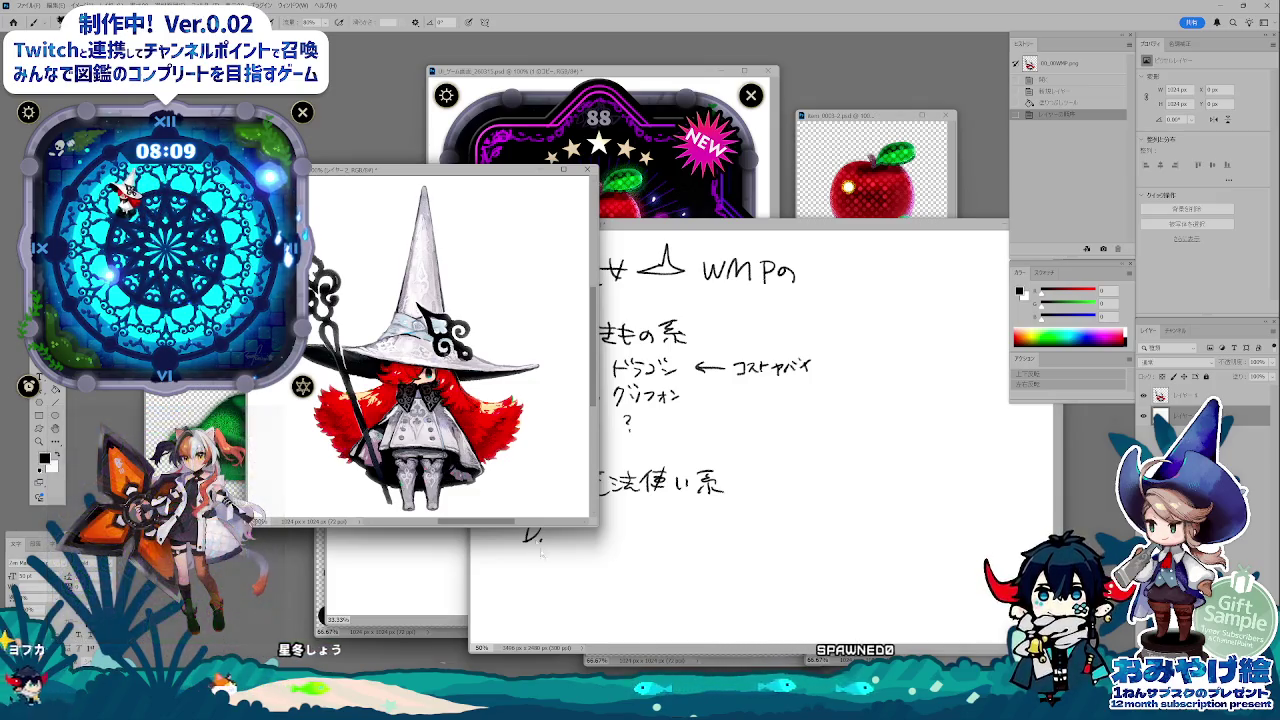
- Move the 00_WMP.png witch window lower and slightly left, beside the notes canvas
left_click(459, 183)
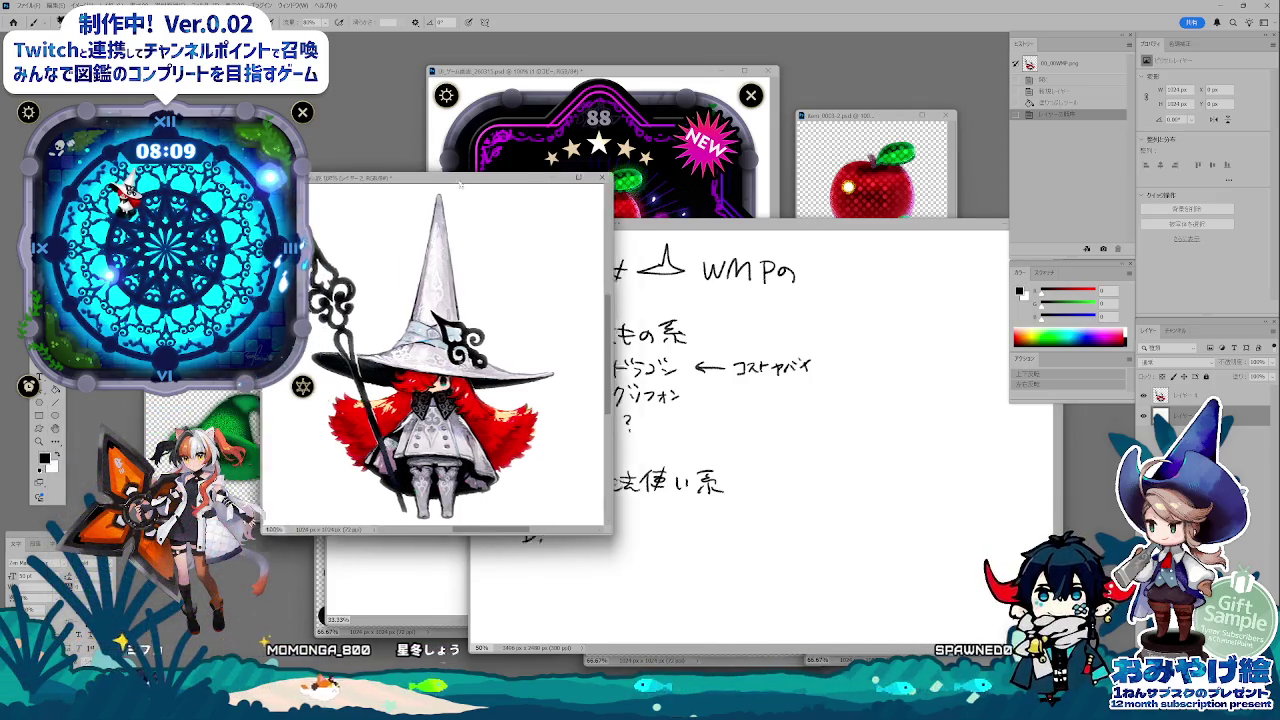
left_click_drag(459, 183, 478, 277)
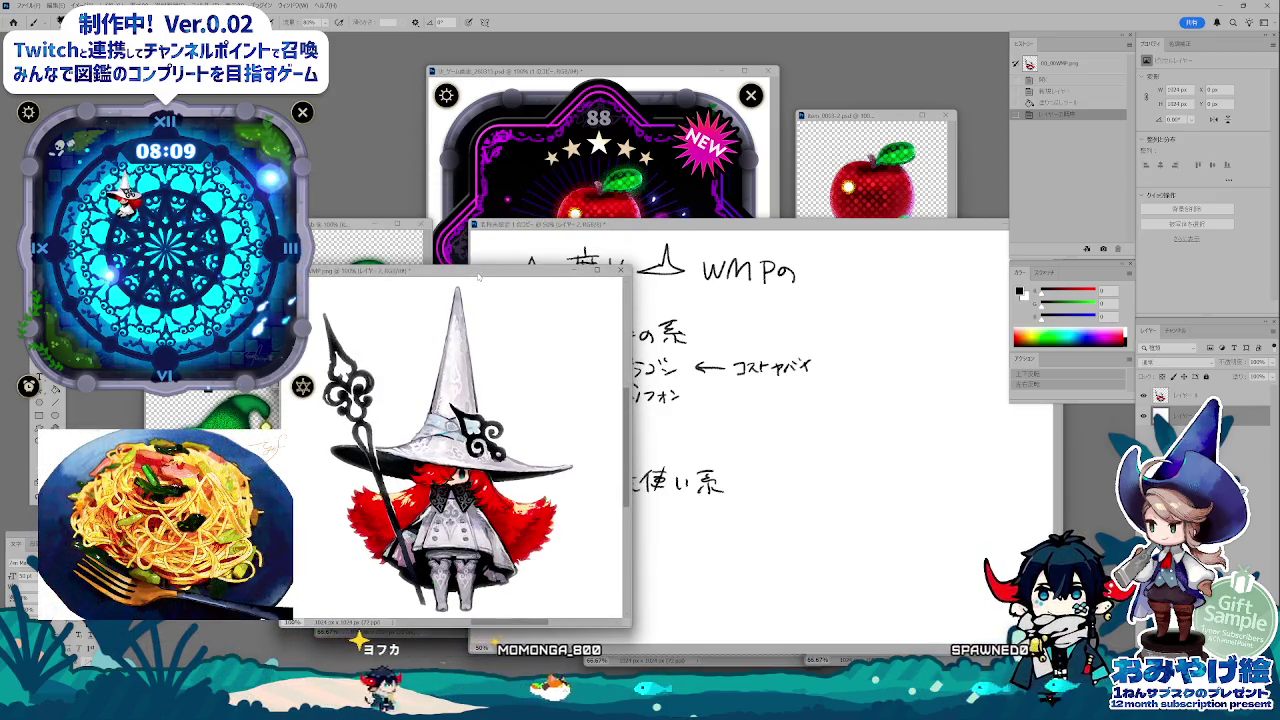
left_click_drag(479, 276, 484, 260)
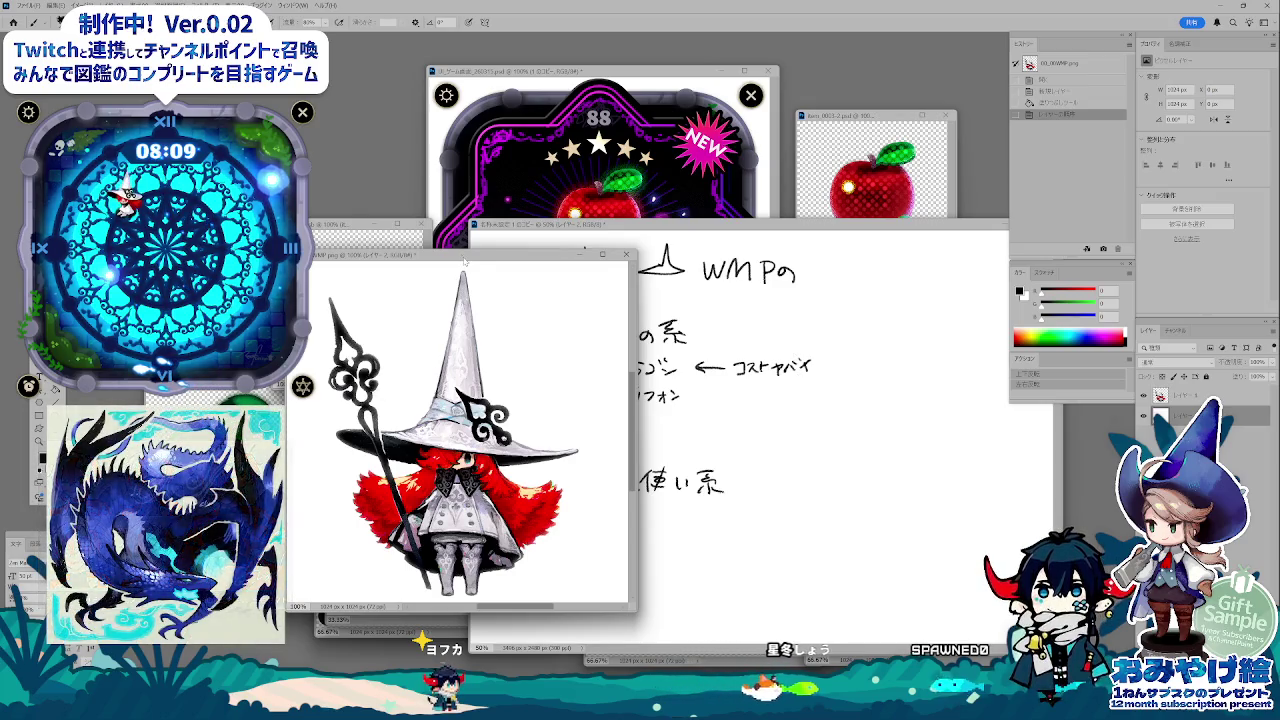
left_click_drag(464, 261, 444, 259)
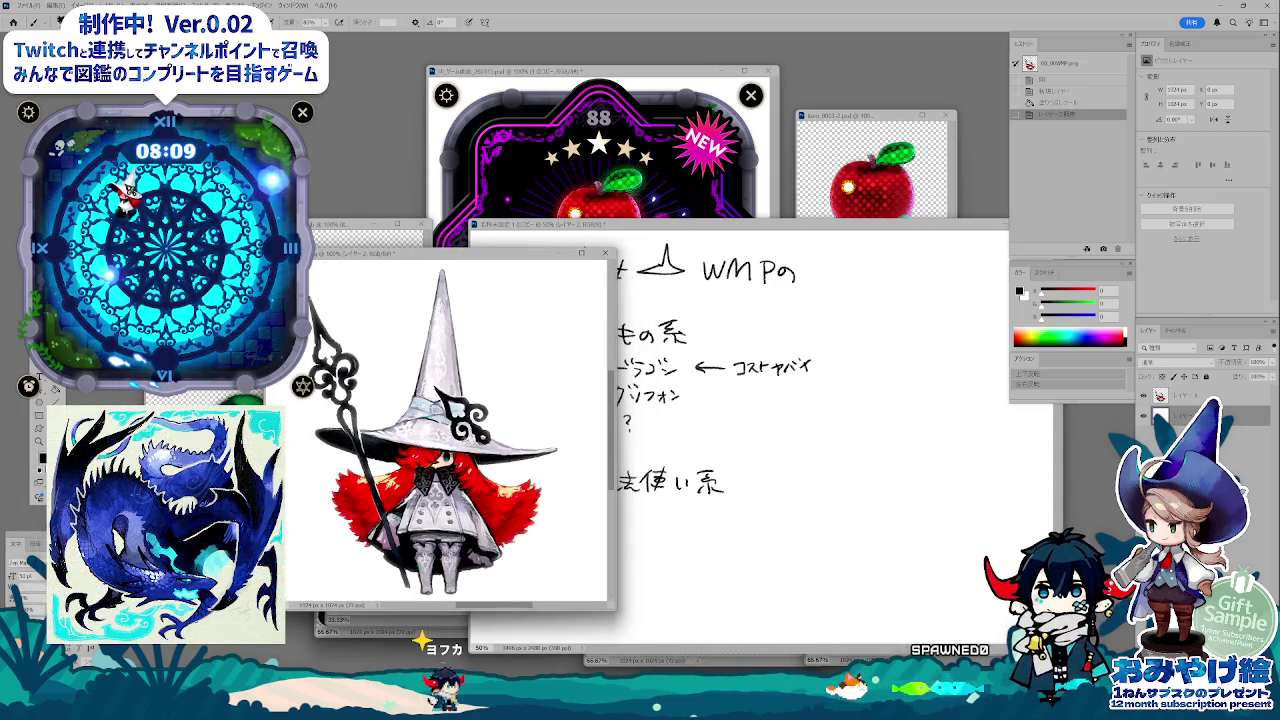
key("alt+Tab")
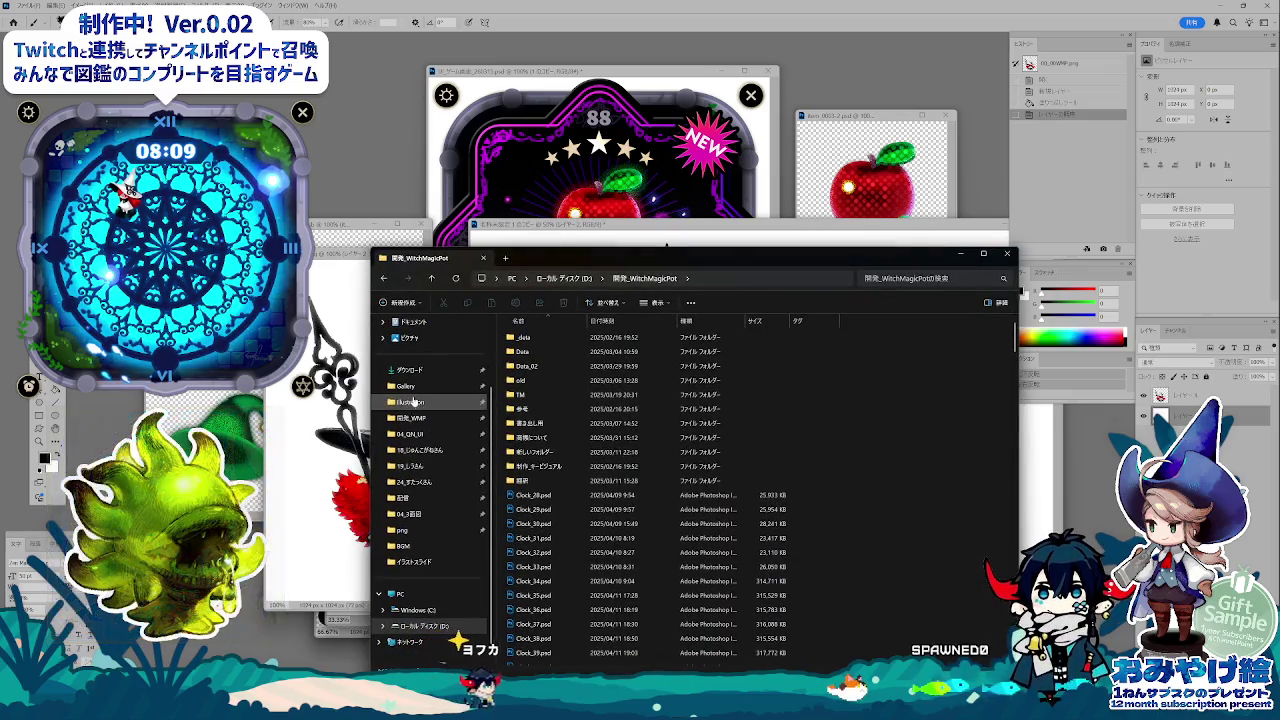
- Open 配信 > イラストスライド in Explorer and view the 00_06.jpg illustration
left_click(407, 498)
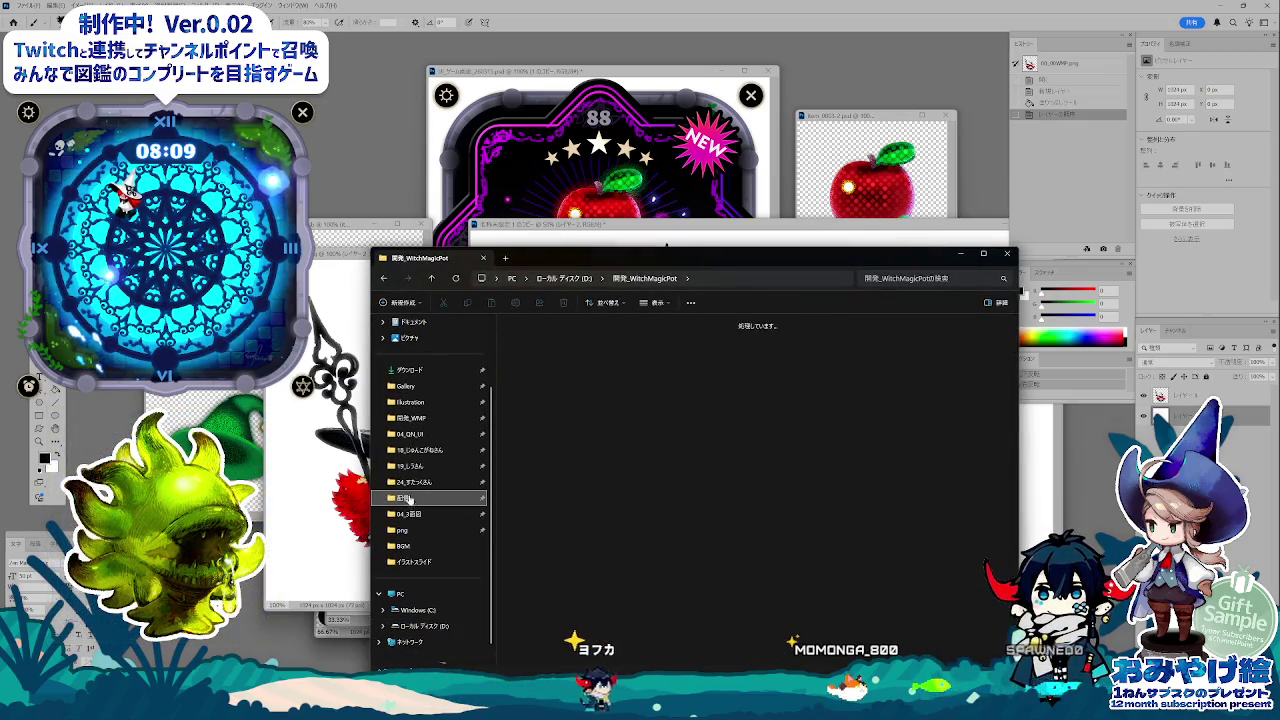
double_click(755, 348)
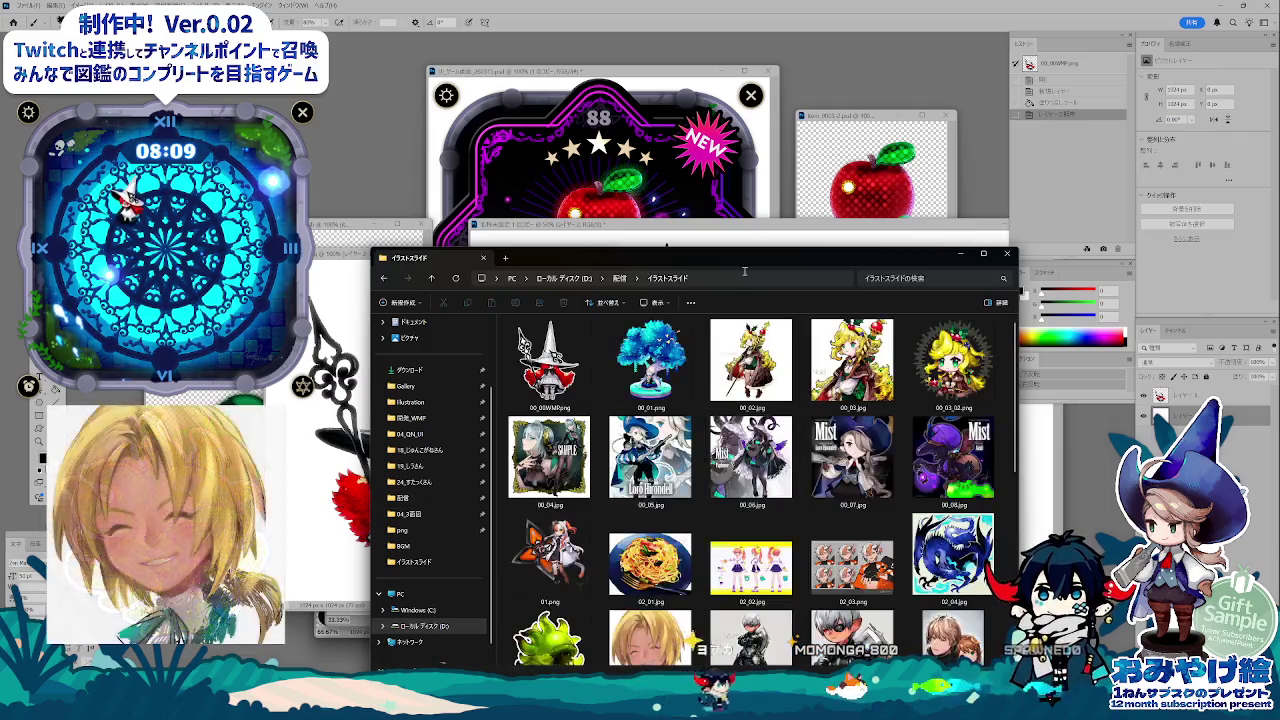
left_click_drag(737, 260, 589, 167)
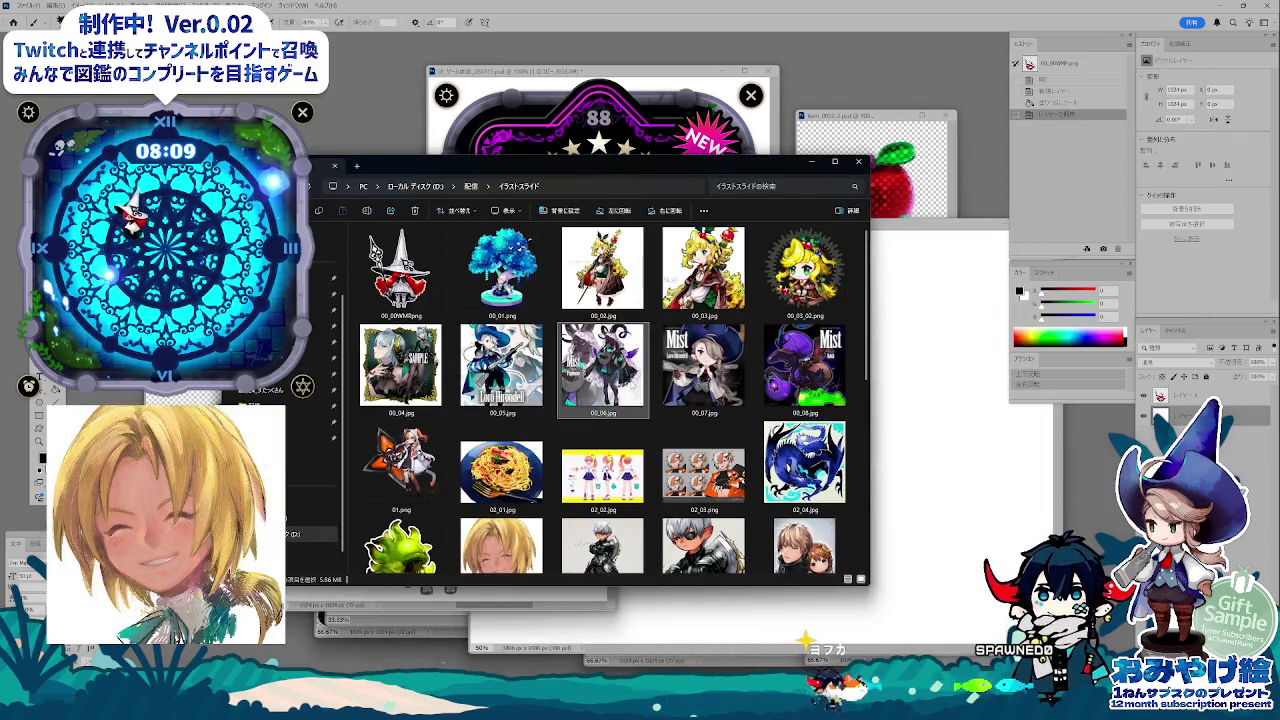
double_click(623, 388)
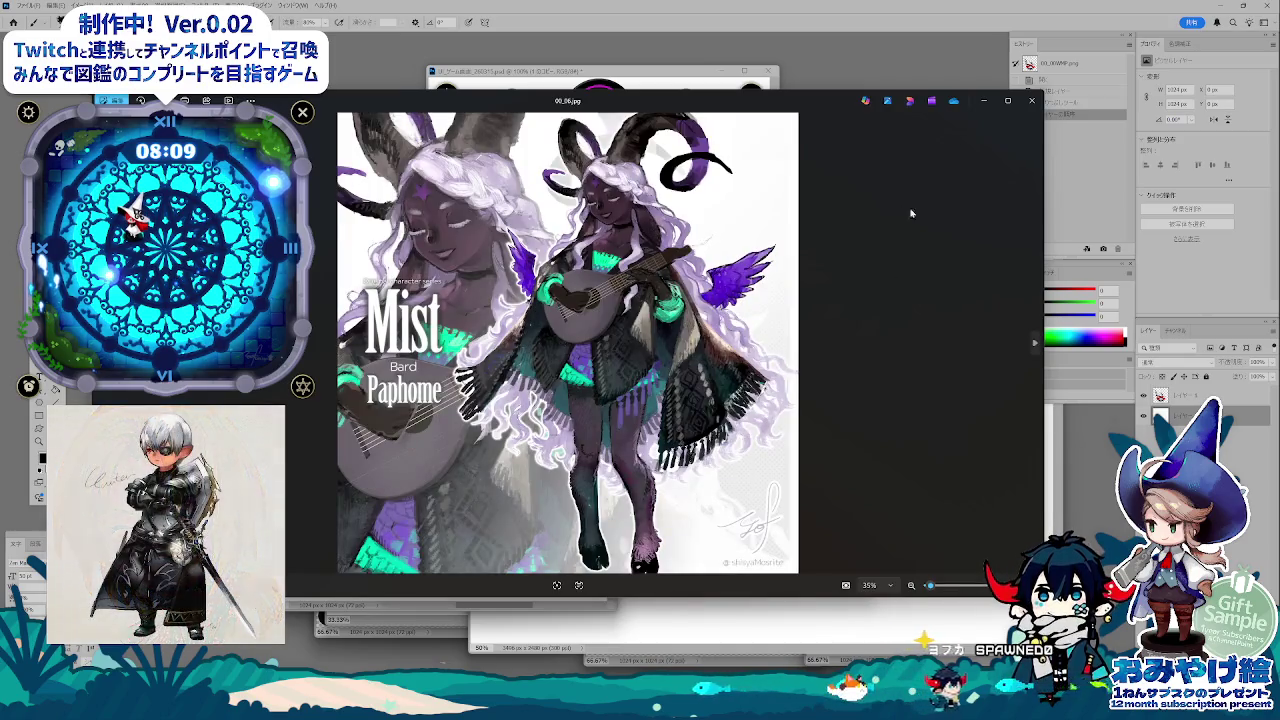
left_click_drag(1046, 224, 700, 224)
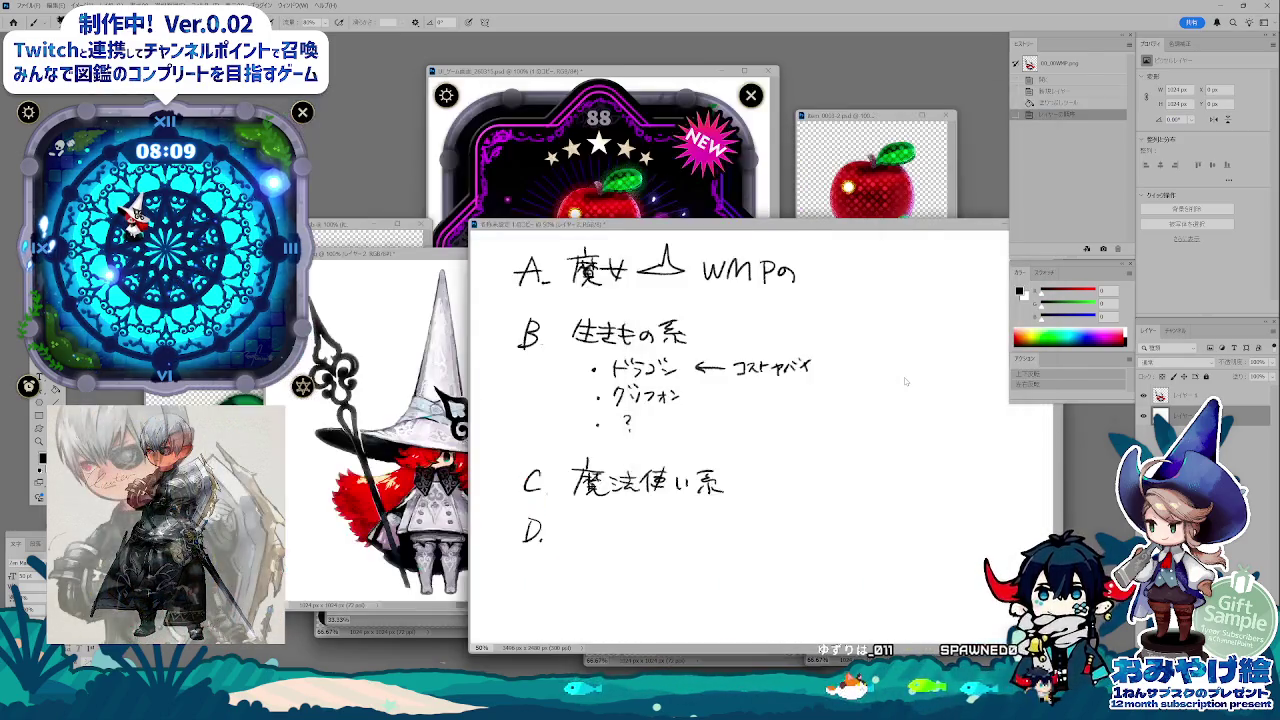
- Handwrite パフォメ after D. on the notes canvas
left_click(633, 297)
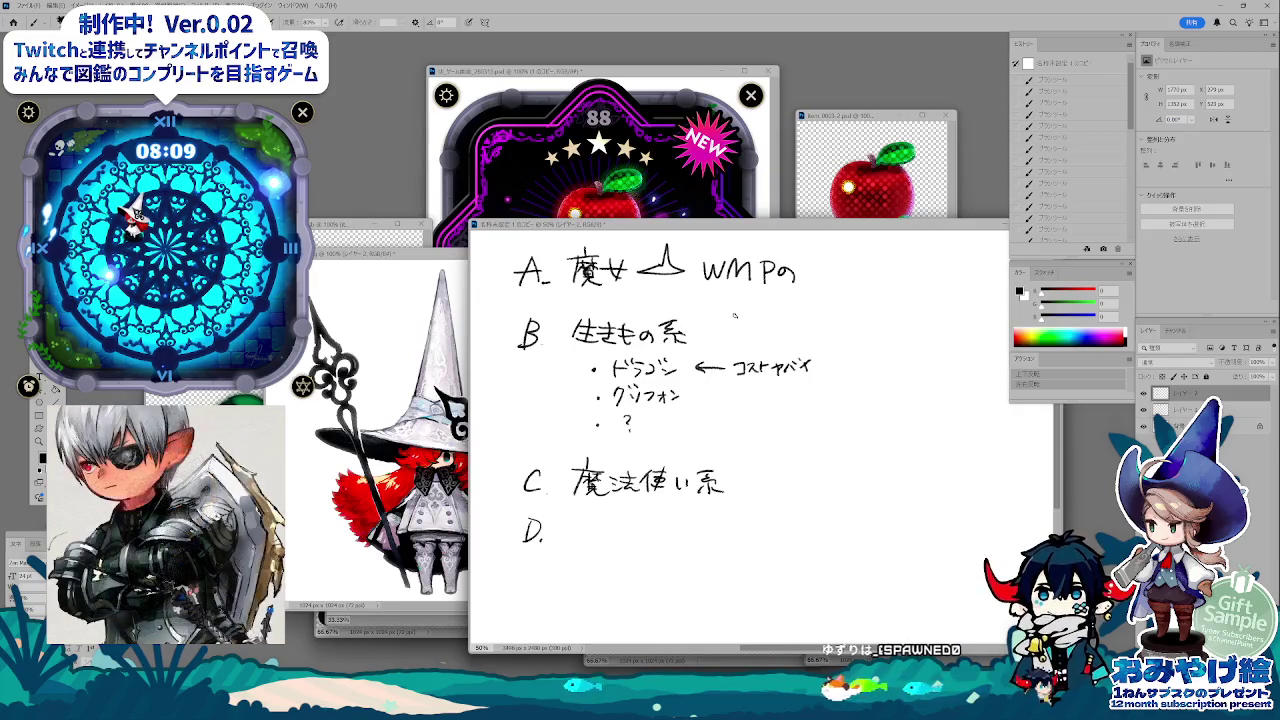
left_click_drag(577, 527, 572, 540)
mouse_move(586, 528)
left_mouse_down()
mouse_move(592, 539)
mouse_move(642, 528)
left_mouse_up()
mouse_move(636, 523)
left_mouse_down()
mouse_move(633, 541)
mouse_move(661, 538)
mouse_move(648, 541)
left_mouse_up()
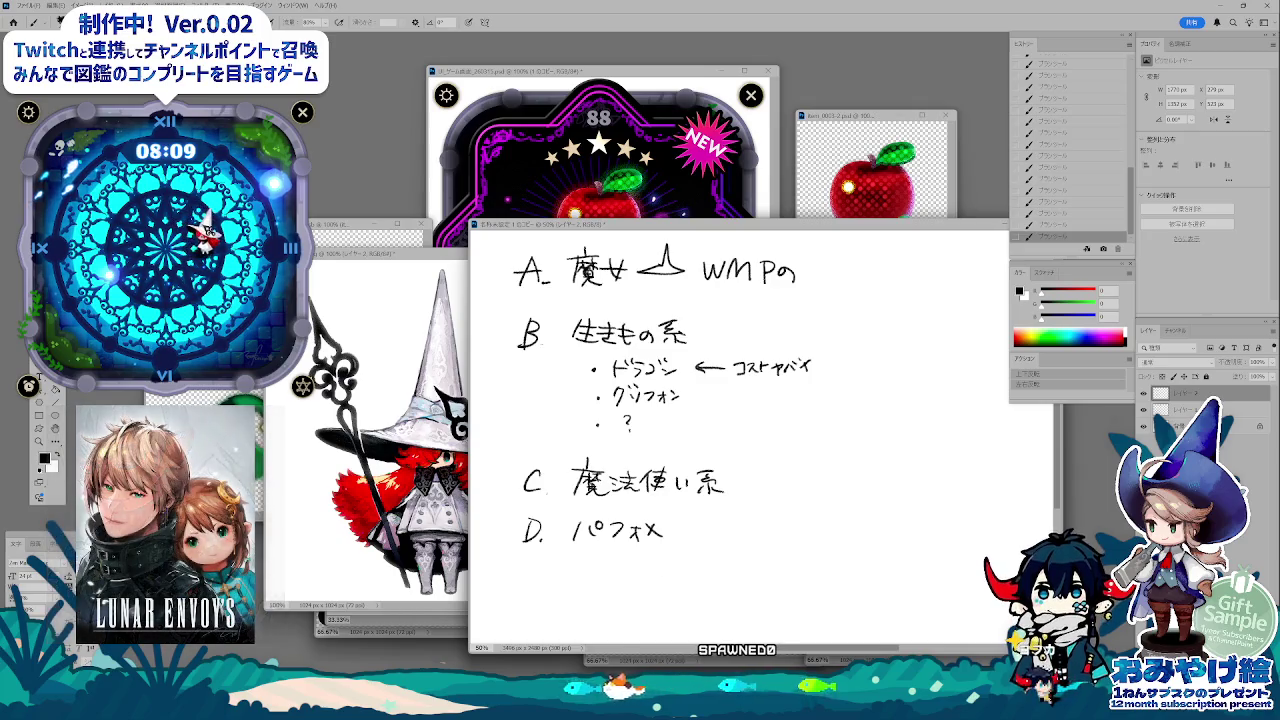
key("alt+Tab")
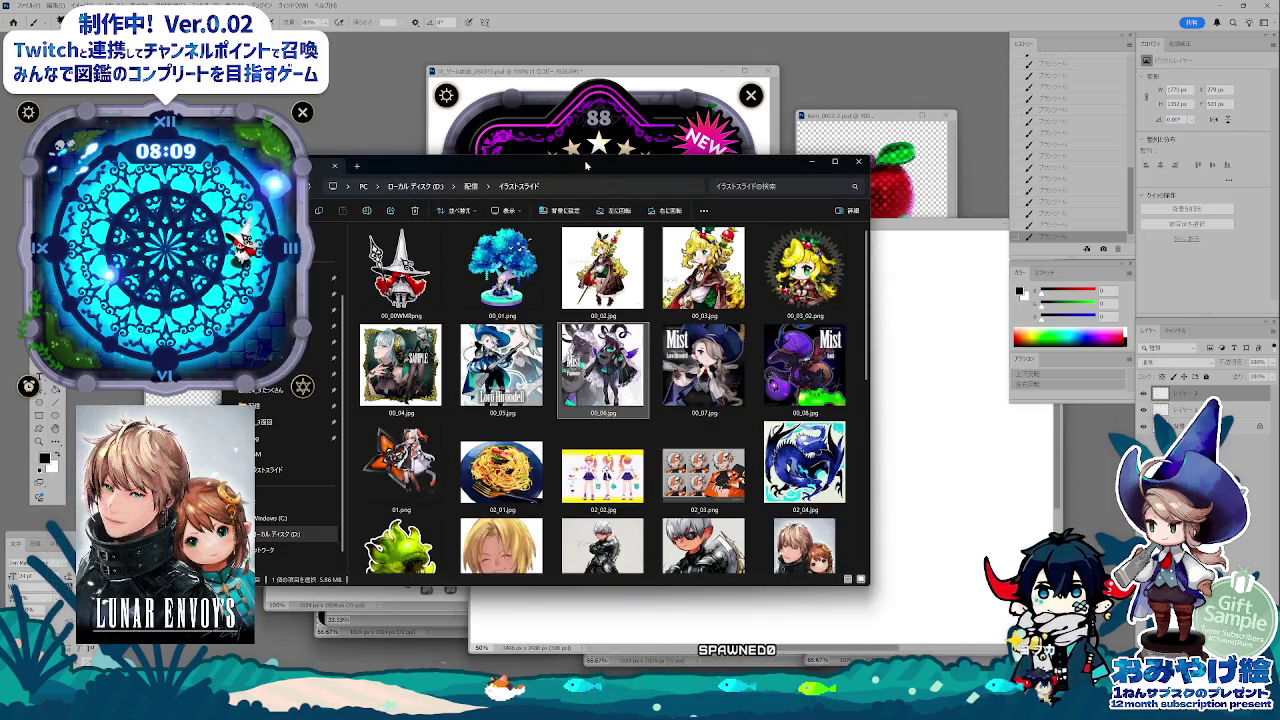
- Reopen and view the 00_06.jpg illustration, then close it
left_click_drag(587, 166, 662, 166)
double_click(678, 366)
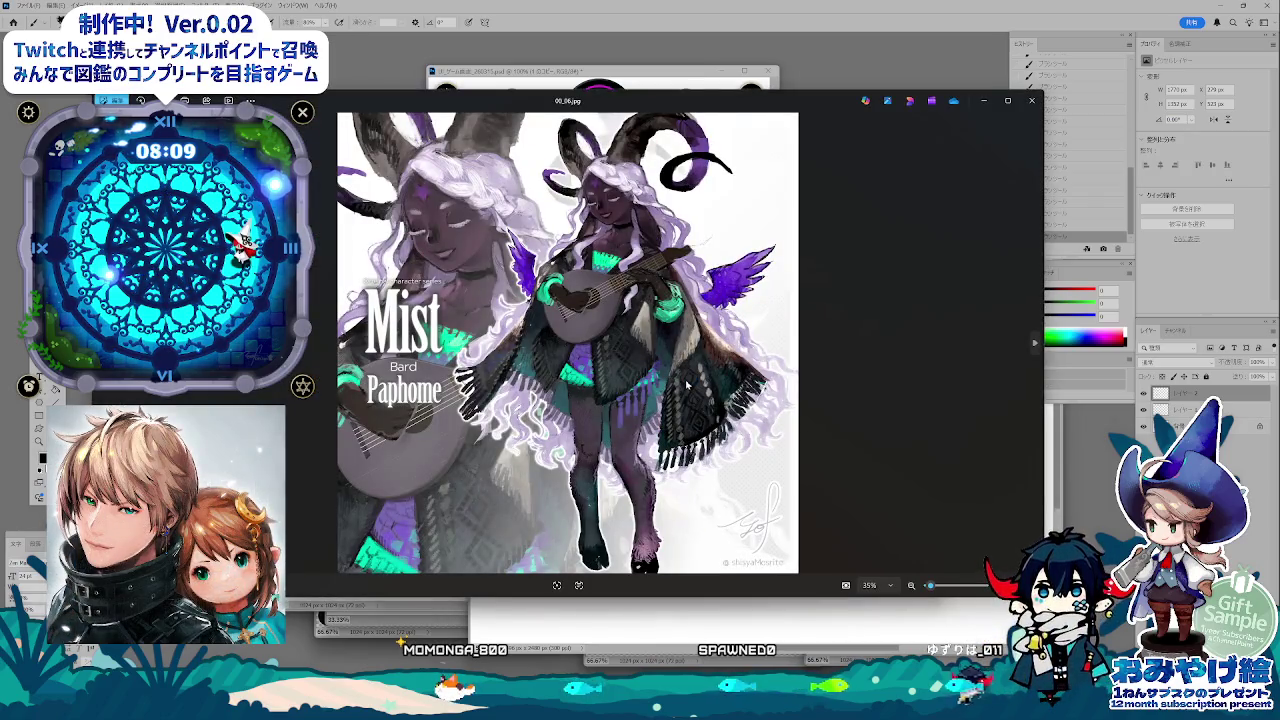
left_click_drag(619, 102, 632, 117)
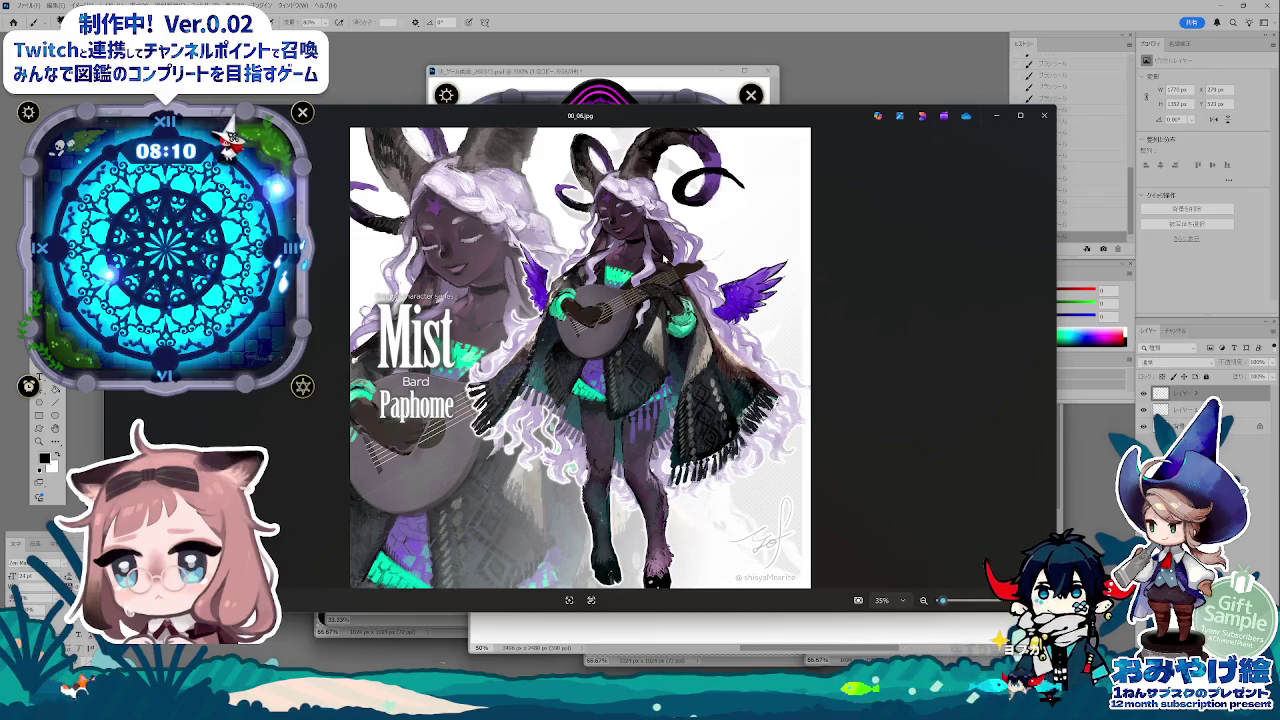
left_click(1046, 117)
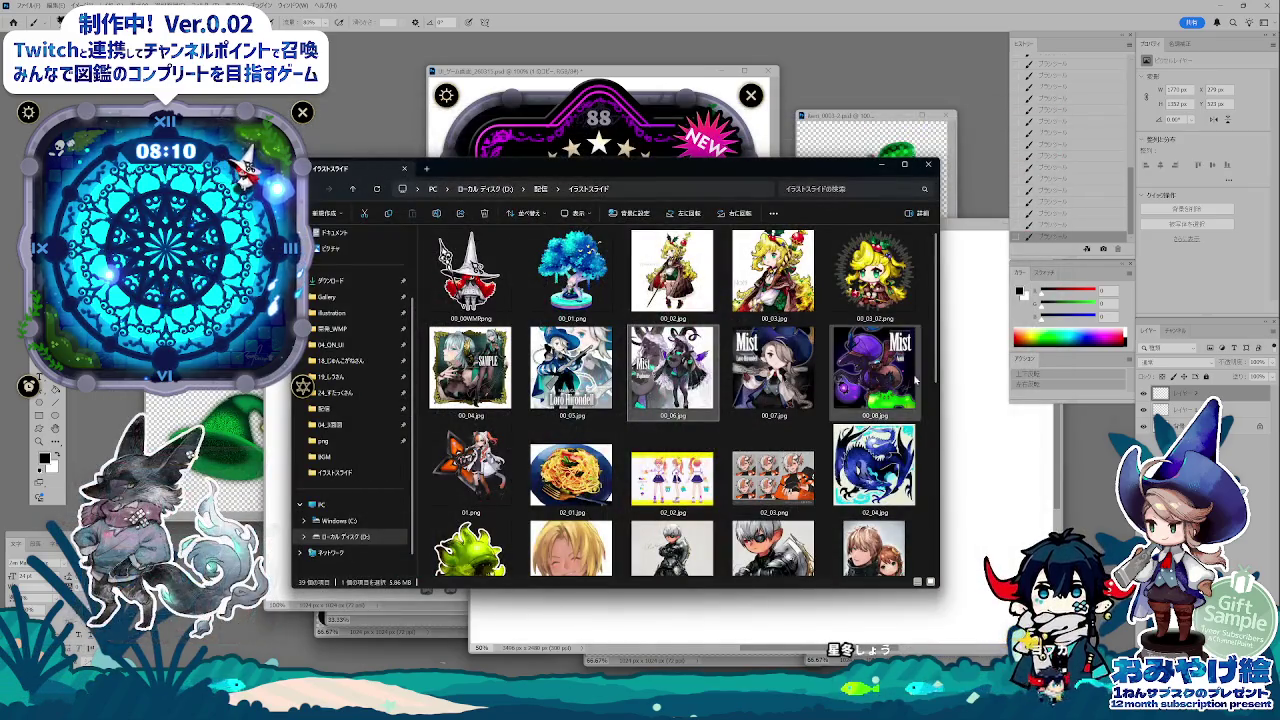
- Scroll the イラストスライド folder, view and zoom the 06.png fox illustration, then close it
left_click_drag(937, 375, 937, 421)
scroll(937, 421, "down", 2)
scroll(937, 421, "down", 3)
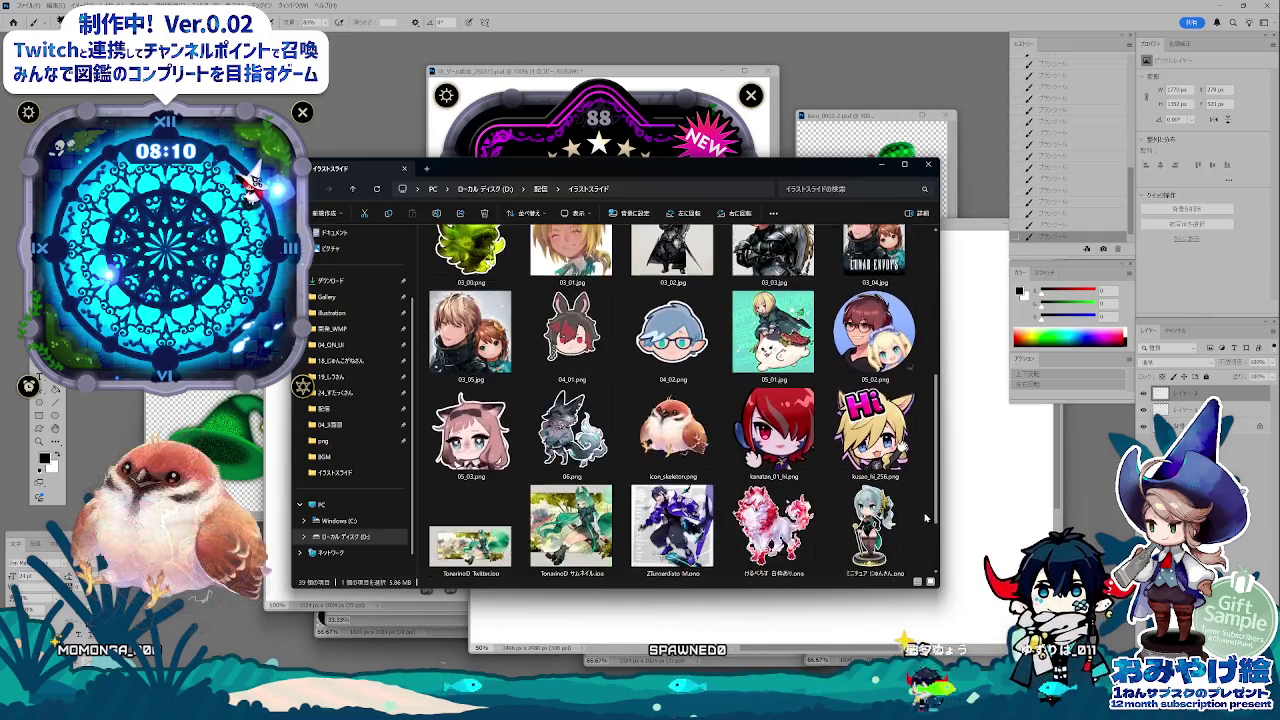
double_click(571, 415)
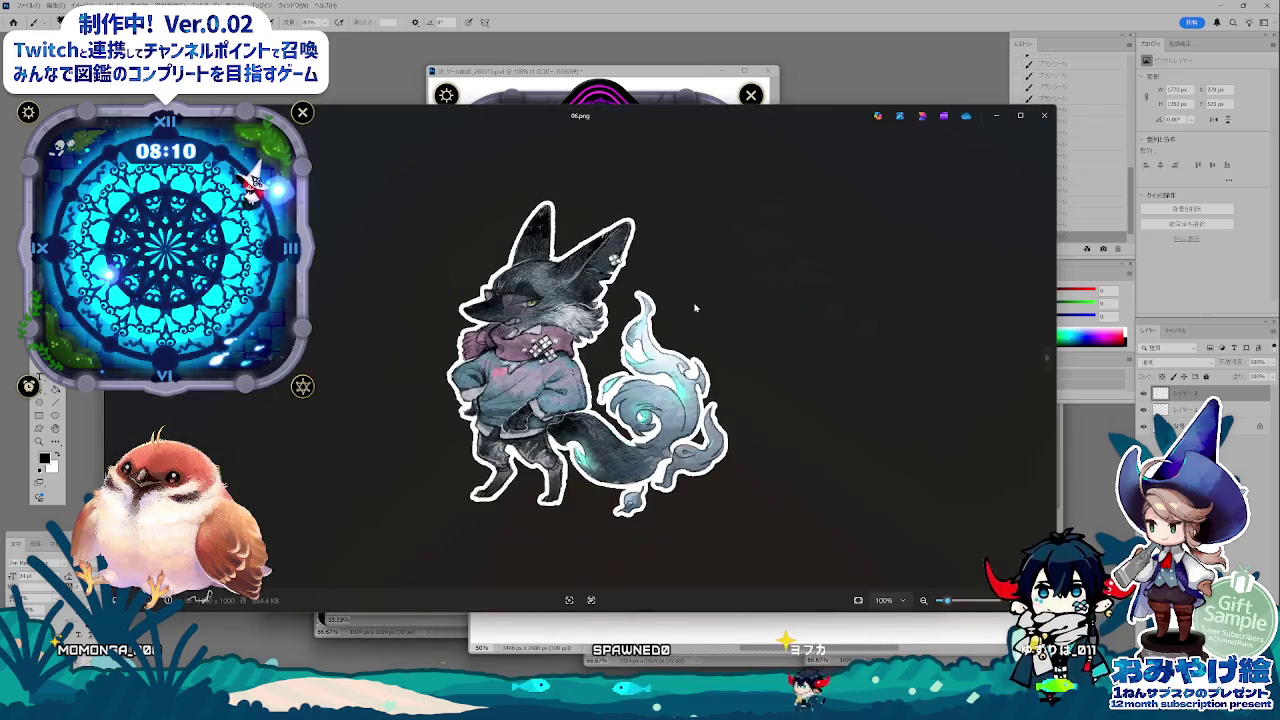
scroll(693, 427, "up", 2)
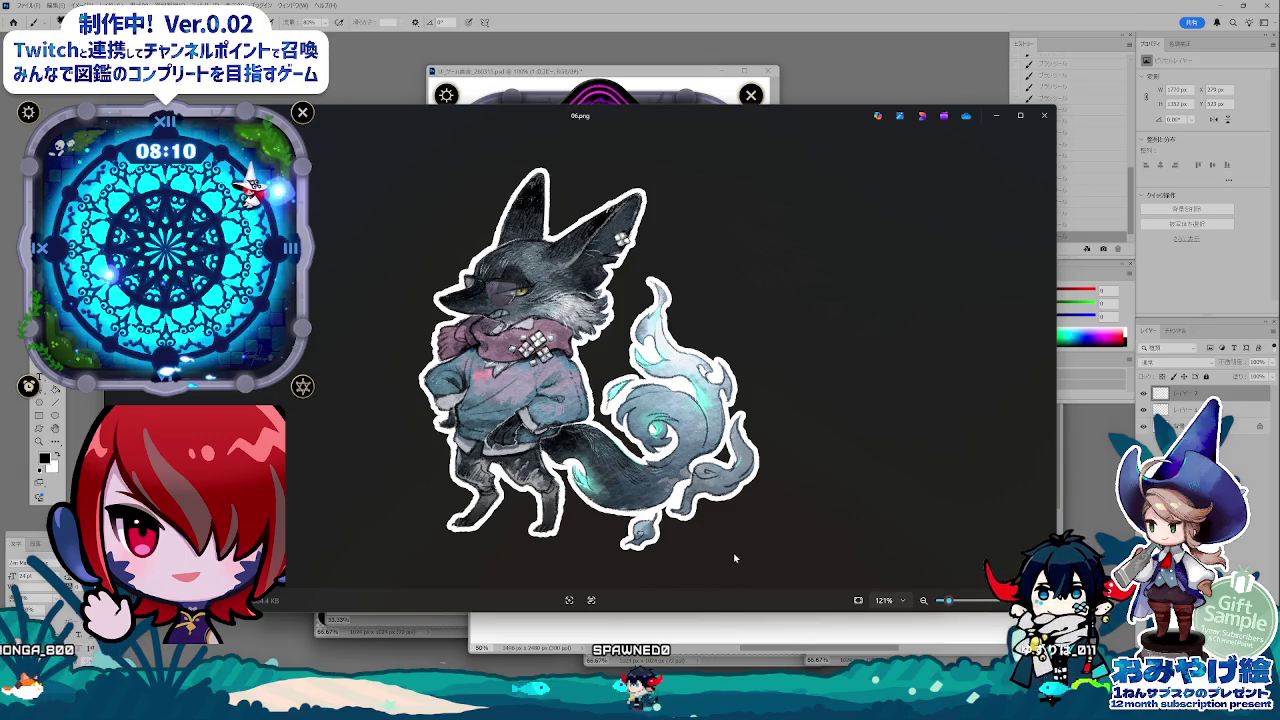
key("alt+F4")
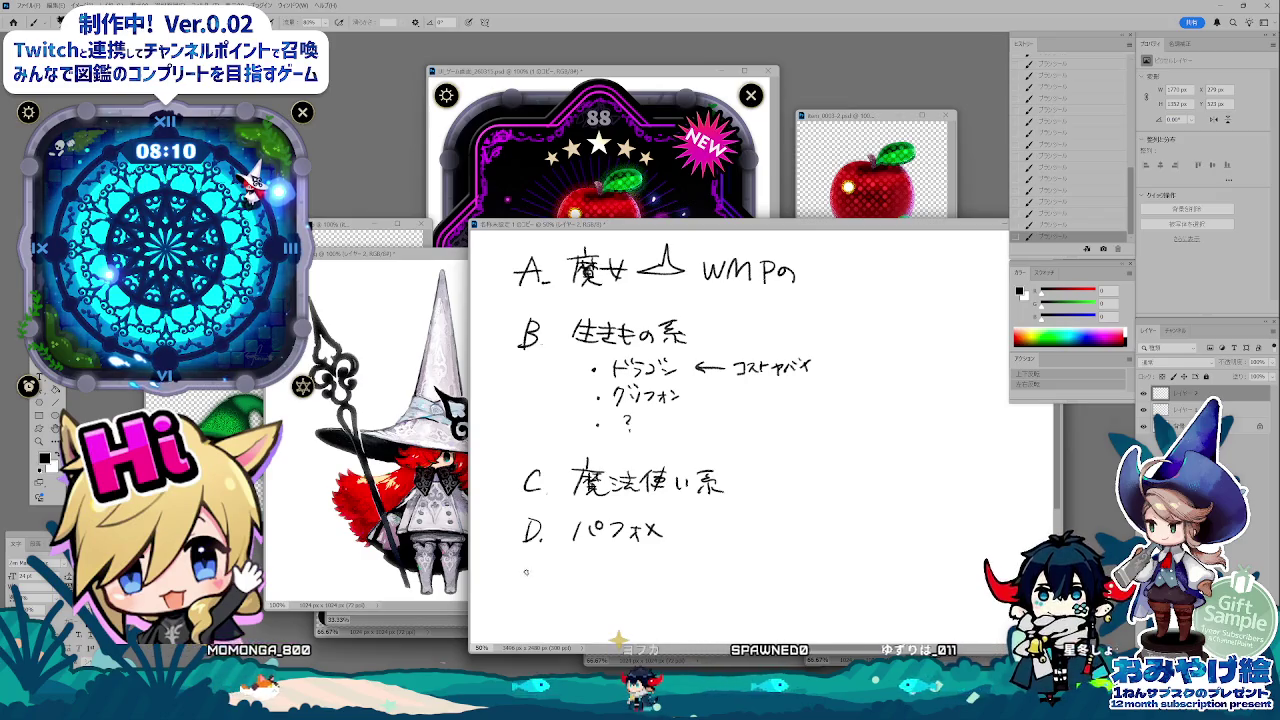
- Handwrite E. 獣人 below line D on the notes
mouse_move(525, 572)
left_mouse_down()
mouse_move(543, 572)
mouse_move(526, 589)
left_mouse_up()
left_click_drag(527, 580, 544, 589)
left_click(545, 589)
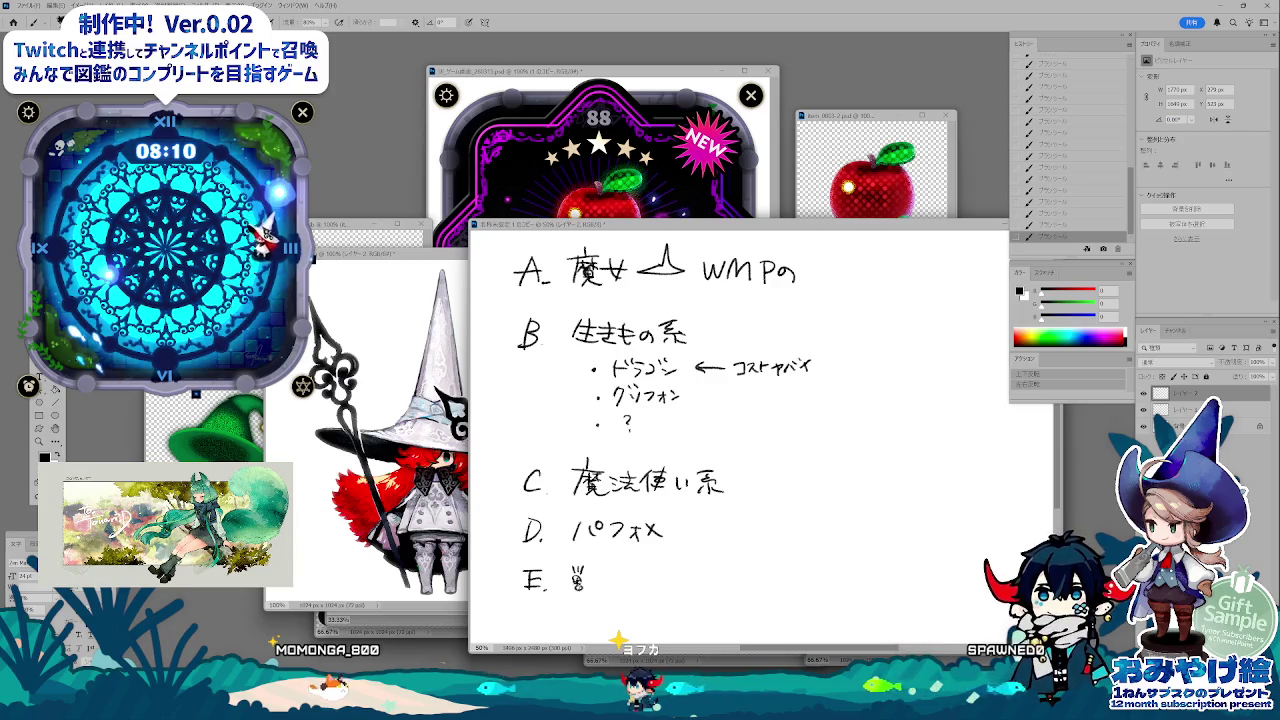
left_click_drag(574, 580, 620, 590)
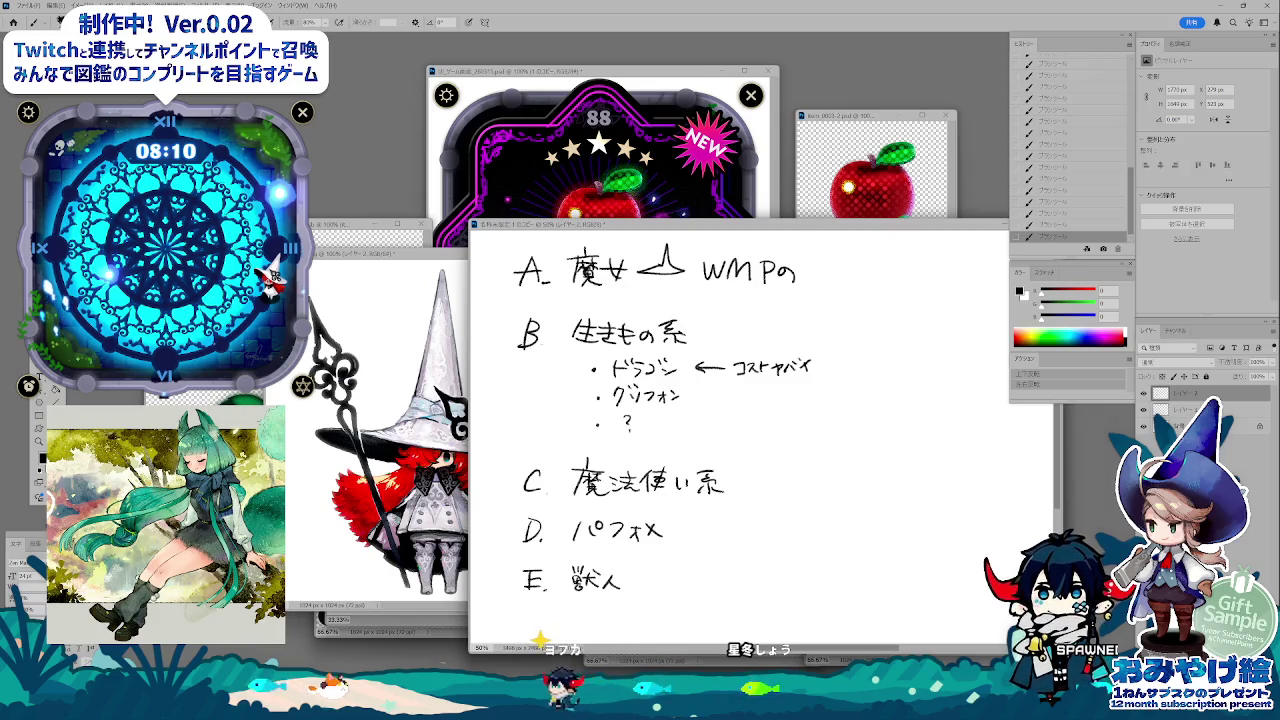
- Open ヨフィ_04.png from the イラストスライド folder for viewing
key("alt+Tab")
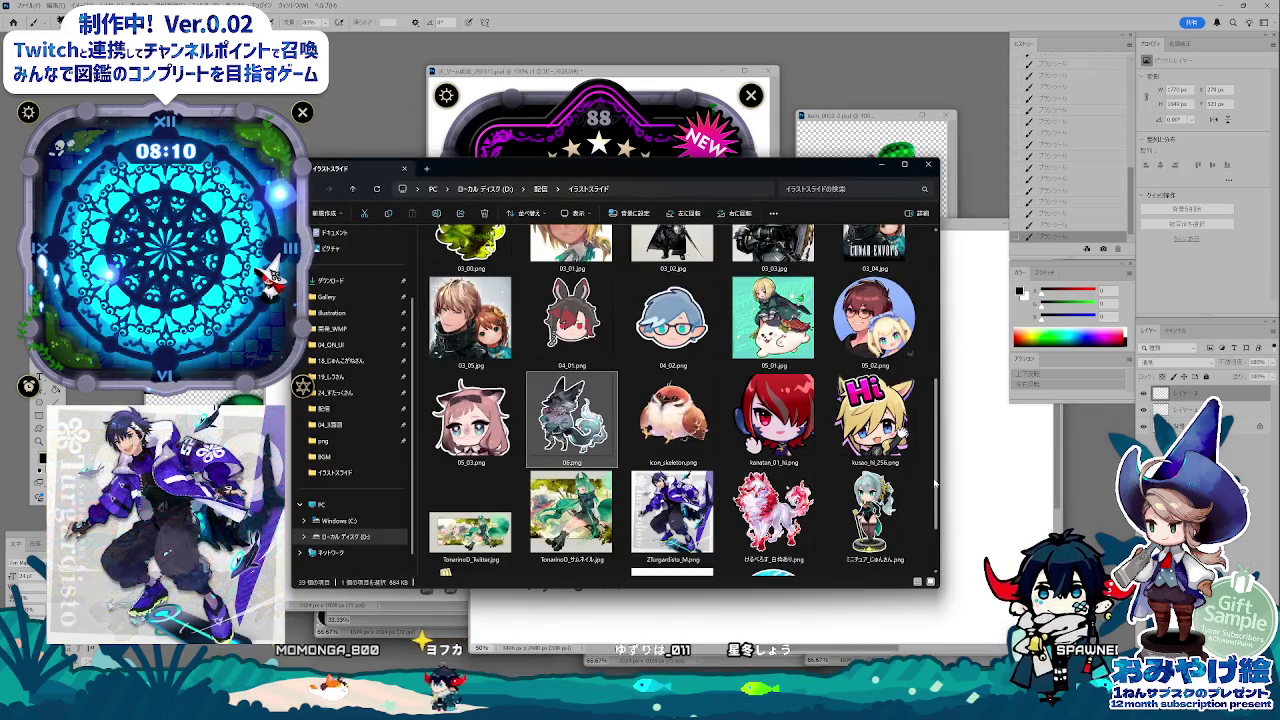
scroll(936, 484, "down", 1)
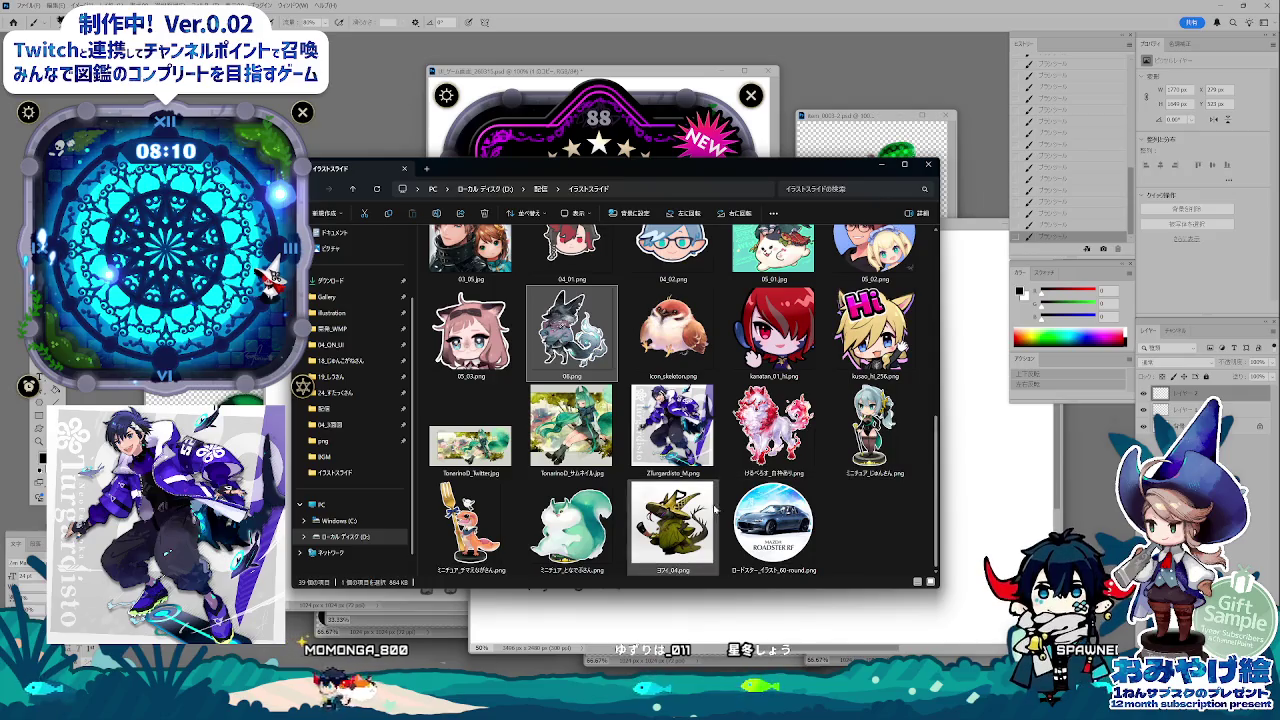
double_click(672, 522)
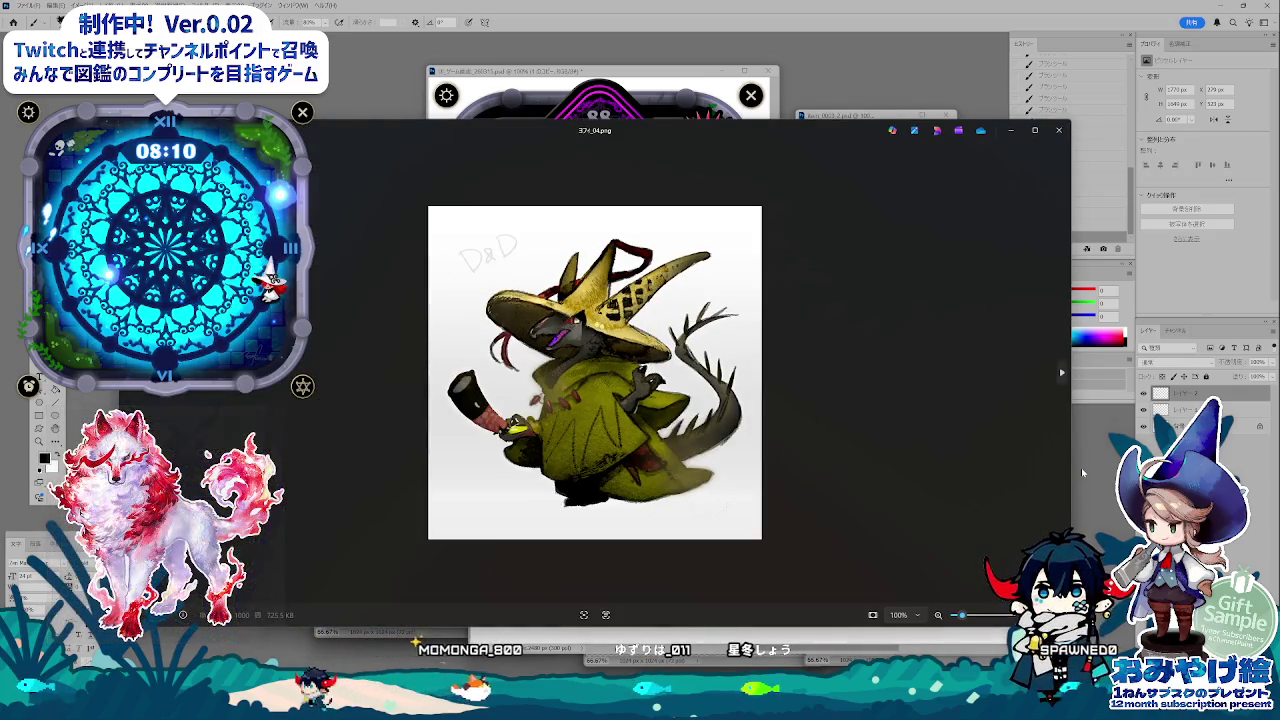
- Narrow the Photos viewer showing ヨフィ_04.png, then return to the handwritten notes
left_click_drag(1079, 467, 1012, 466)
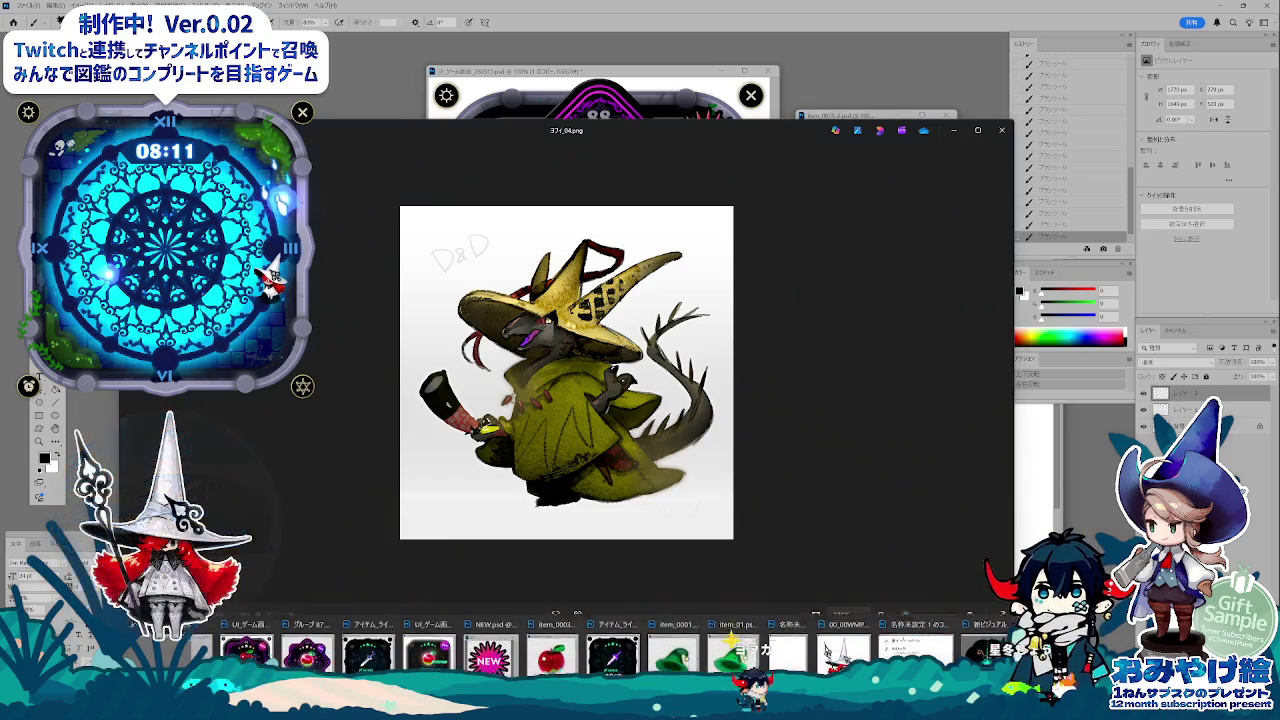
left_click(917, 640)
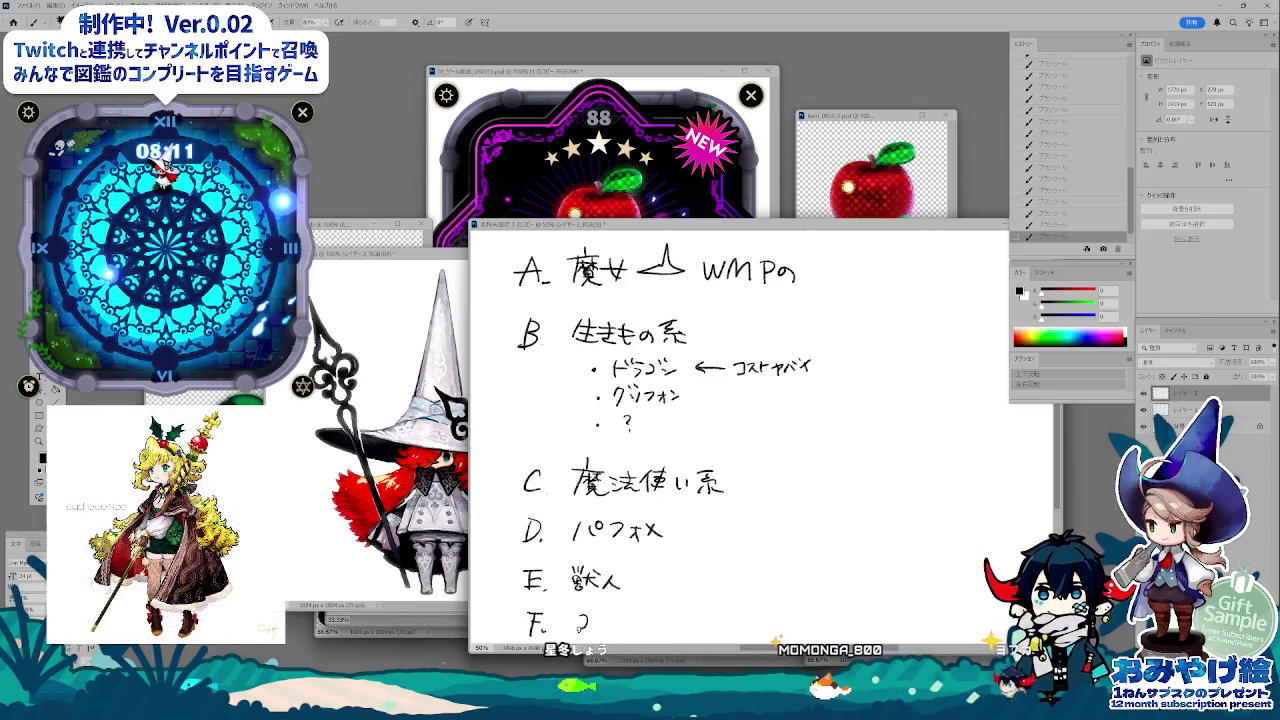
- Replace the '?' on line F with ヨフィ and arrange the witch reference above the notes
left_click_drag(576, 615, 597, 632)
left_click_drag(602, 619, 606, 632)
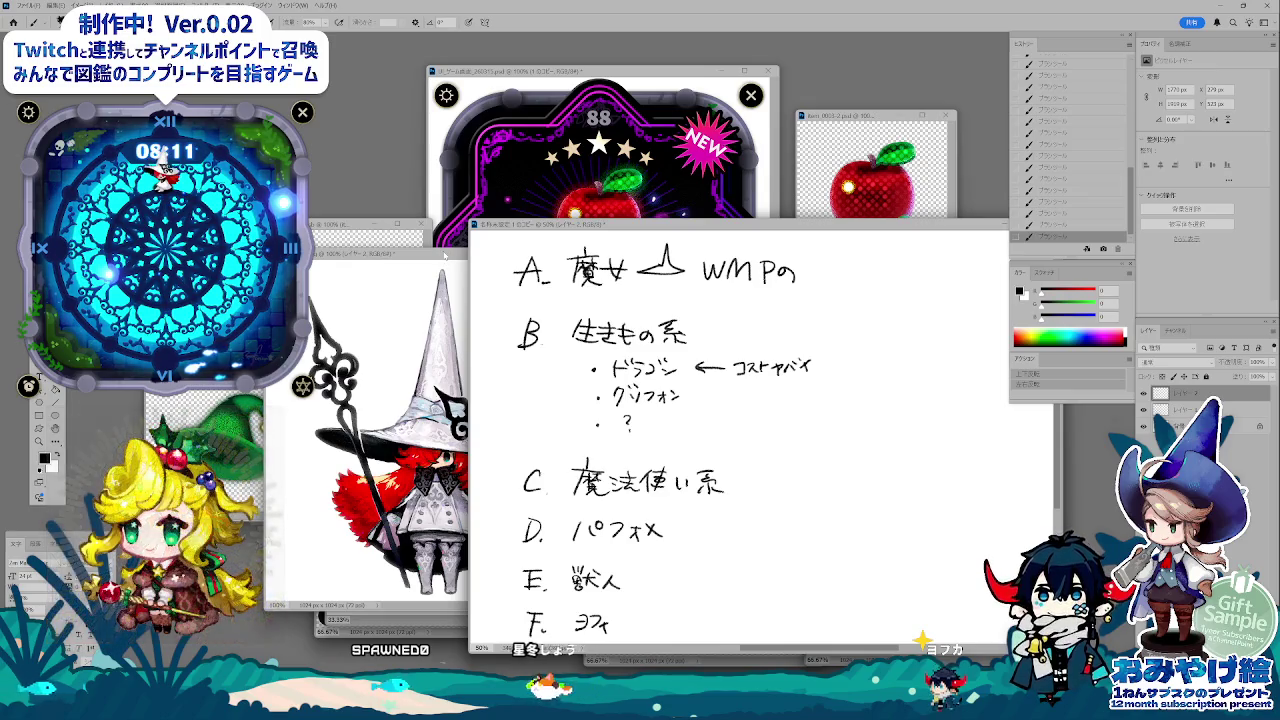
mouse_move(444, 258)
left_mouse_down()
mouse_move(645, 125)
mouse_move(538, 62)
left_mouse_up()
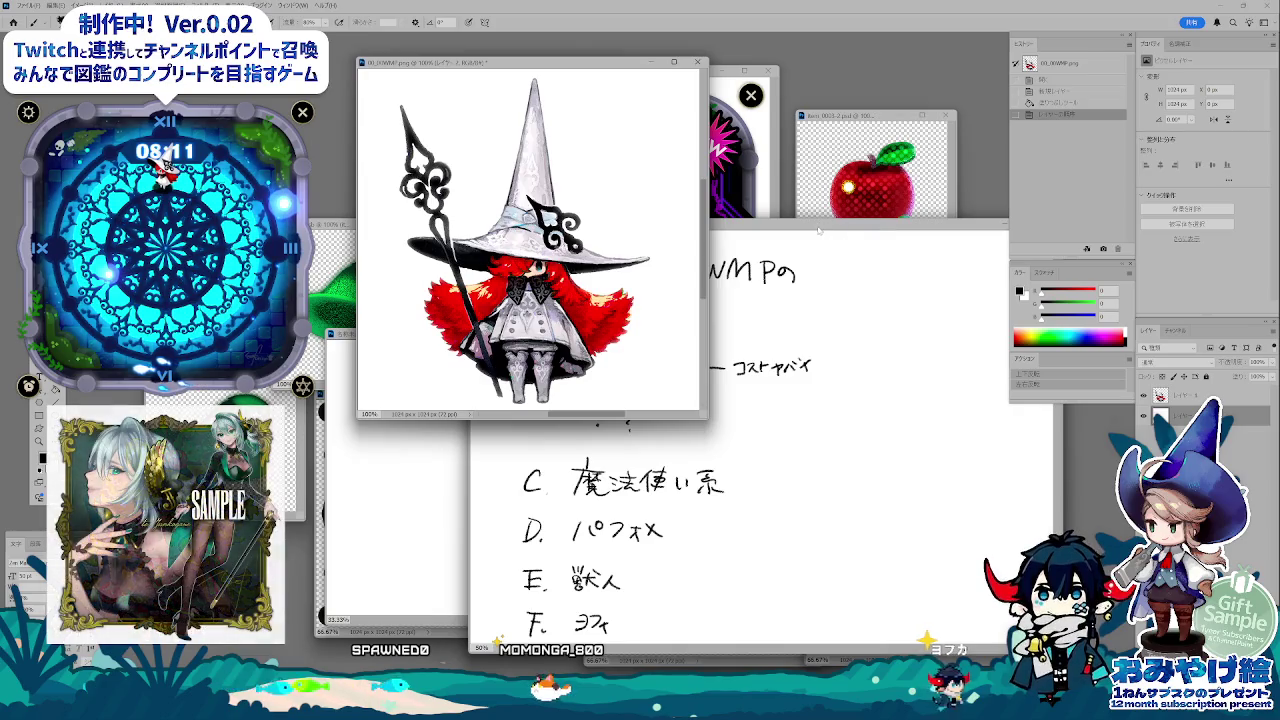
mouse_move(820, 230)
left_mouse_down()
mouse_move(880, 275)
mouse_move(883, 335)
mouse_move(885, 235)
mouse_move(886, 269)
left_mouse_up()
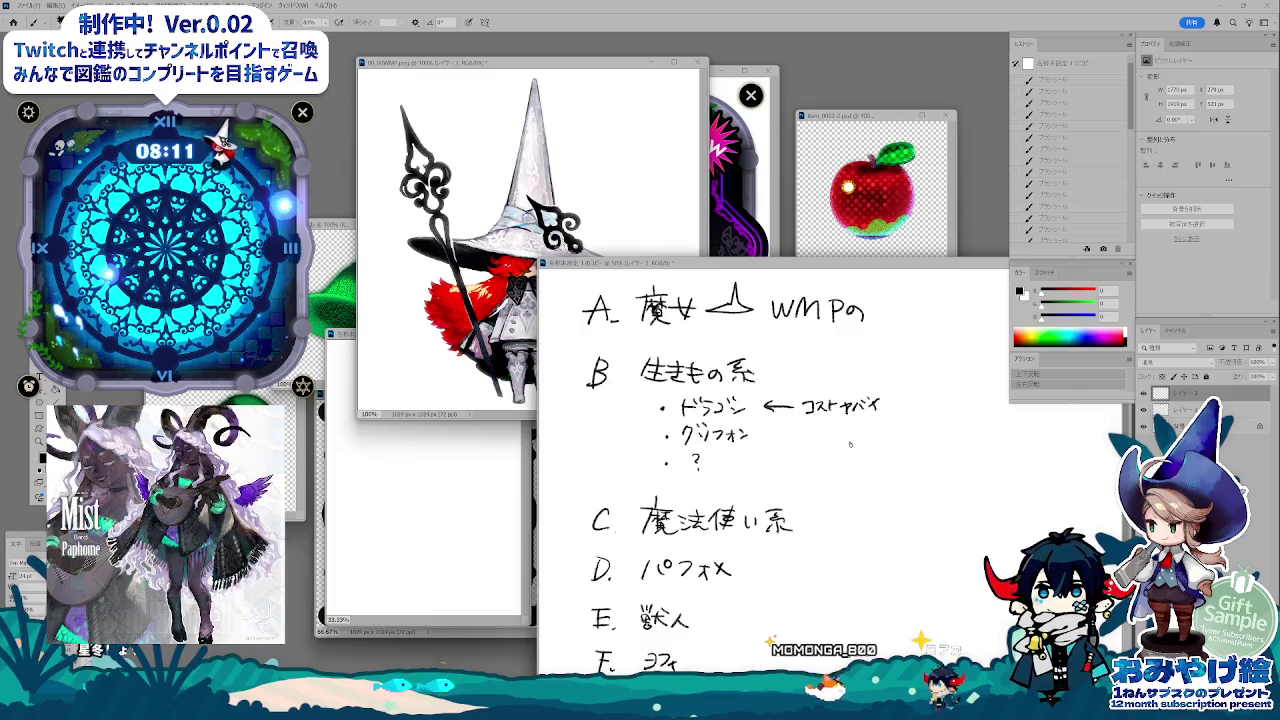
- Brush a ミニドラゴン note beside the dragon entry and sketch a card frame with a figure
key("b")
left_click(910, 404)
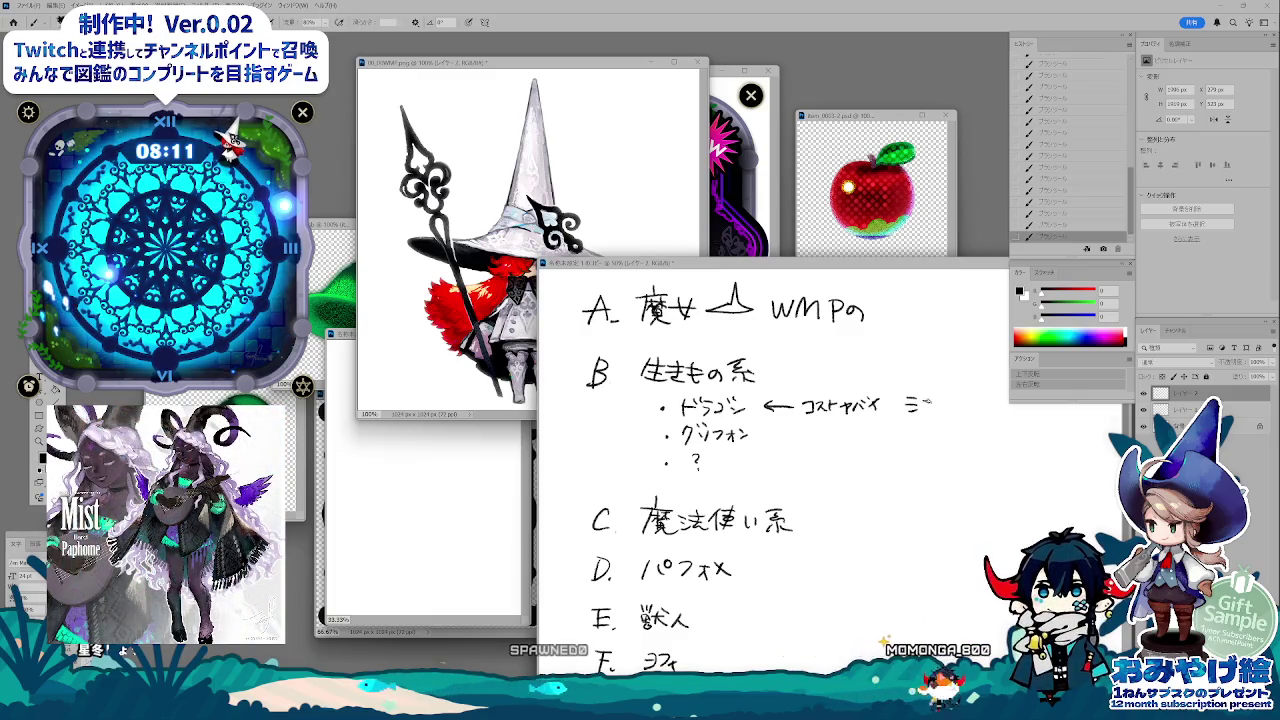
left_click_drag(955, 398, 964, 411)
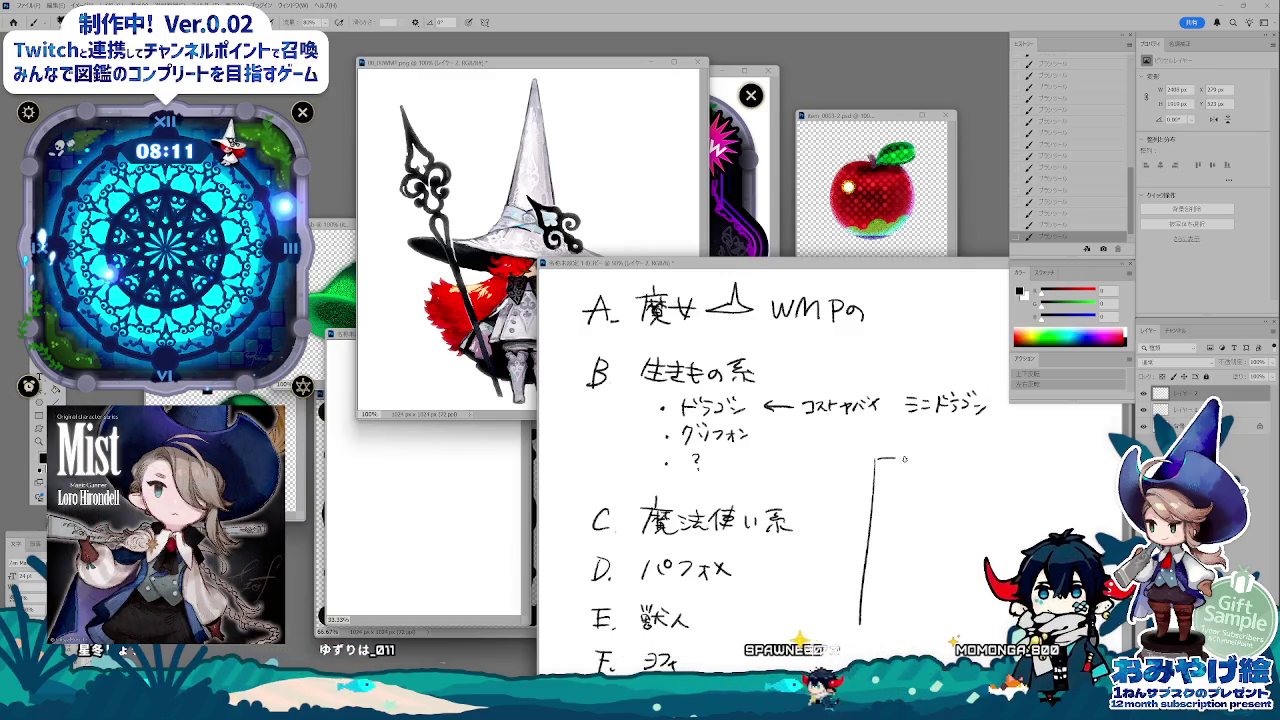
left_click_drag(904, 459, 860, 630)
mouse_move(935, 490)
left_mouse_down()
mouse_move(910, 535)
mouse_move(958, 612)
left_mouse_up()
left_click_drag(912, 535, 905, 600)
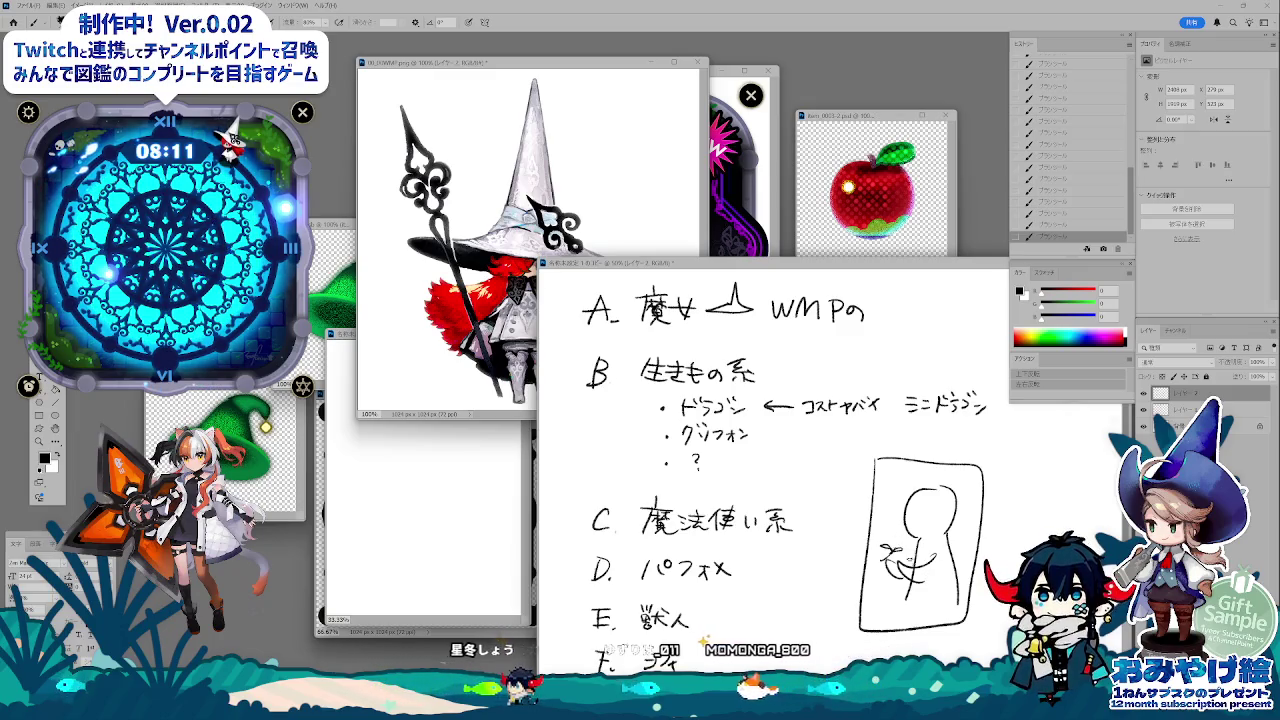
- Move the notes window up-left and hide the layer holding most of the notes
left_click_drag(700, 263, 682, 206)
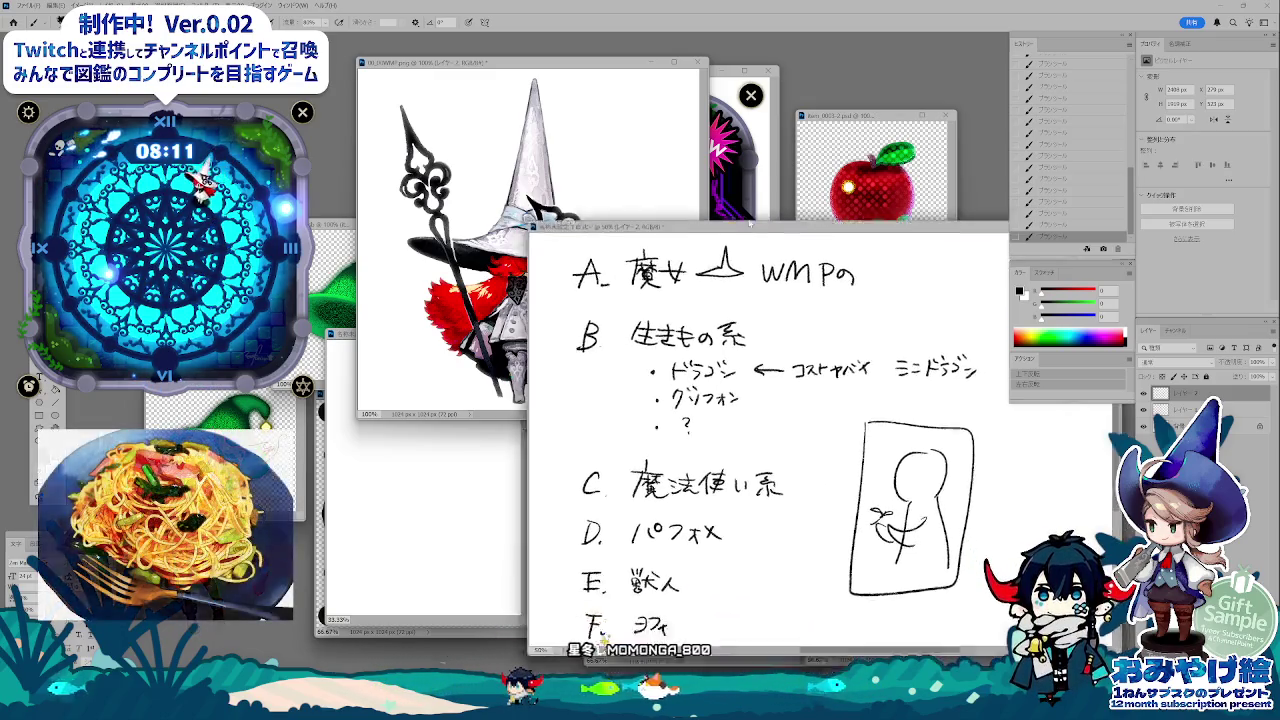
left_click(1146, 395)
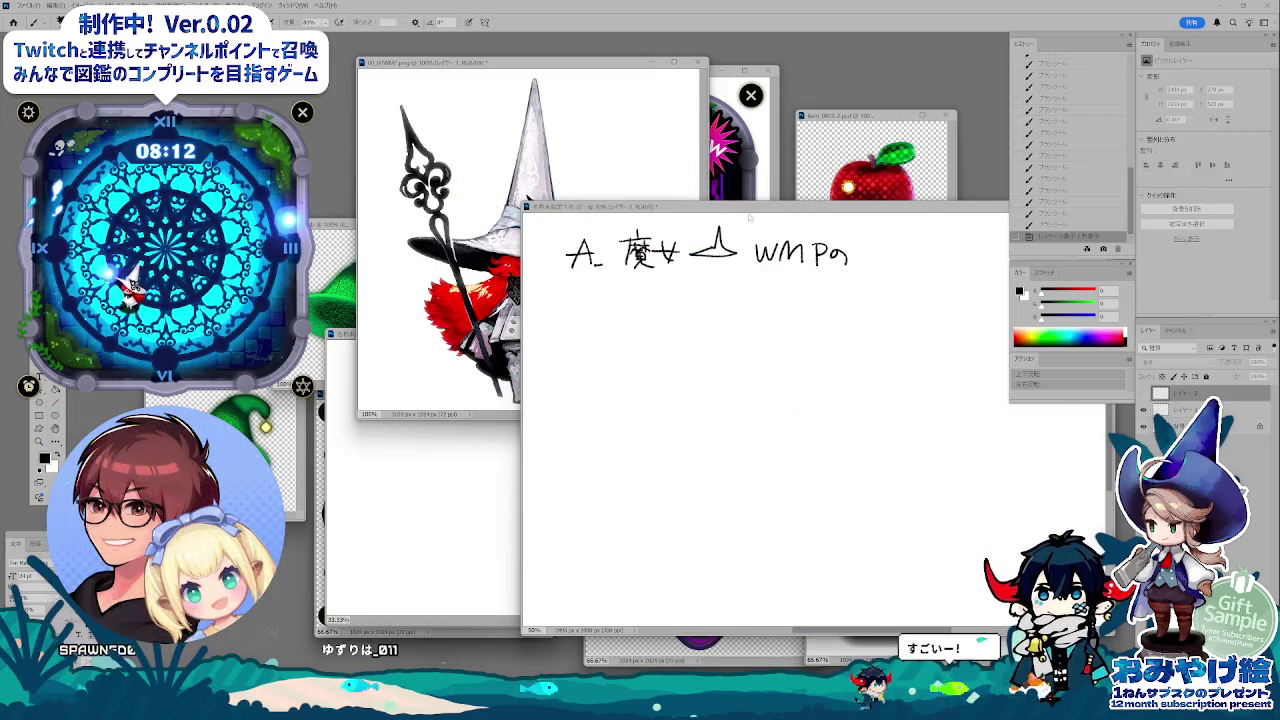
key("ctrl+Tab")
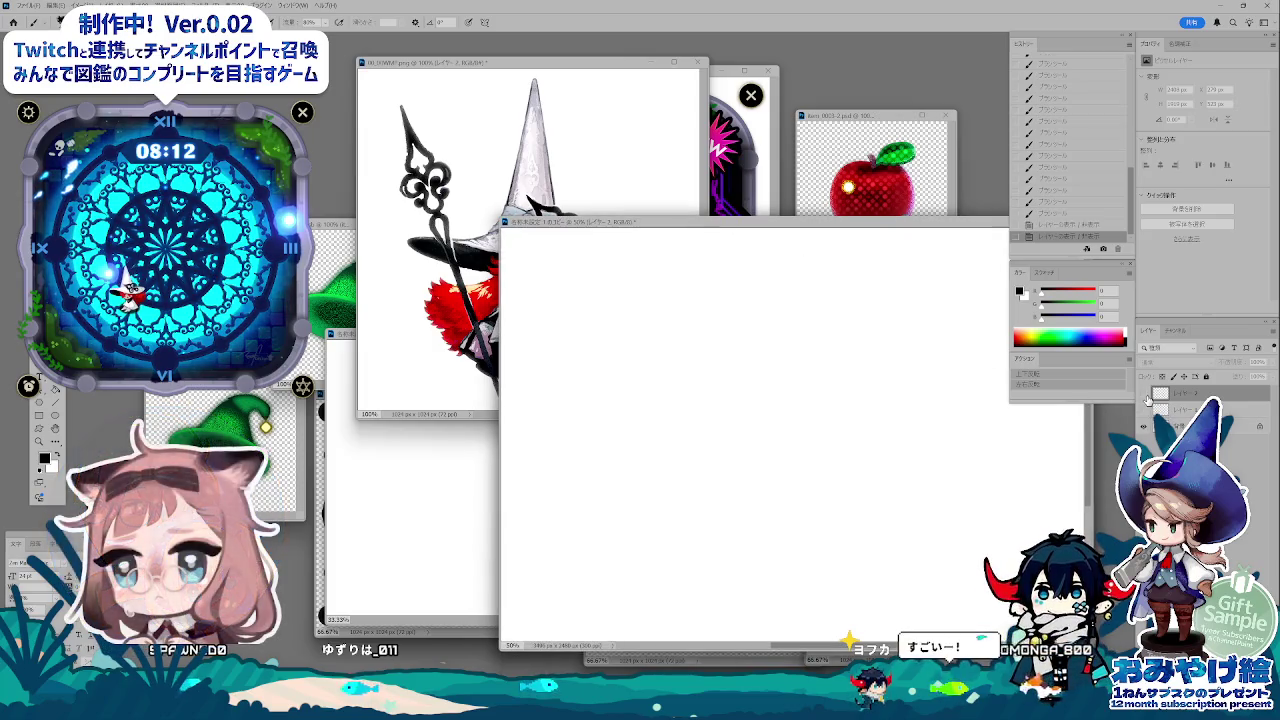
- Show the notes layer again, zoom out, and write 小さく beside list B
left_click(1147, 397)
left_click(1170, 410)
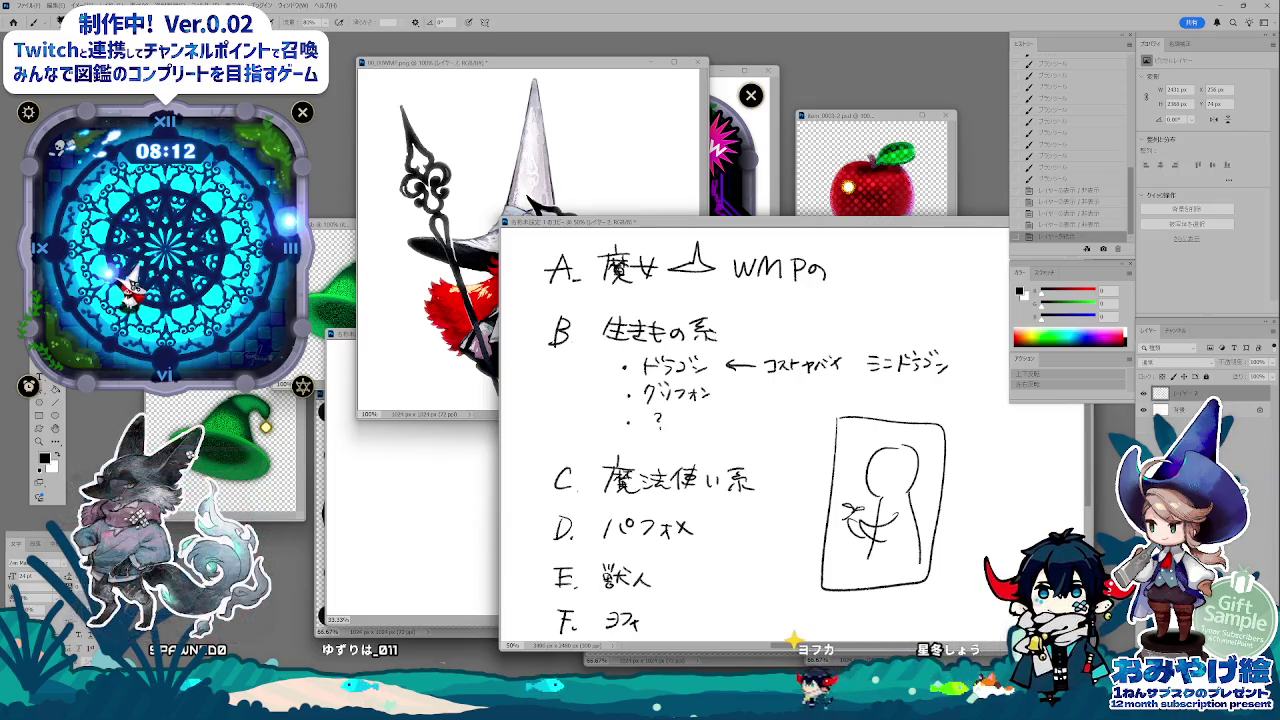
key("ctrl+minus")
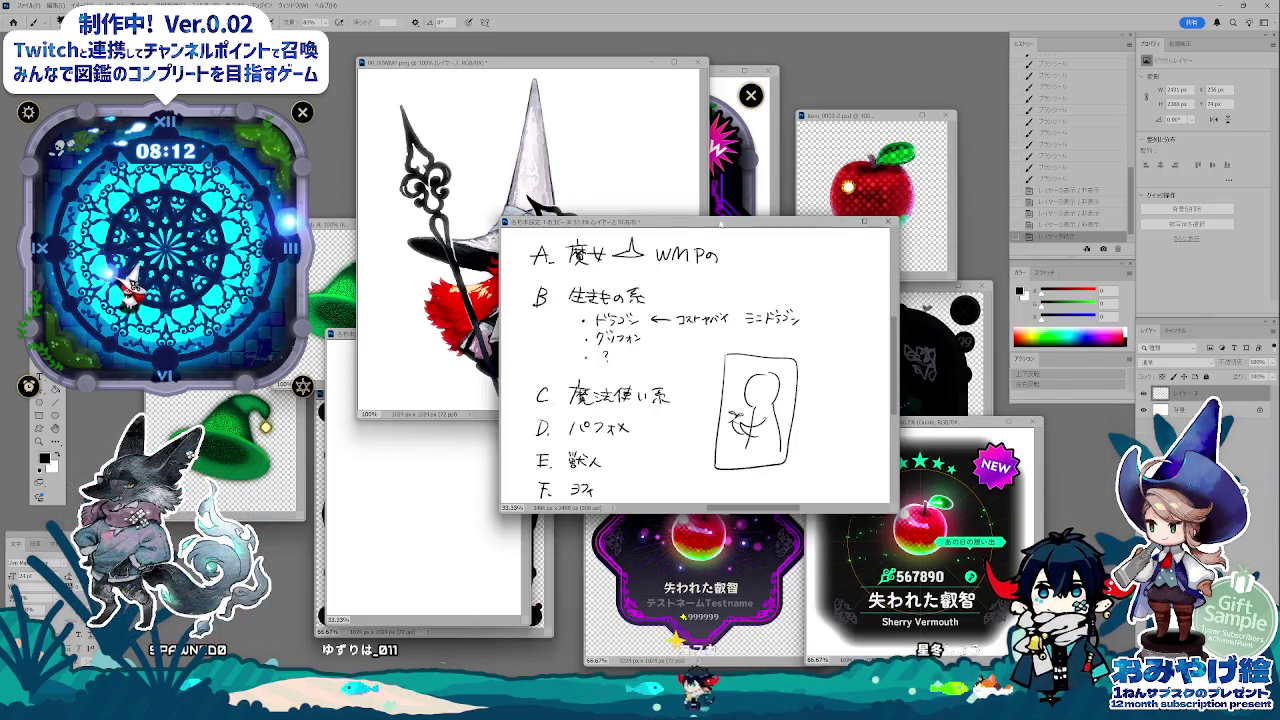
left_click_drag(720, 225, 746, 263)
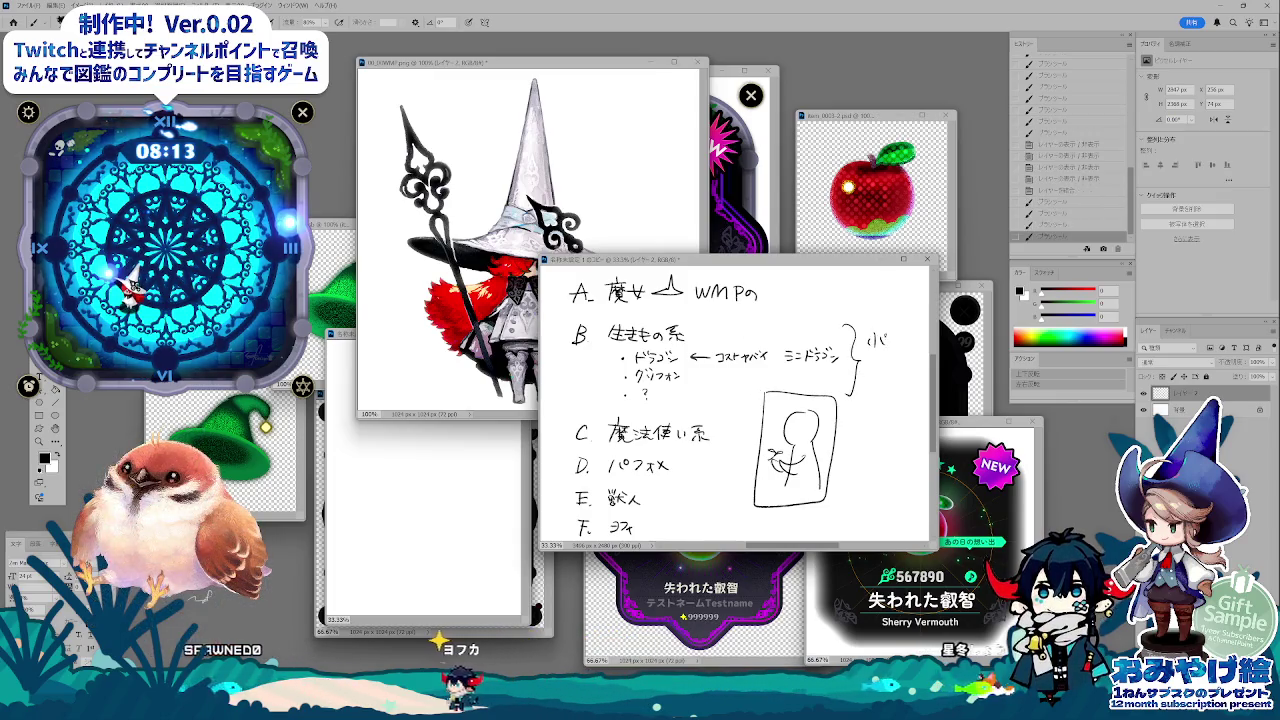
left_click_drag(880, 341, 896, 338)
left_click_drag(888, 333, 906, 350)
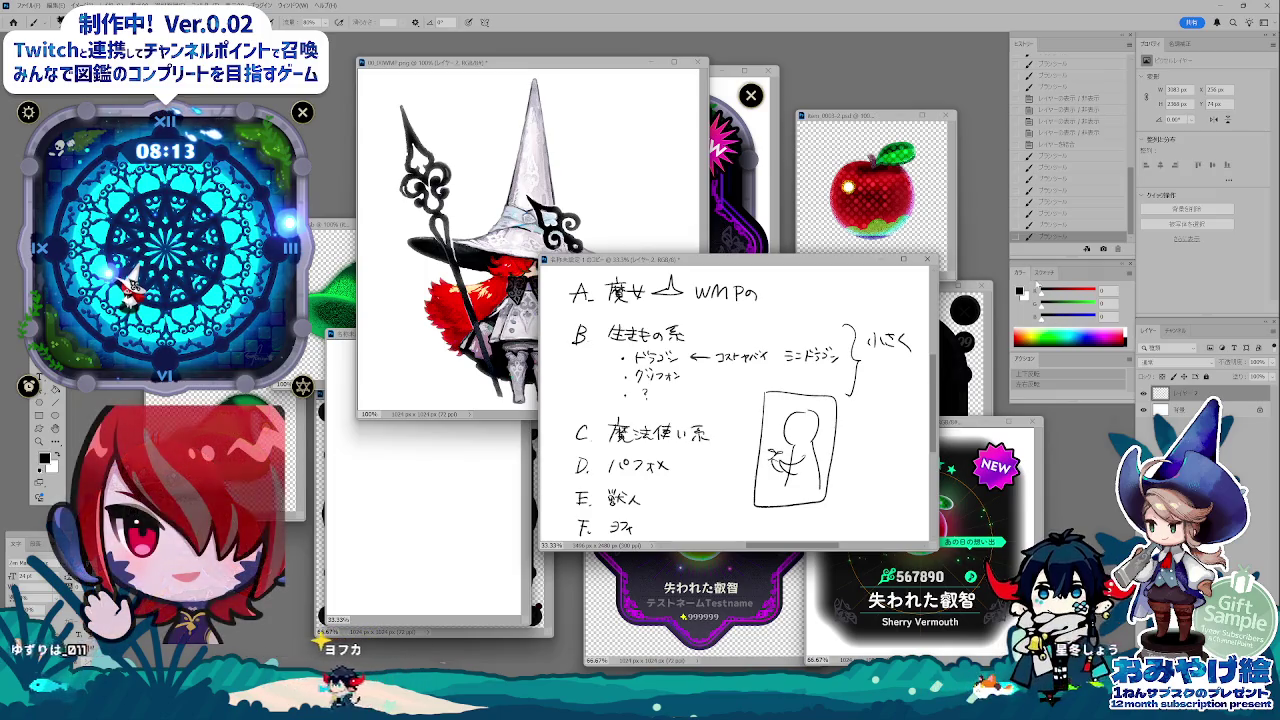
- Choose light blue from the Swatches as paint colour and create a new blank document
left_click(1044, 272)
left_click(1041, 318)
key("ctrl+n")
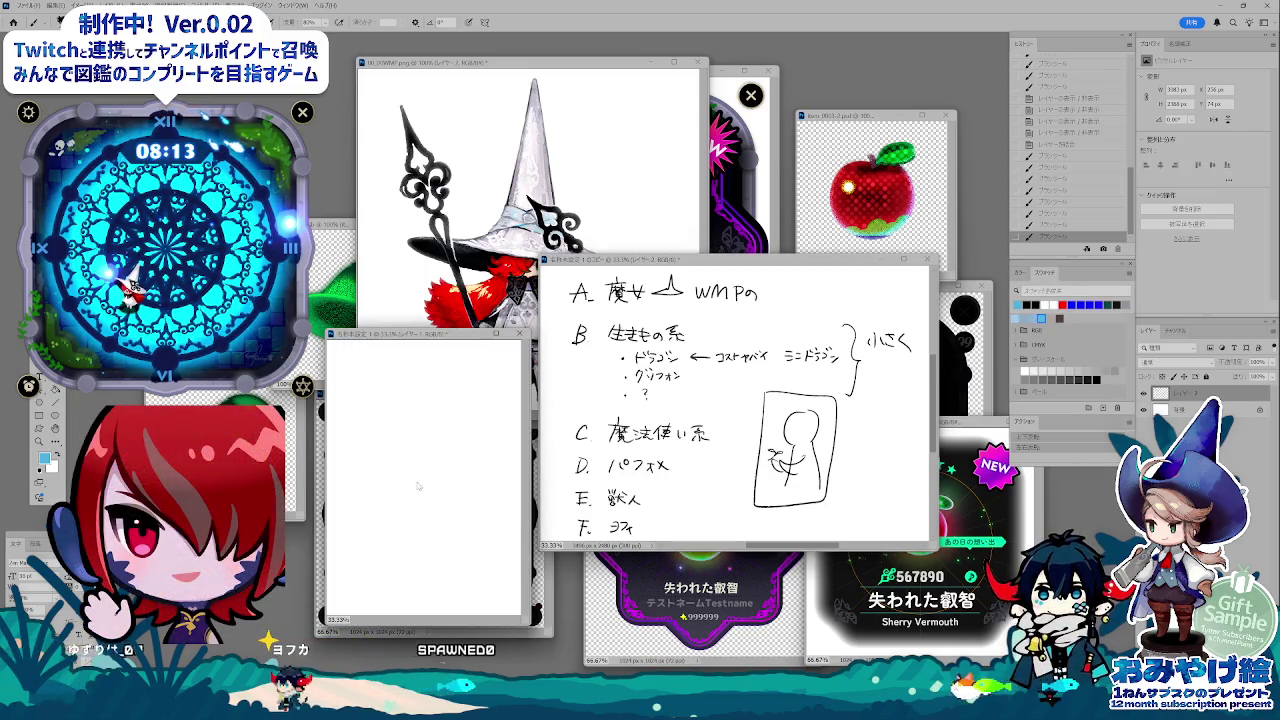
- Arrange the notes, blank canvas and witch reference windows, then draw the light-blue card frame outline
left_click_drag(760, 260, 800, 442)
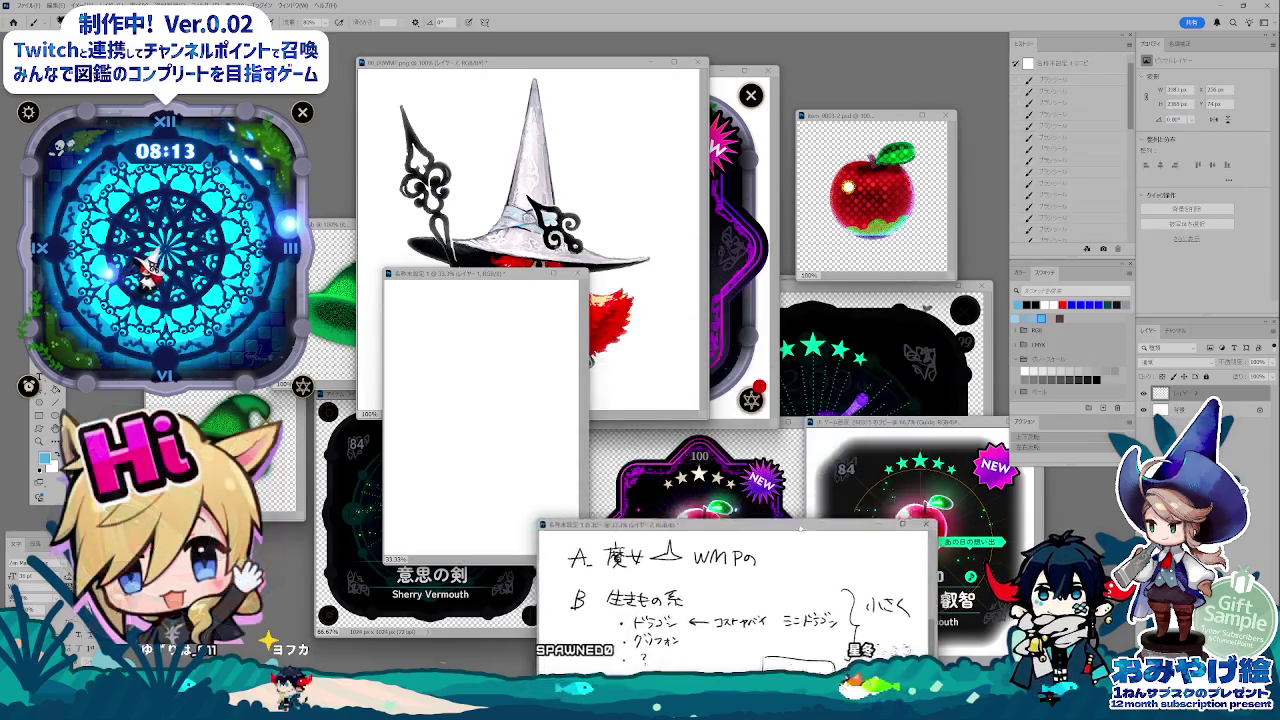
left_click(913, 443)
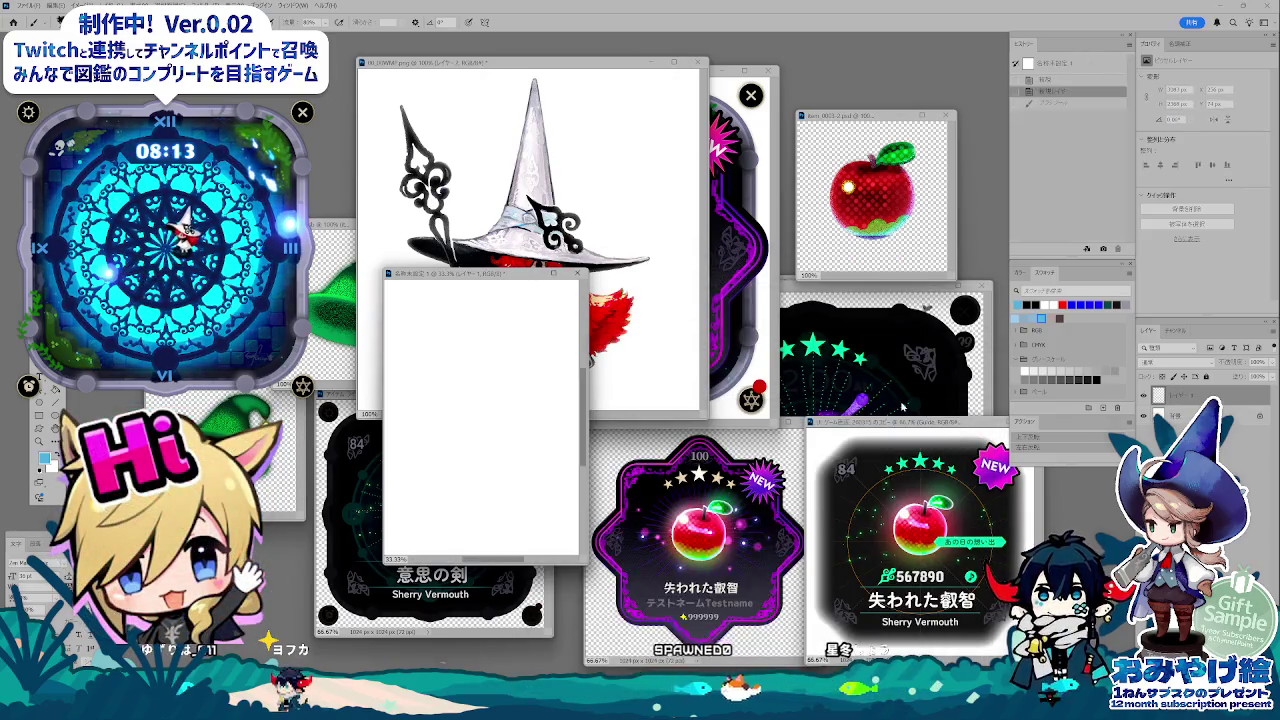
mouse_move(453, 276)
left_mouse_down()
mouse_move(848, 275)
mouse_move(758, 251)
left_mouse_up()
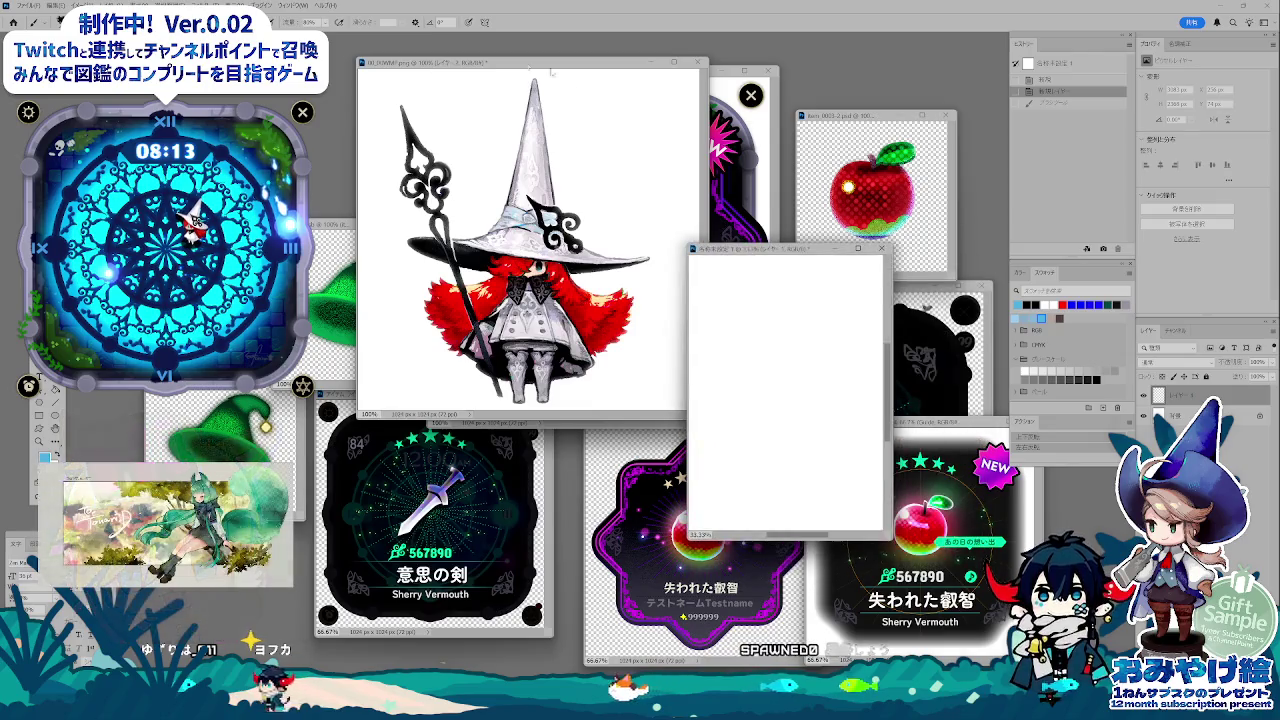
left_click_drag(488, 73, 456, 222)
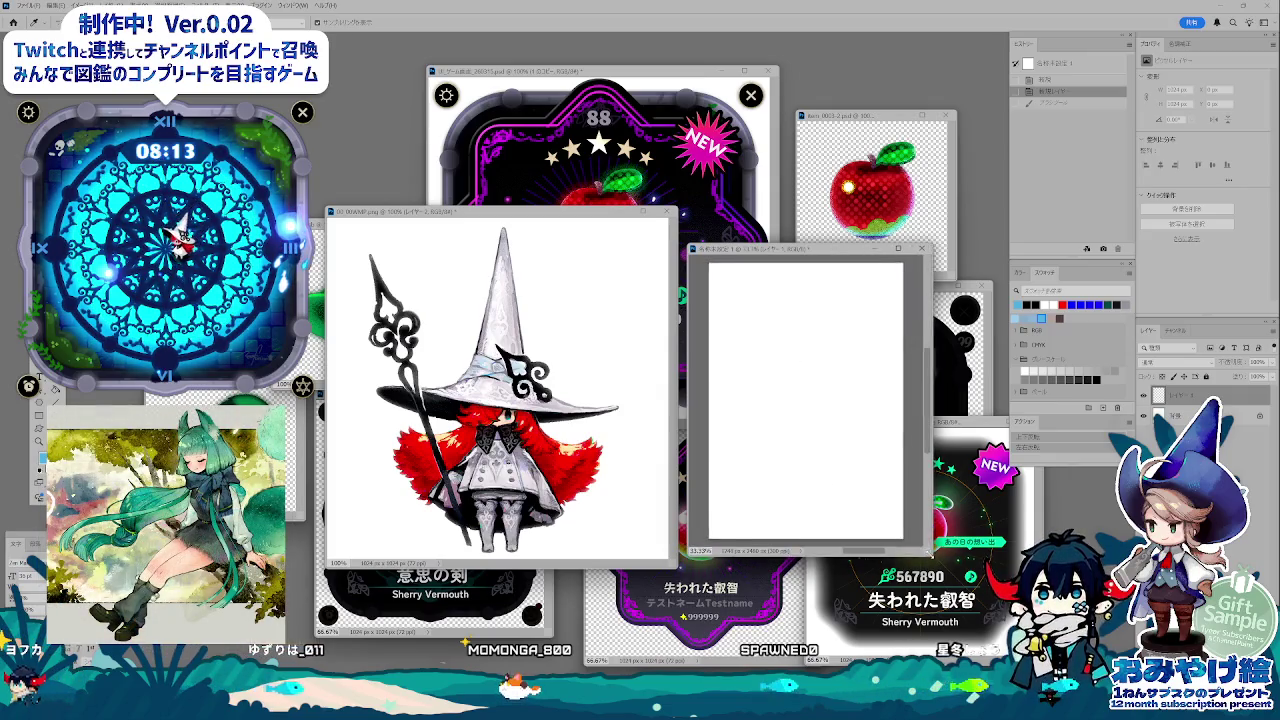
left_click_drag(887, 540, 932, 557)
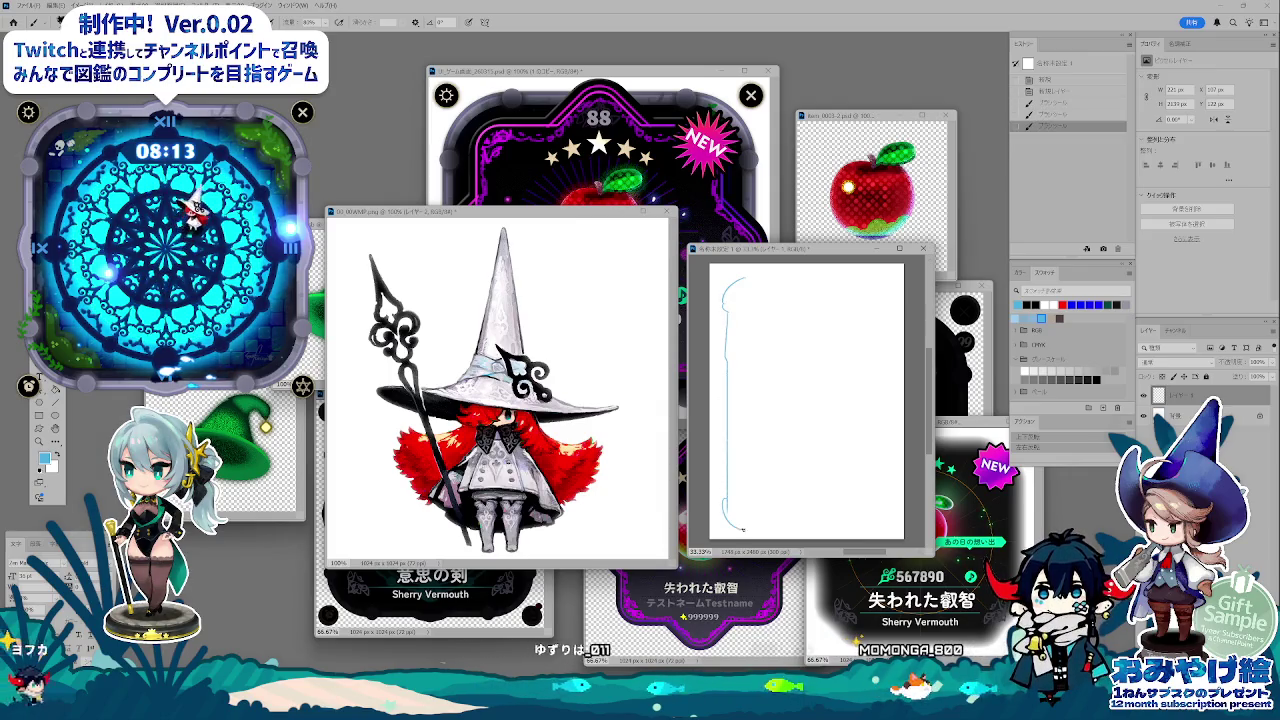
mouse_move(728, 522)
left_mouse_down()
mouse_move(888, 521)
mouse_move(891, 301)
left_mouse_up()
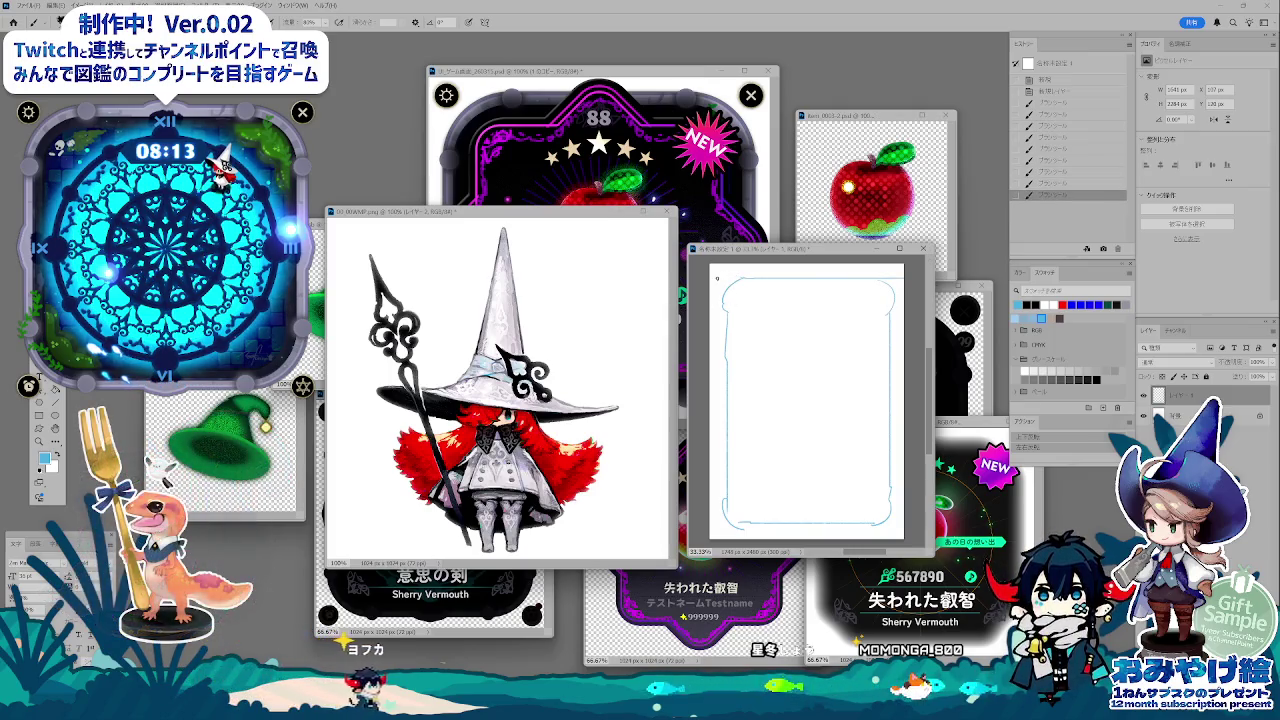
key("alt+Tab")
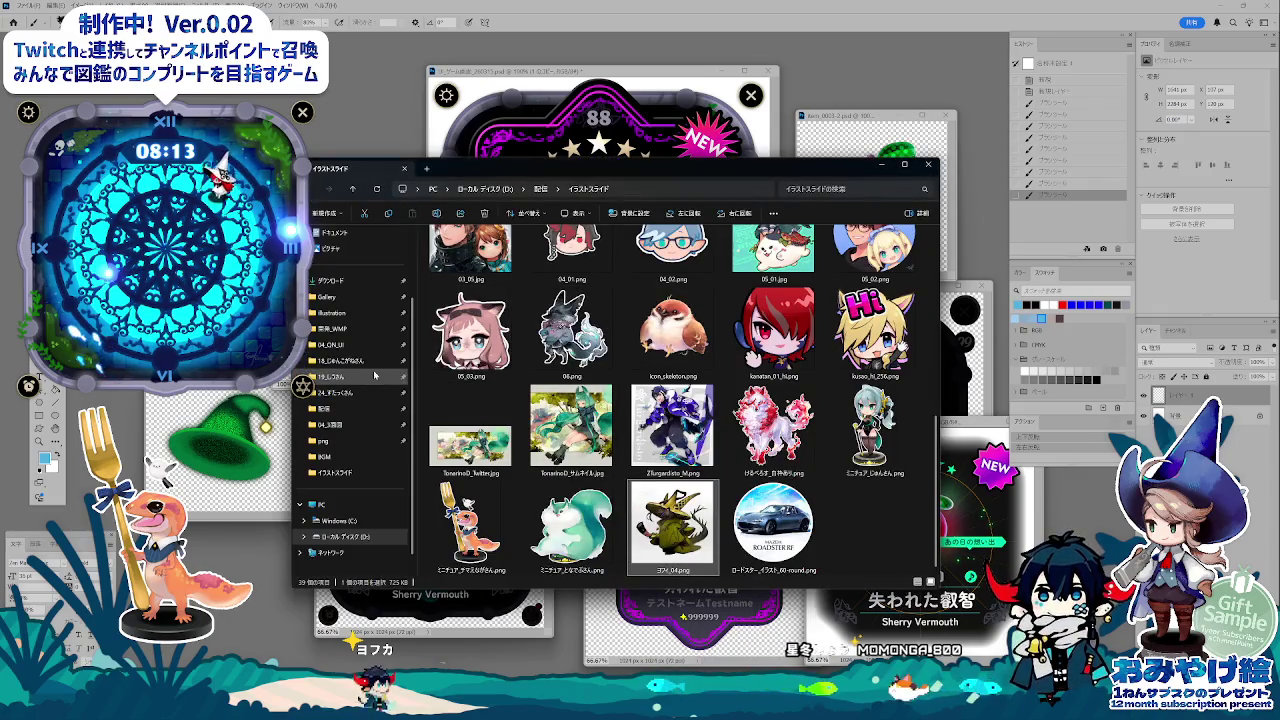
- Browse into the illustration folder's _2025 subfolder and scroll through it
left_click(358, 316)
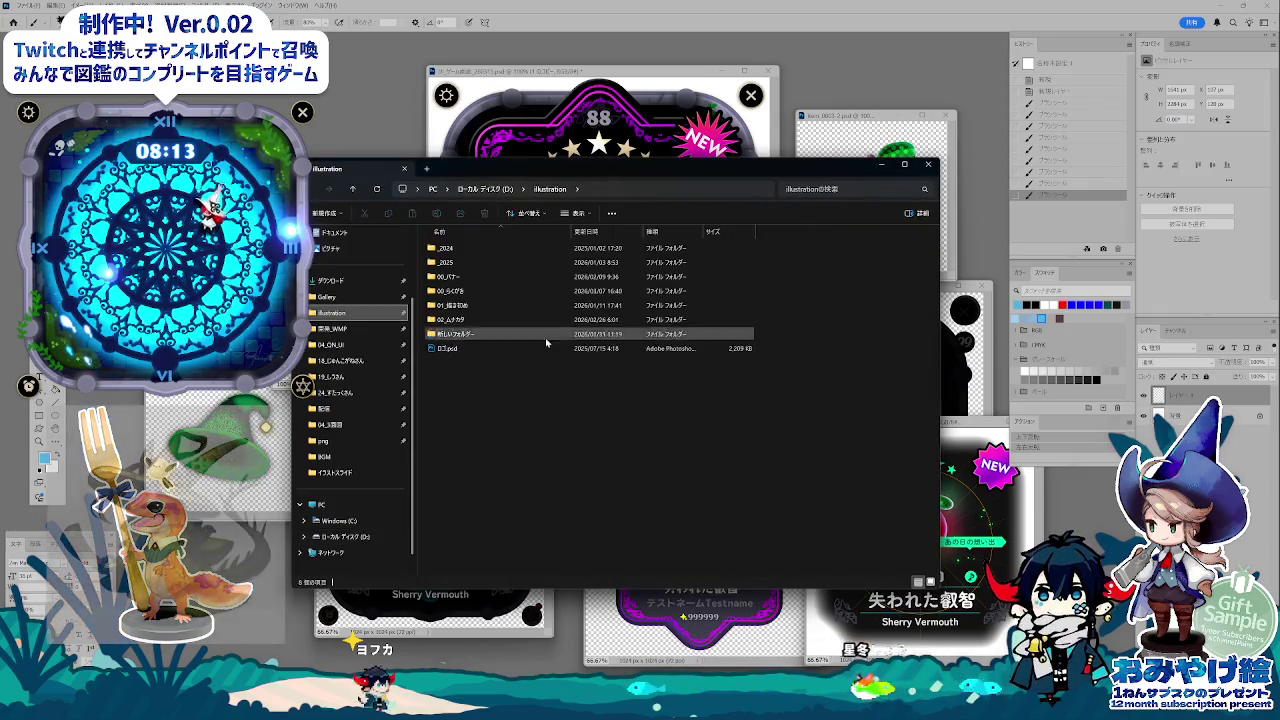
left_click(448, 263)
double_click(448, 263)
scroll(517, 487, "down", 1)
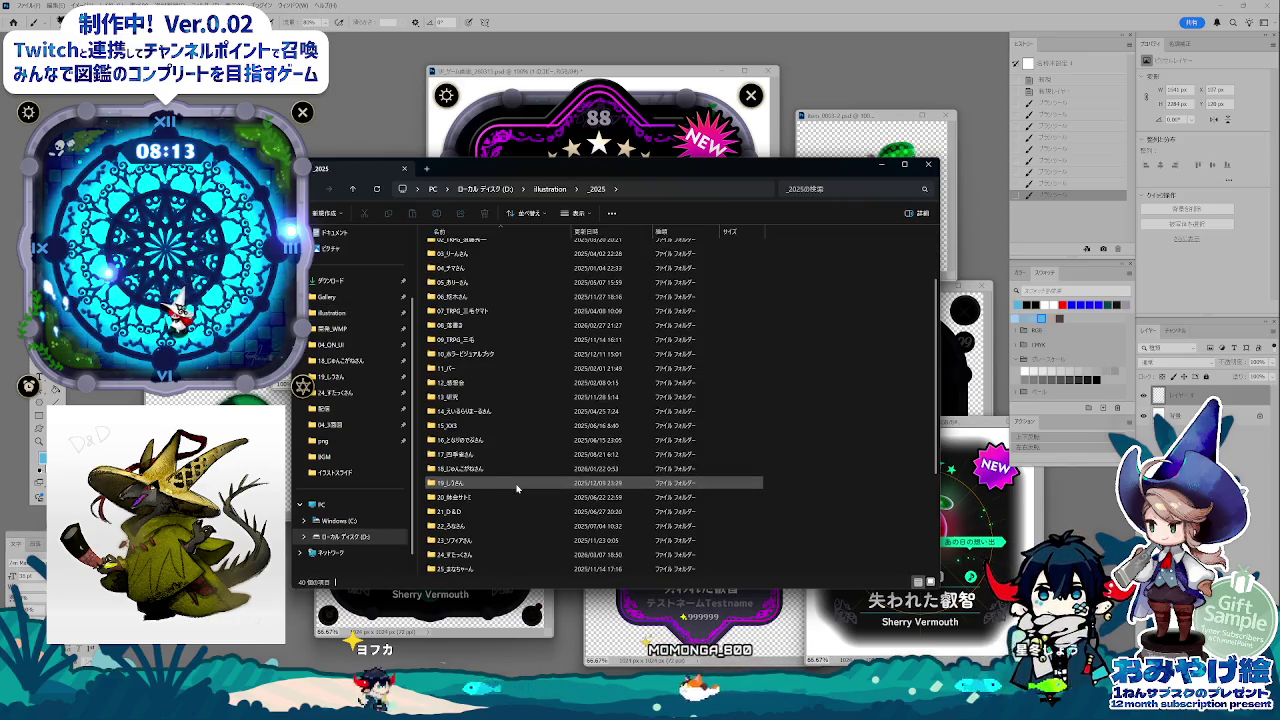
scroll(517, 487, "down", 1)
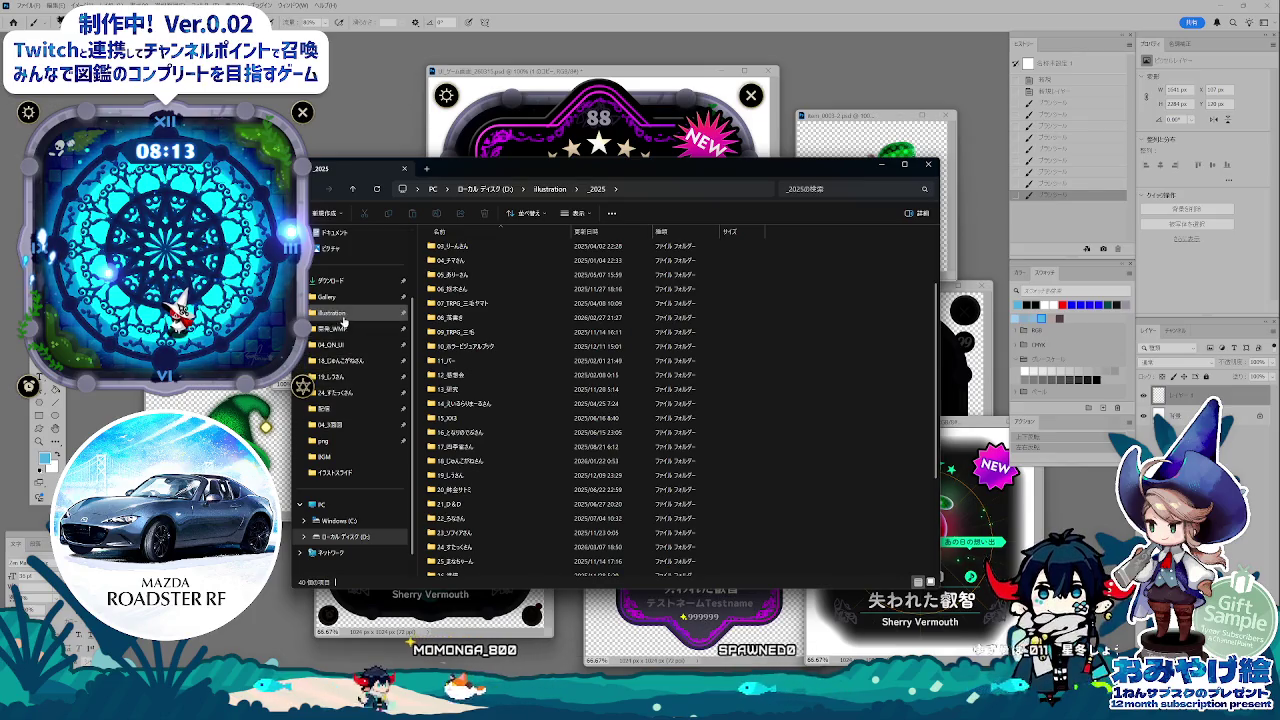
- Navigate to D:\開発_WitchMagicPot\制作_キービジュアル and scroll its thumbnails
left_click(345, 536)
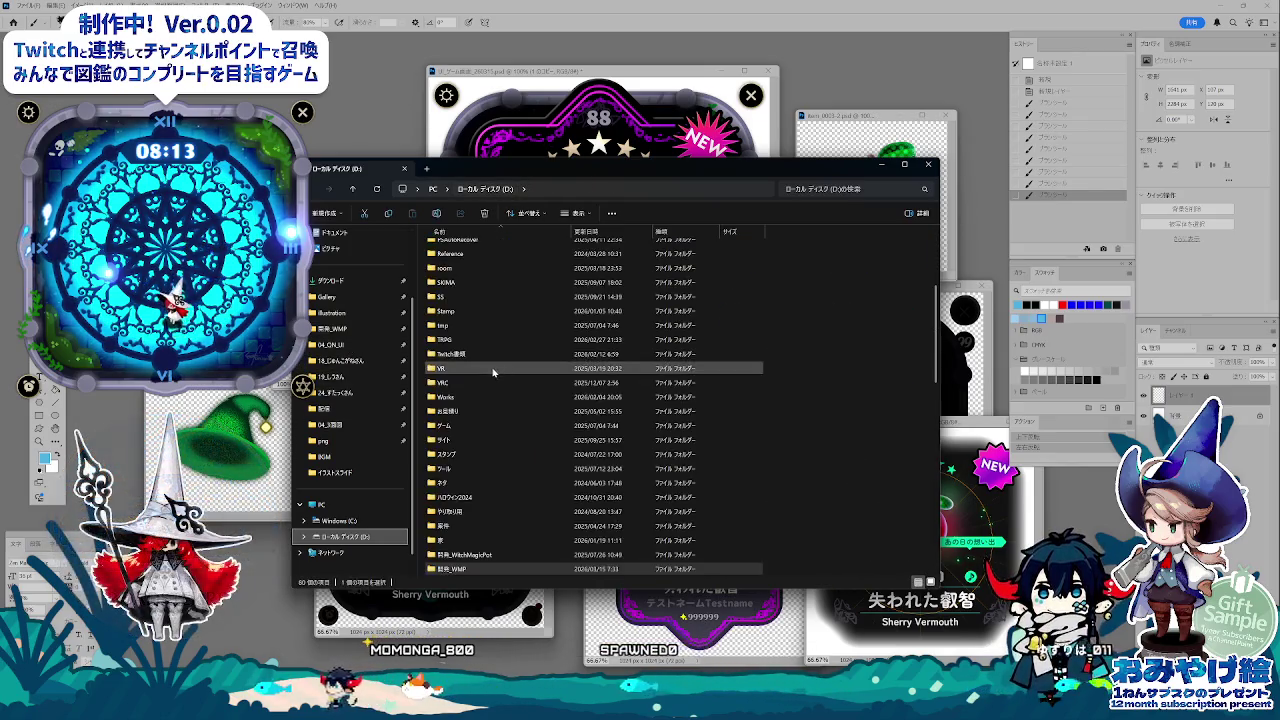
double_click(465, 554)
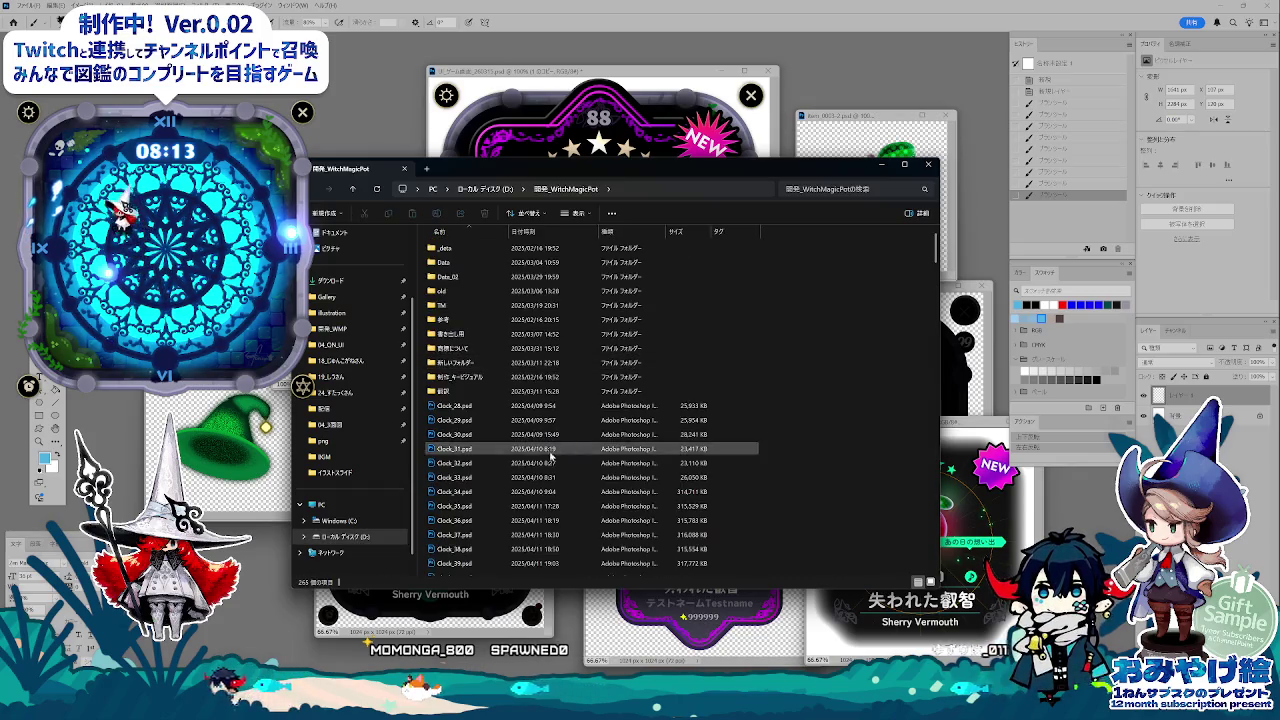
double_click(490, 377)
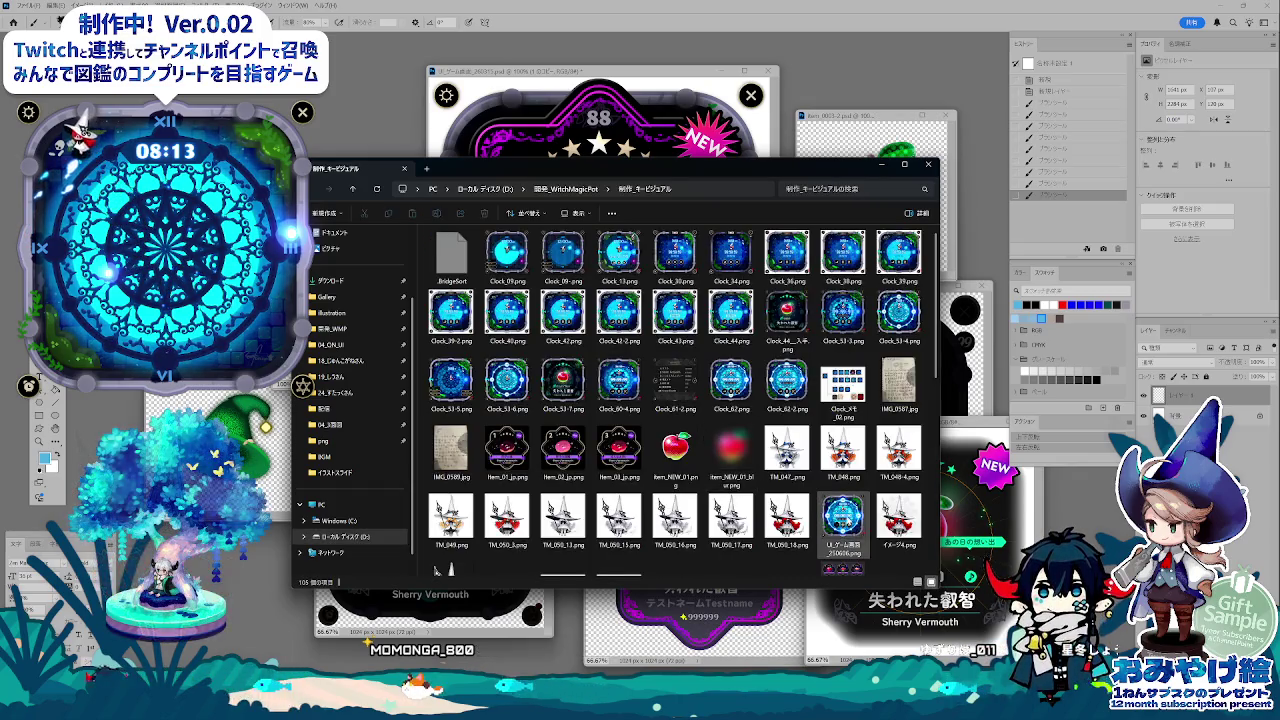
scroll(435, 565, "down", 3)
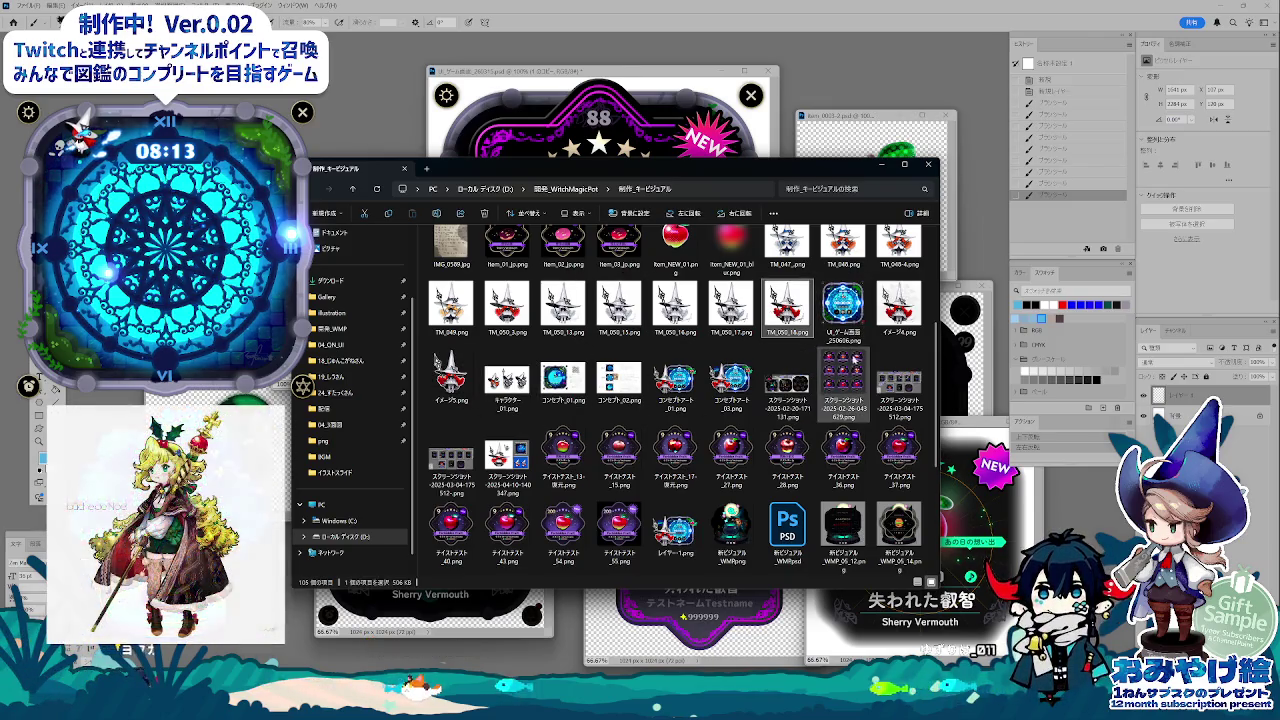
left_click_drag(937, 408, 942, 480)
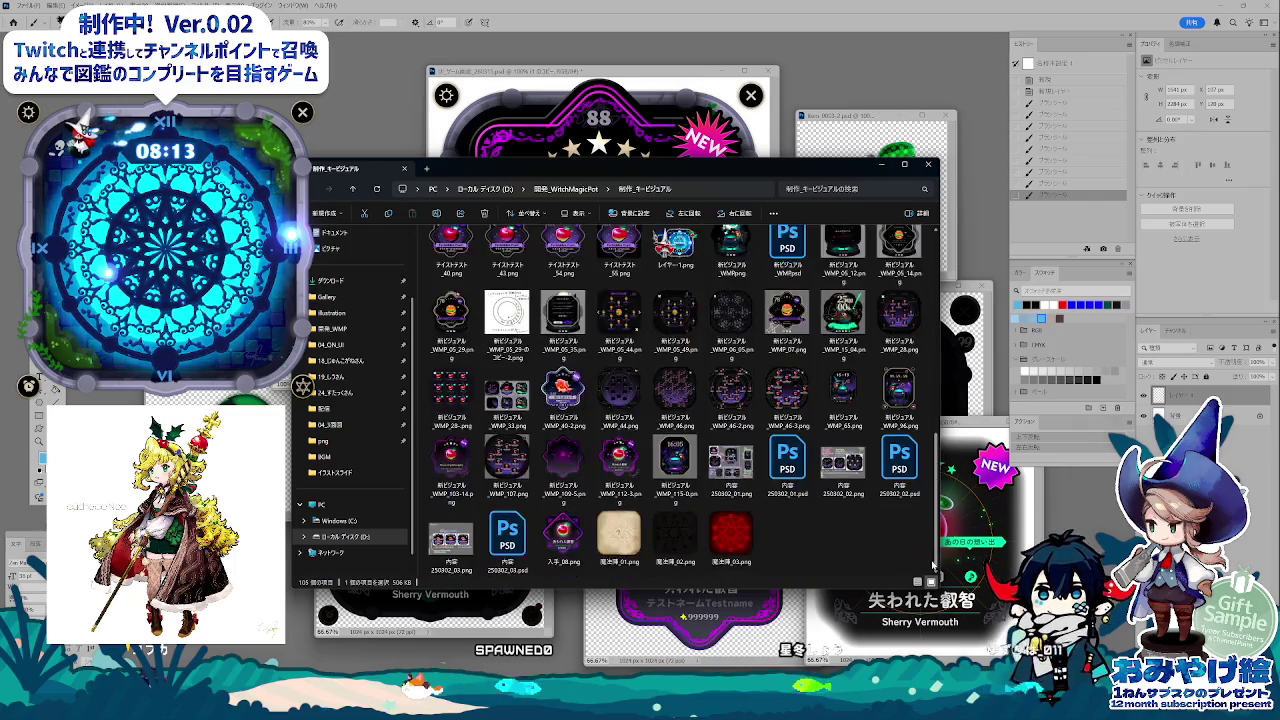
scroll(719, 397, "up", 1)
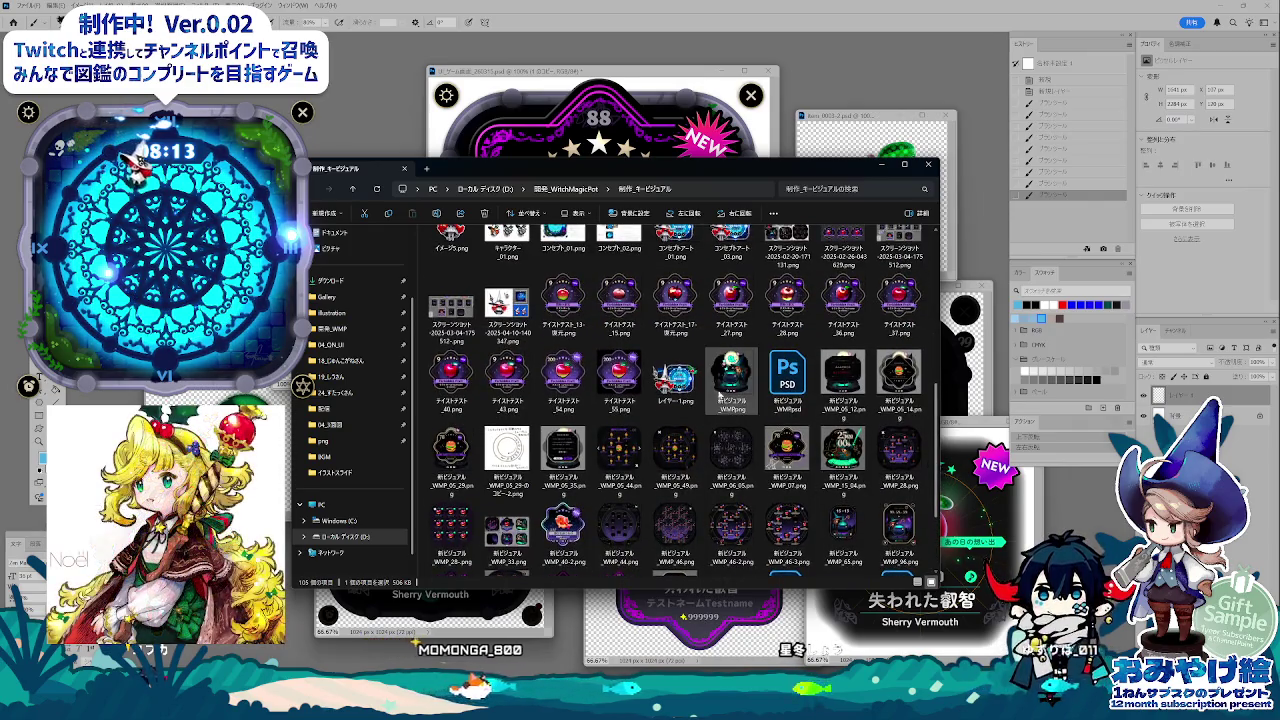
- Preview 新ビジュアル_WMP.png, close it, and select the 魔法陣 magic-circle images
double_click(725, 385)
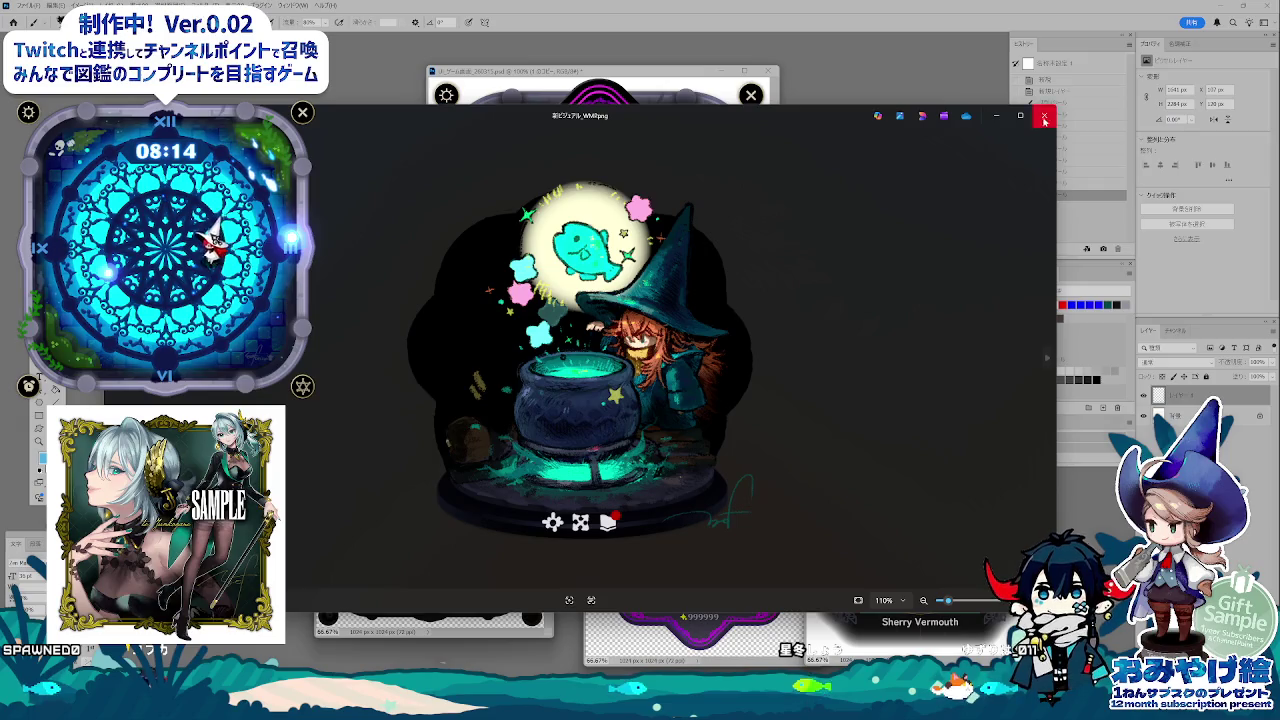
left_click(1044, 118)
left_click_drag(937, 466, 934, 572)
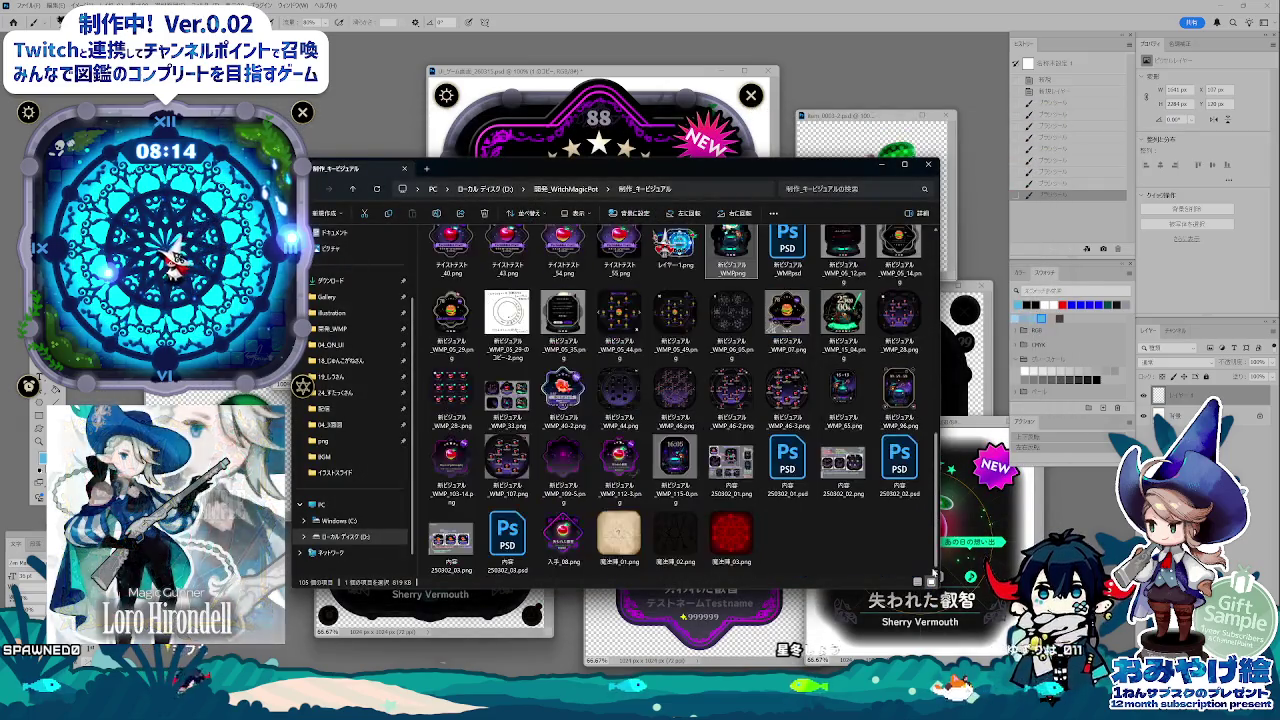
left_click(725, 541)
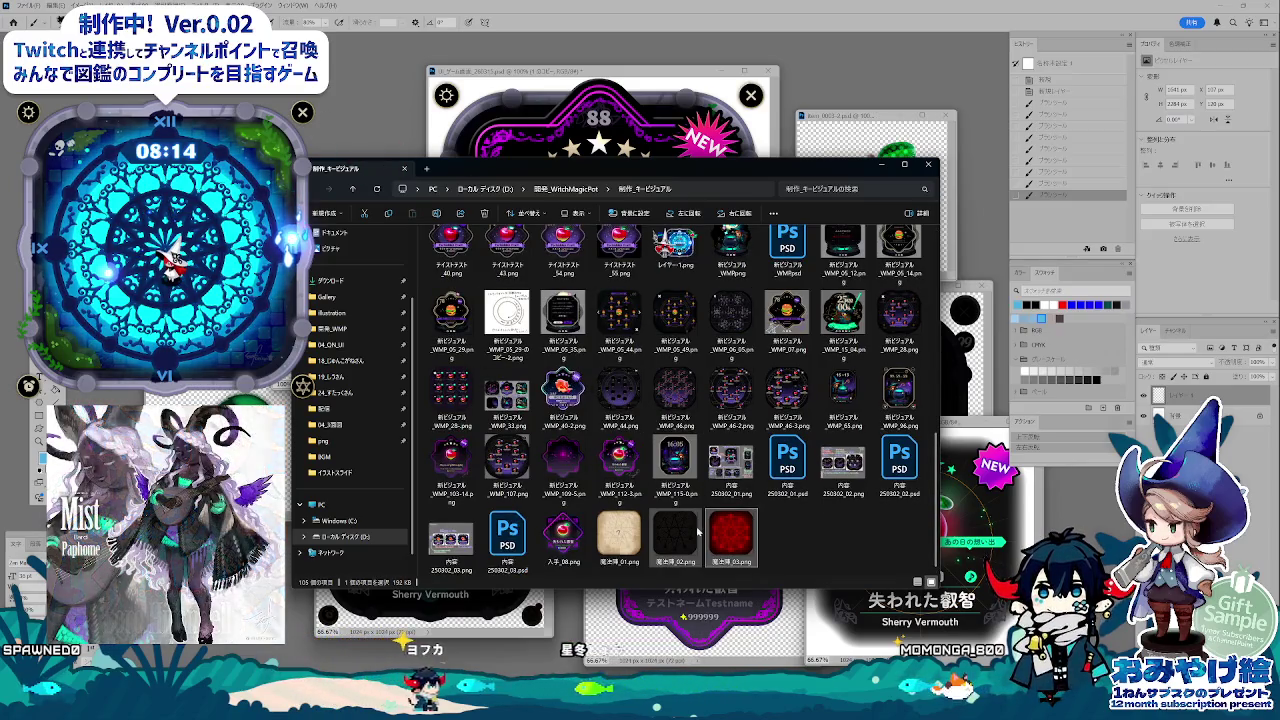
right_click(737, 538)
left_click(614, 538)
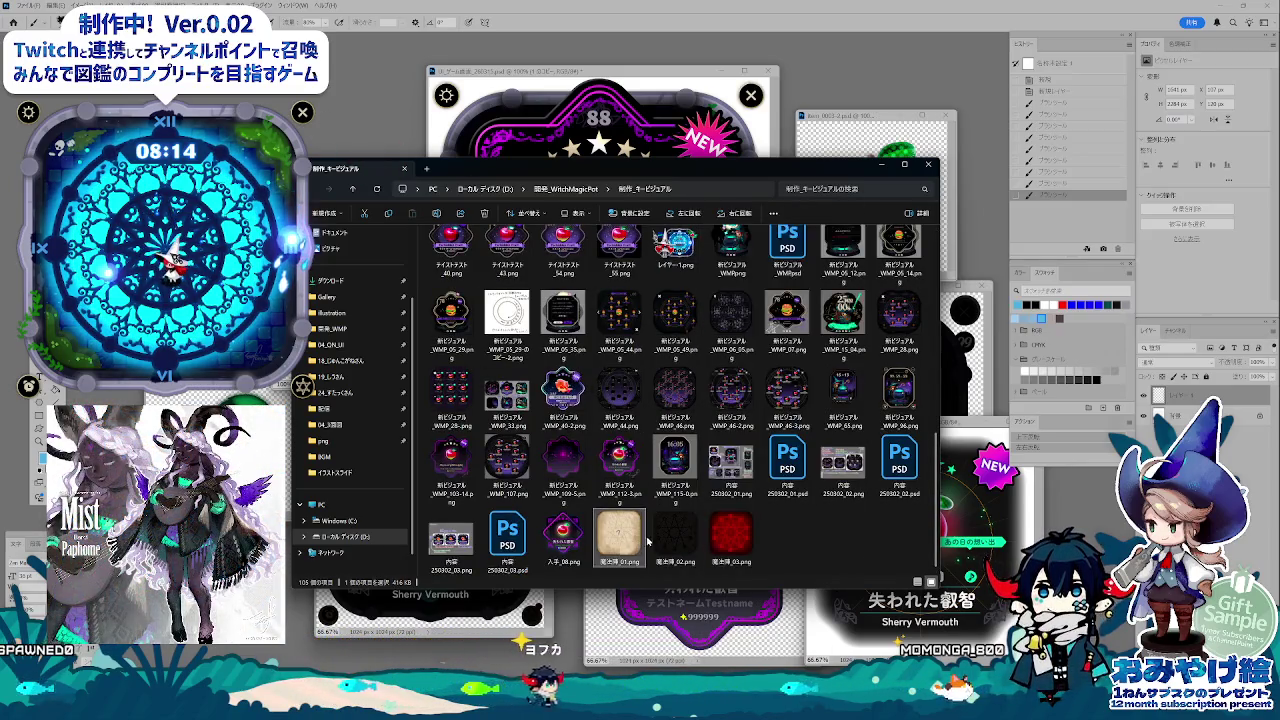
double_click(614, 538)
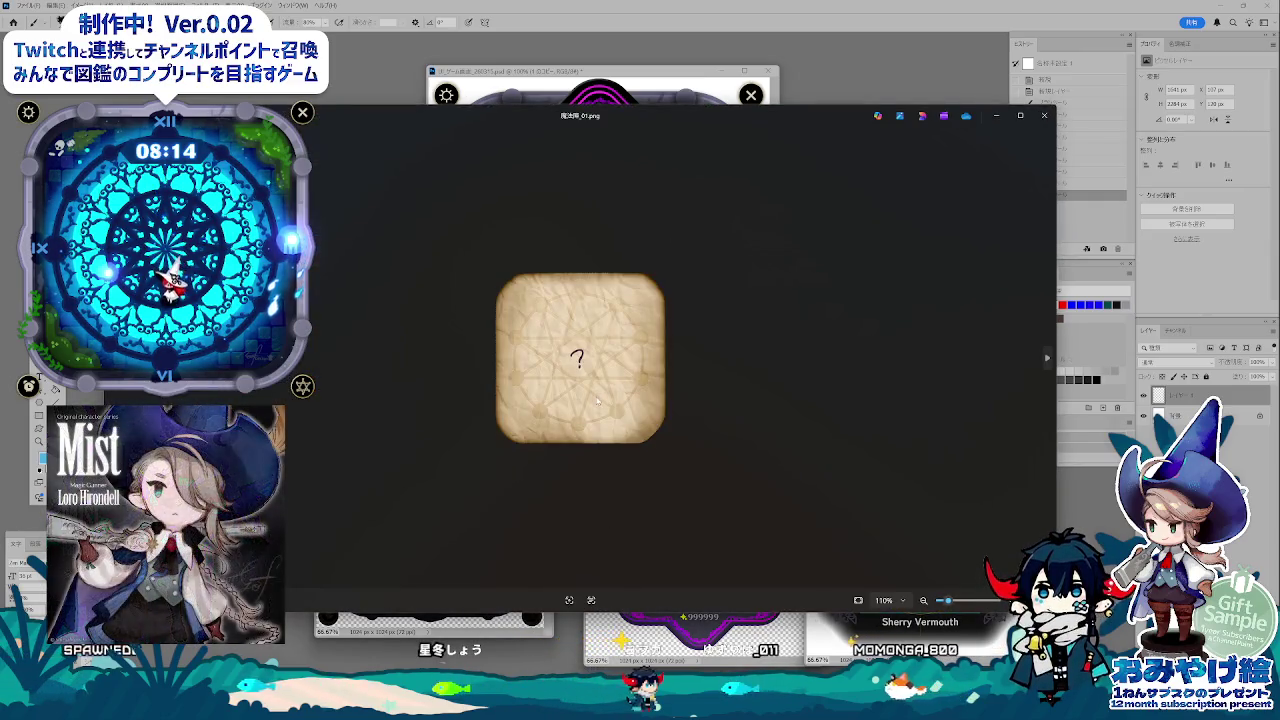
scroll(597, 414, "up", 1)
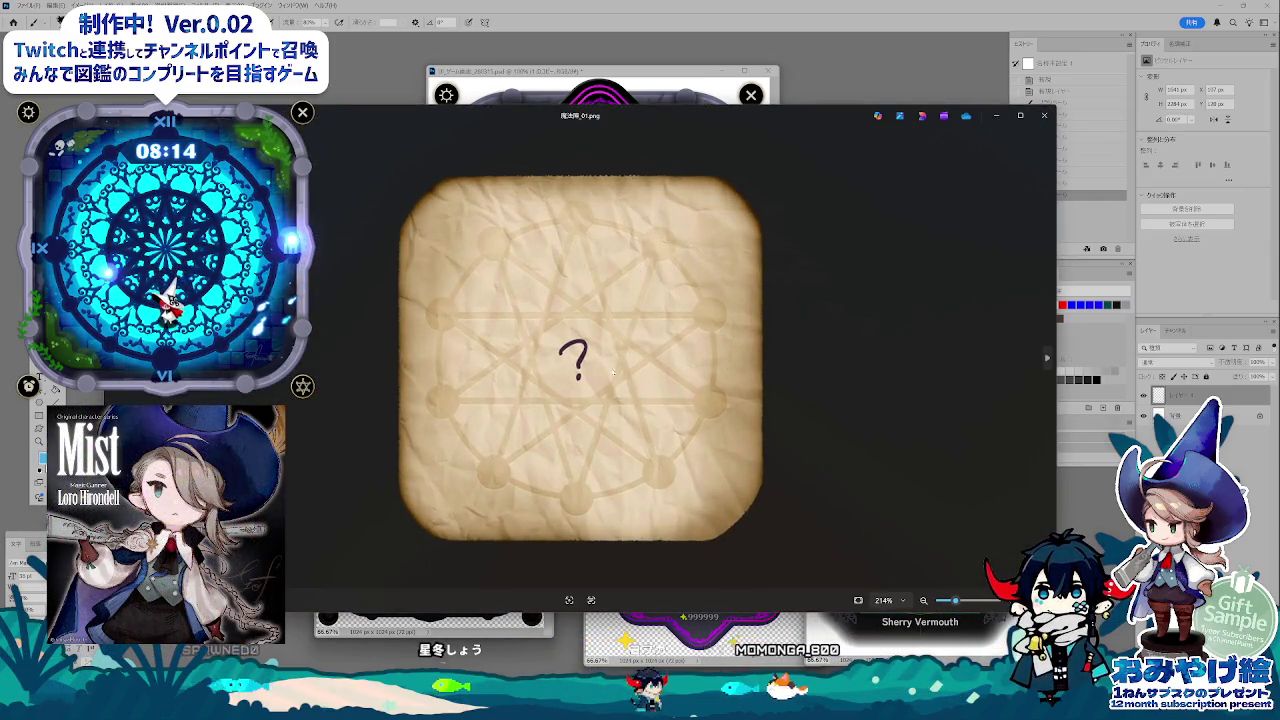
left_click(1044, 360)
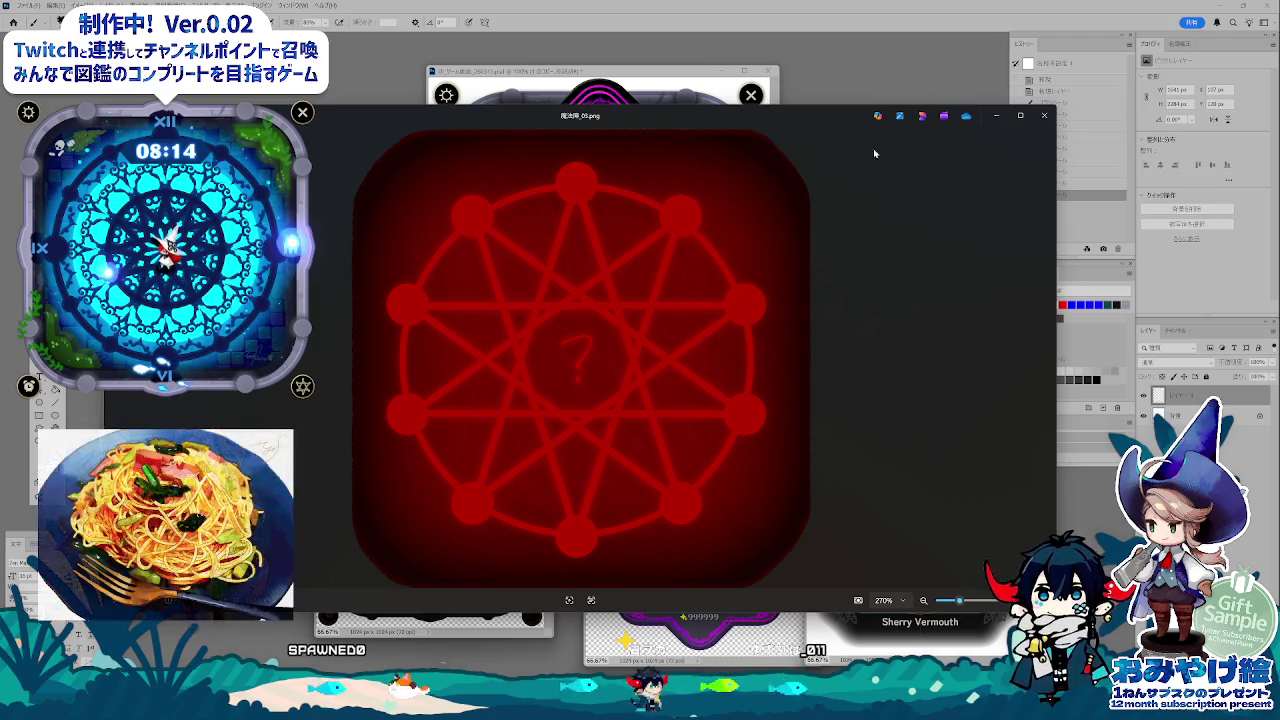
left_click(1042, 117)
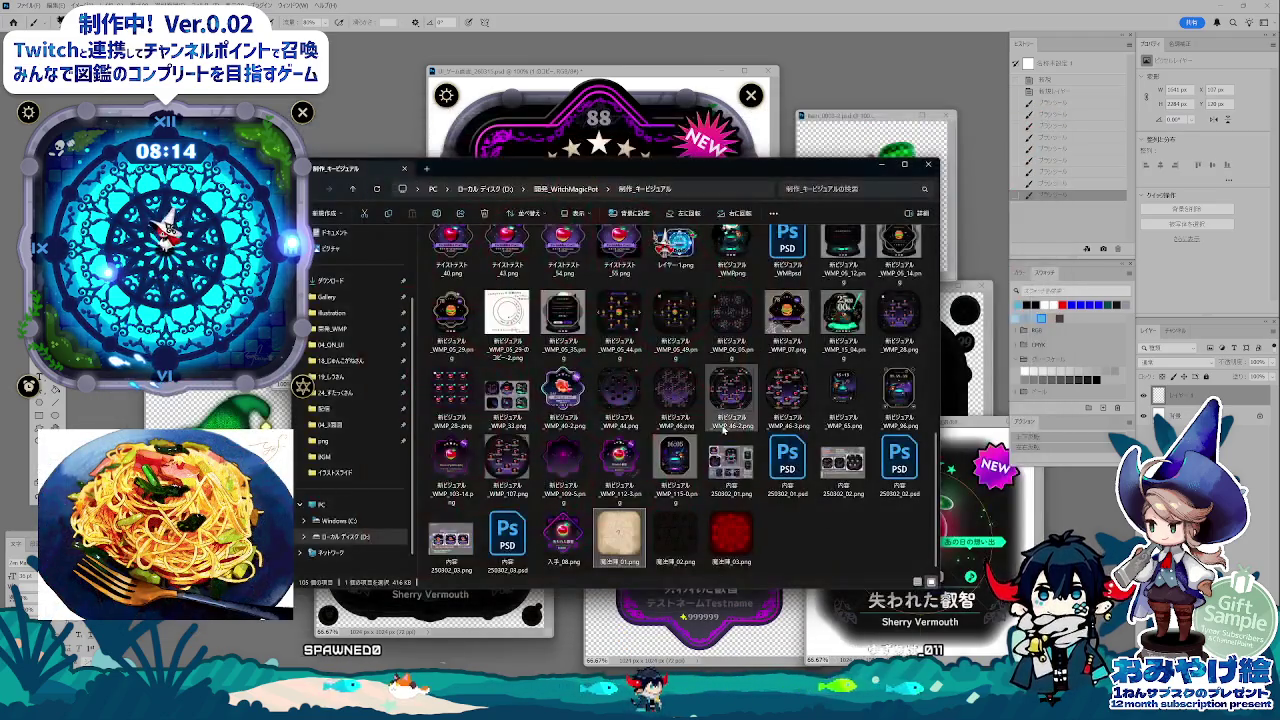
left_click(620, 462)
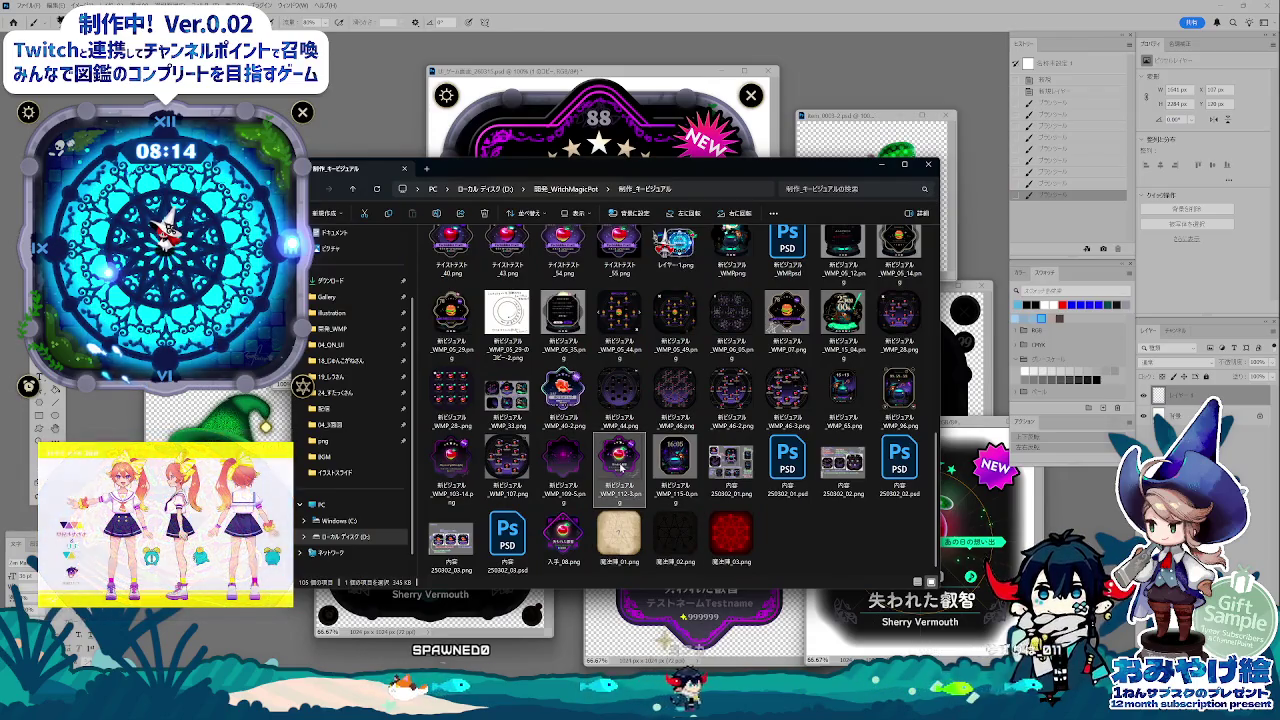
left_click(371, 108)
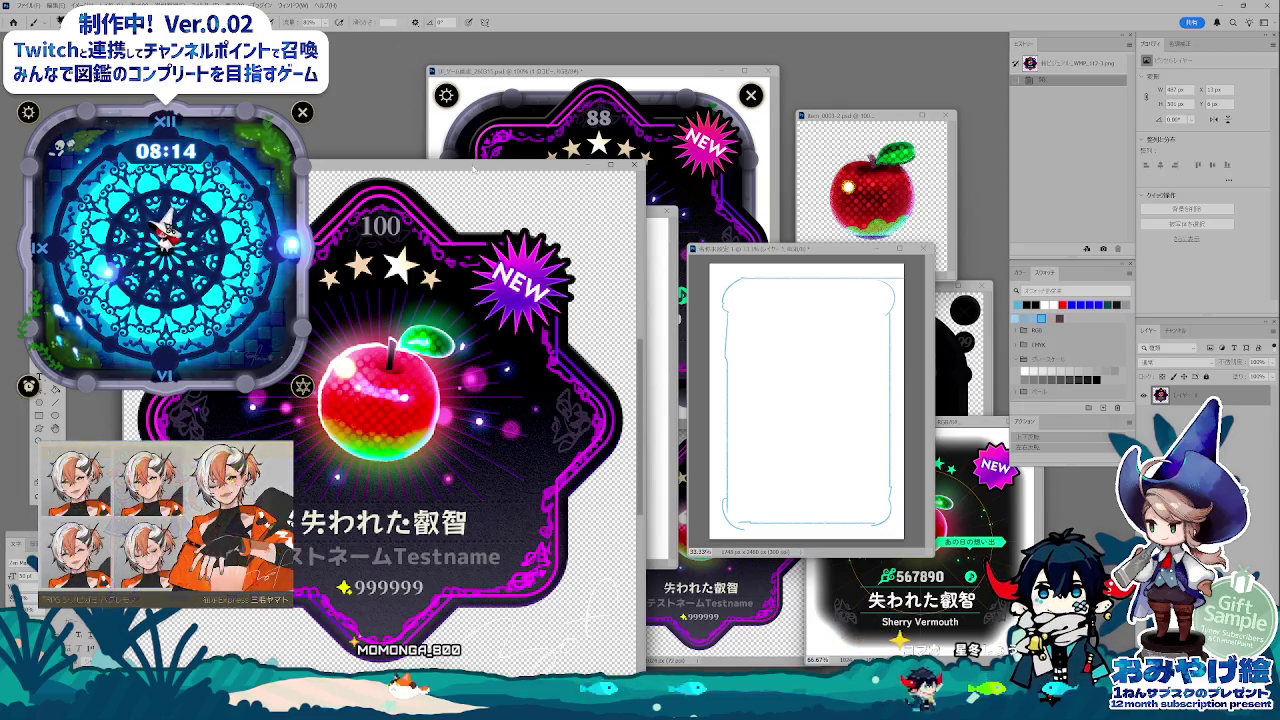
- Add a second small circle and a stroke running down-right from it on the card sketch
left_click(786, 380)
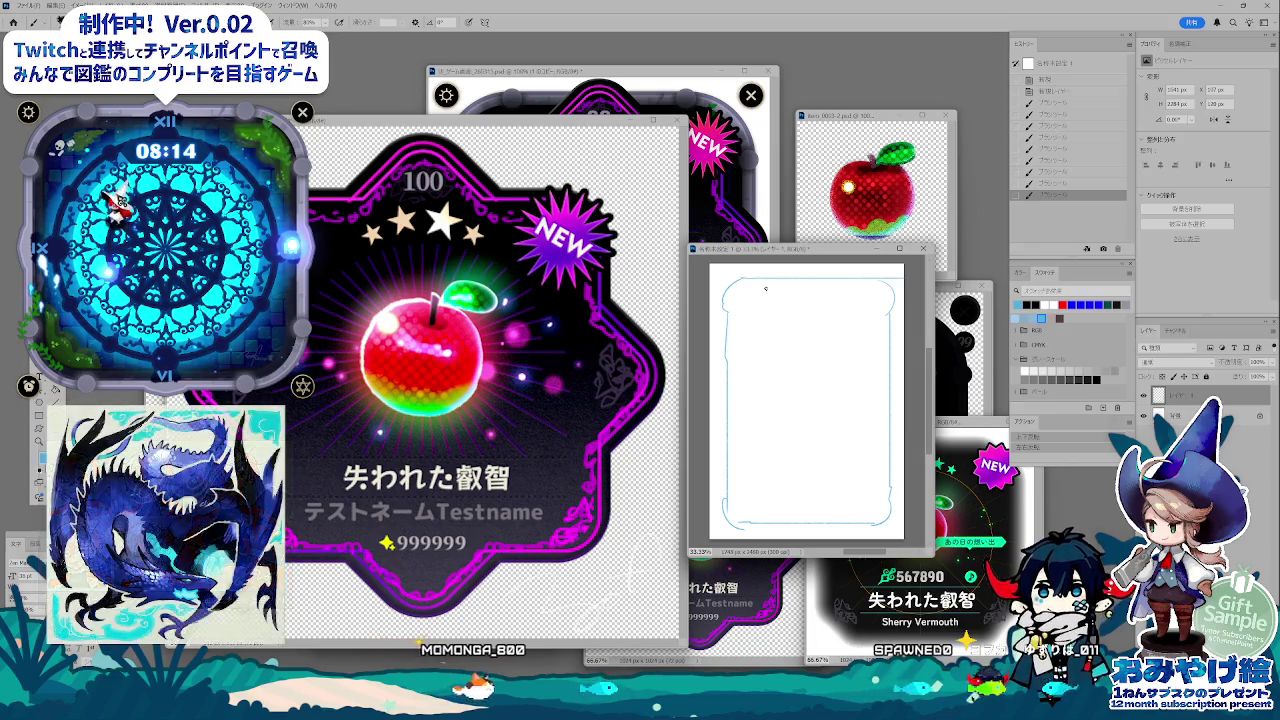
key("i")
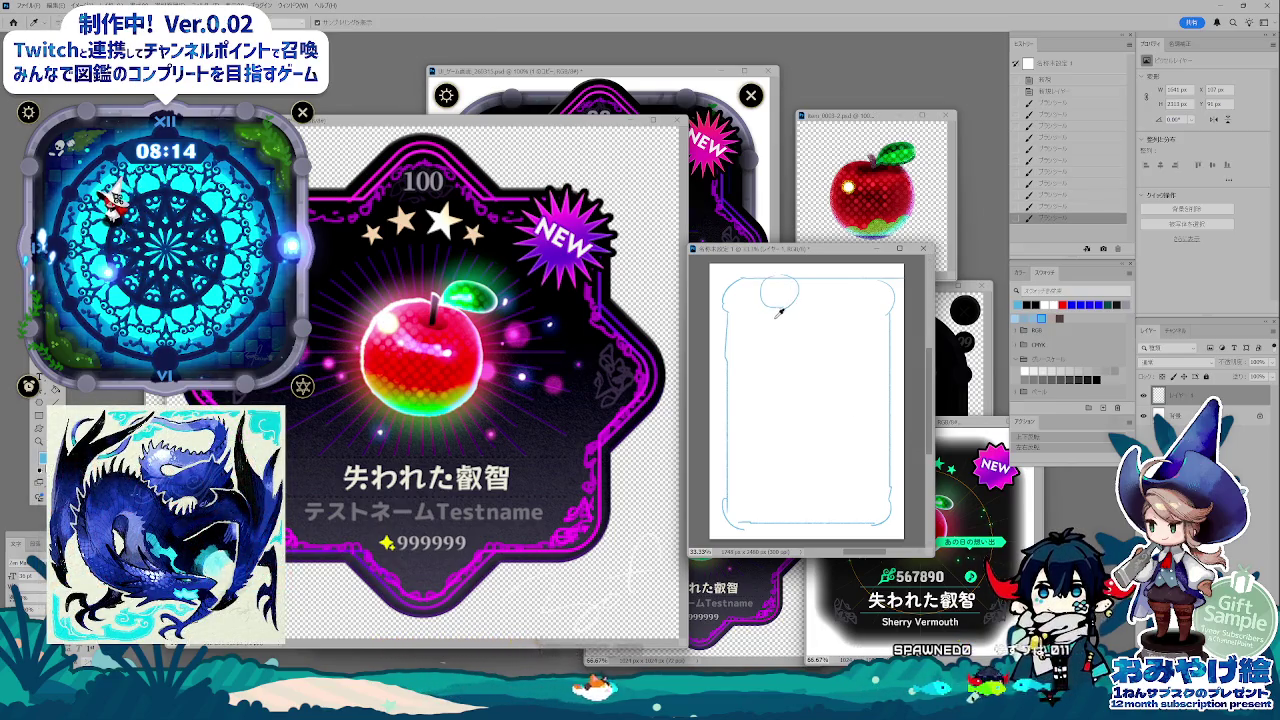
key("b")
left_click_drag(772, 323, 770, 324)
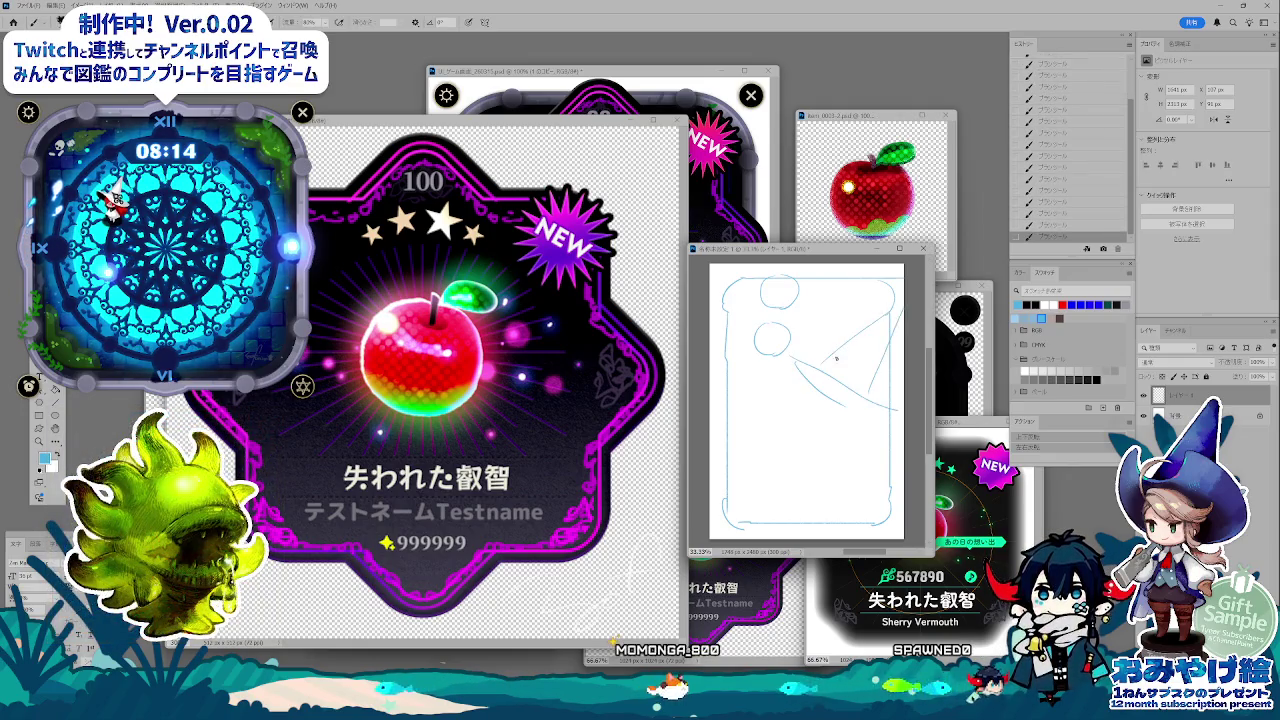
left_click_drag(786, 346, 866, 384)
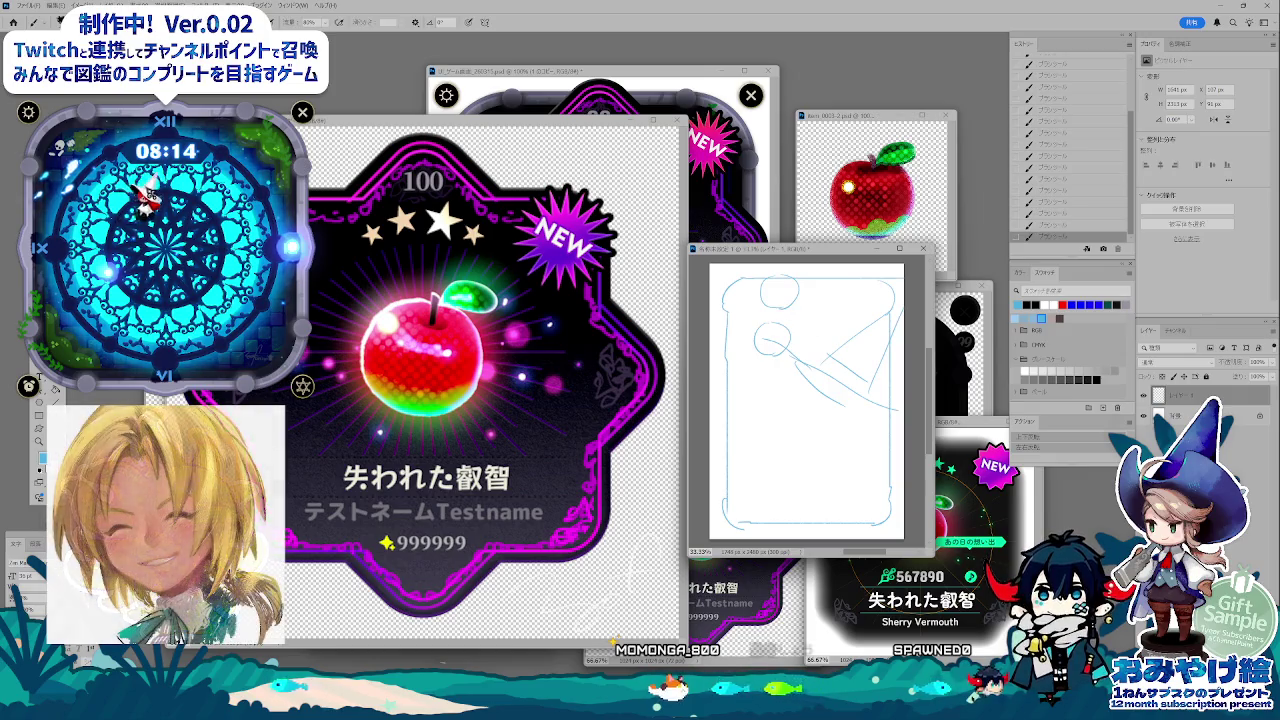
key("alt+Tab")
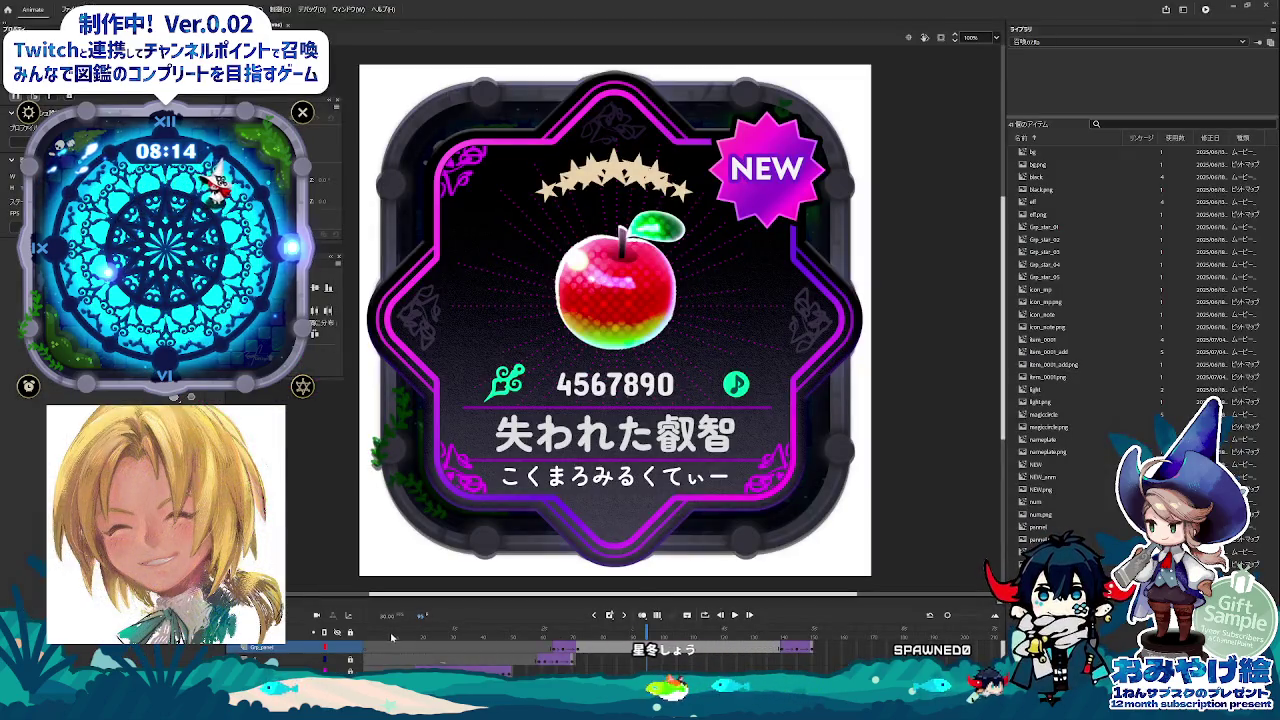
key("Return")
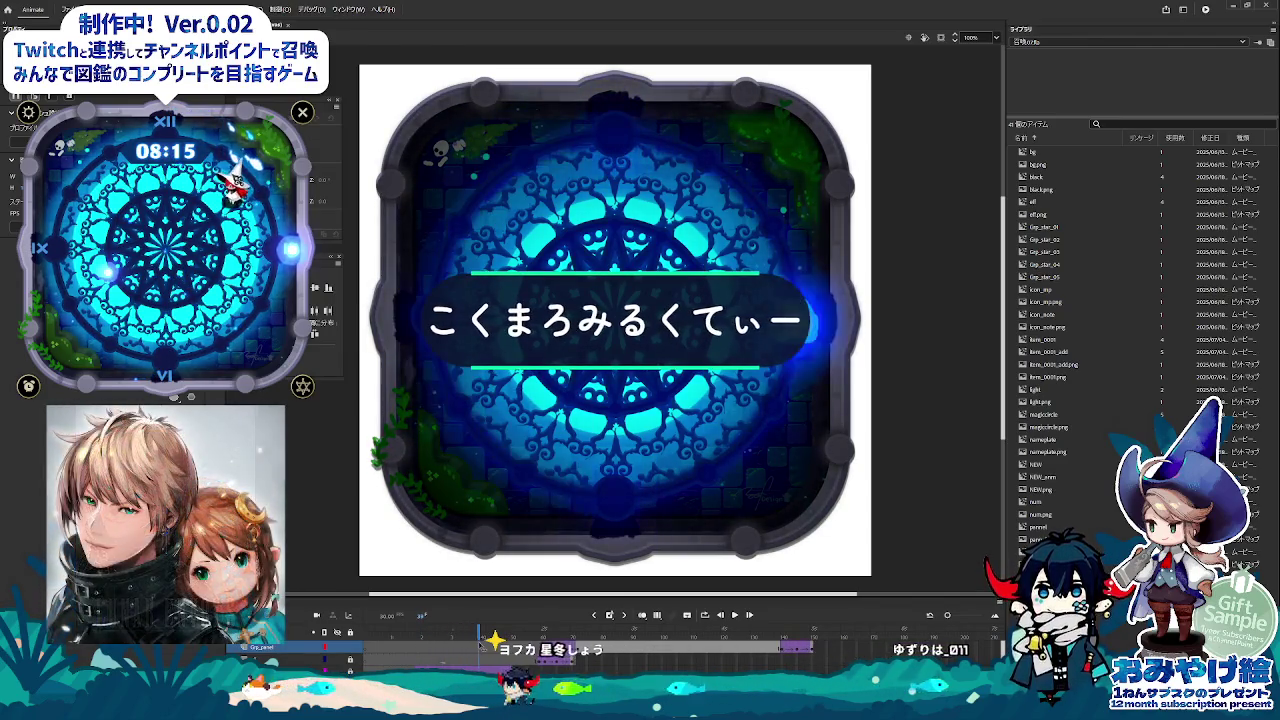
left_click_drag(459, 645, 488, 643)
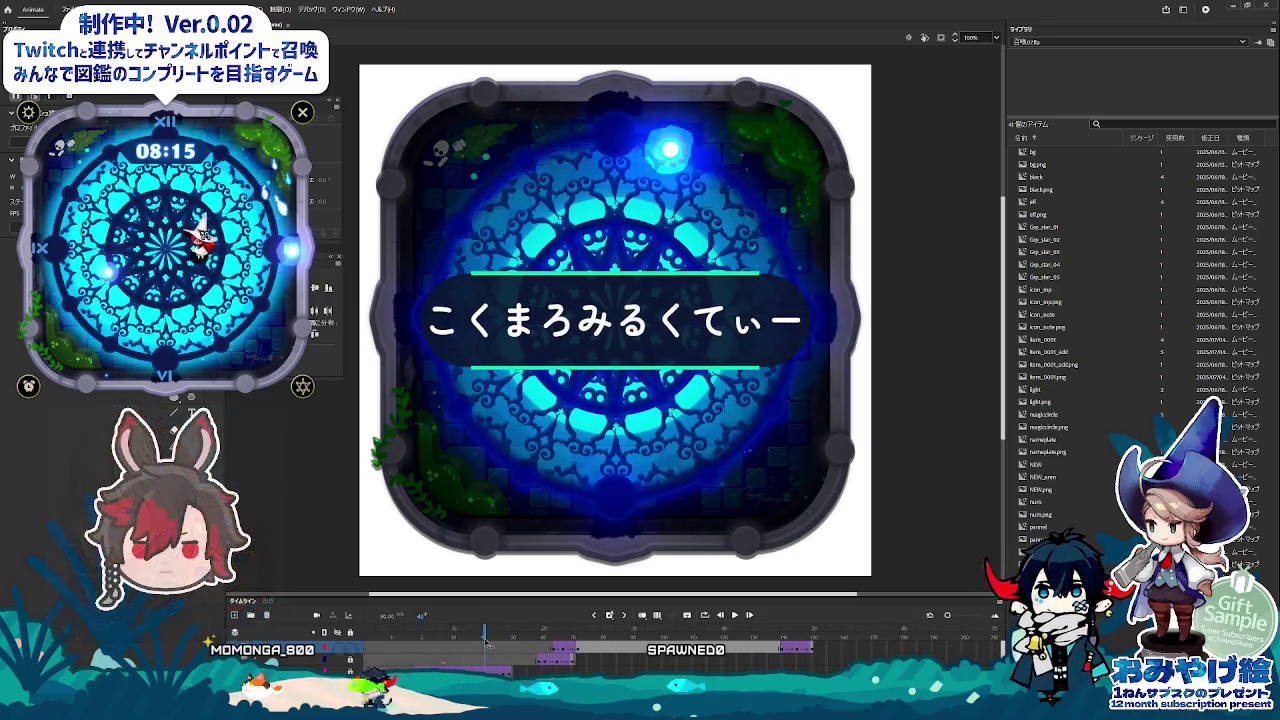
mouse_move(488, 643)
left_mouse_down()
mouse_move(510, 641)
mouse_move(364, 636)
mouse_move(652, 657)
left_mouse_up()
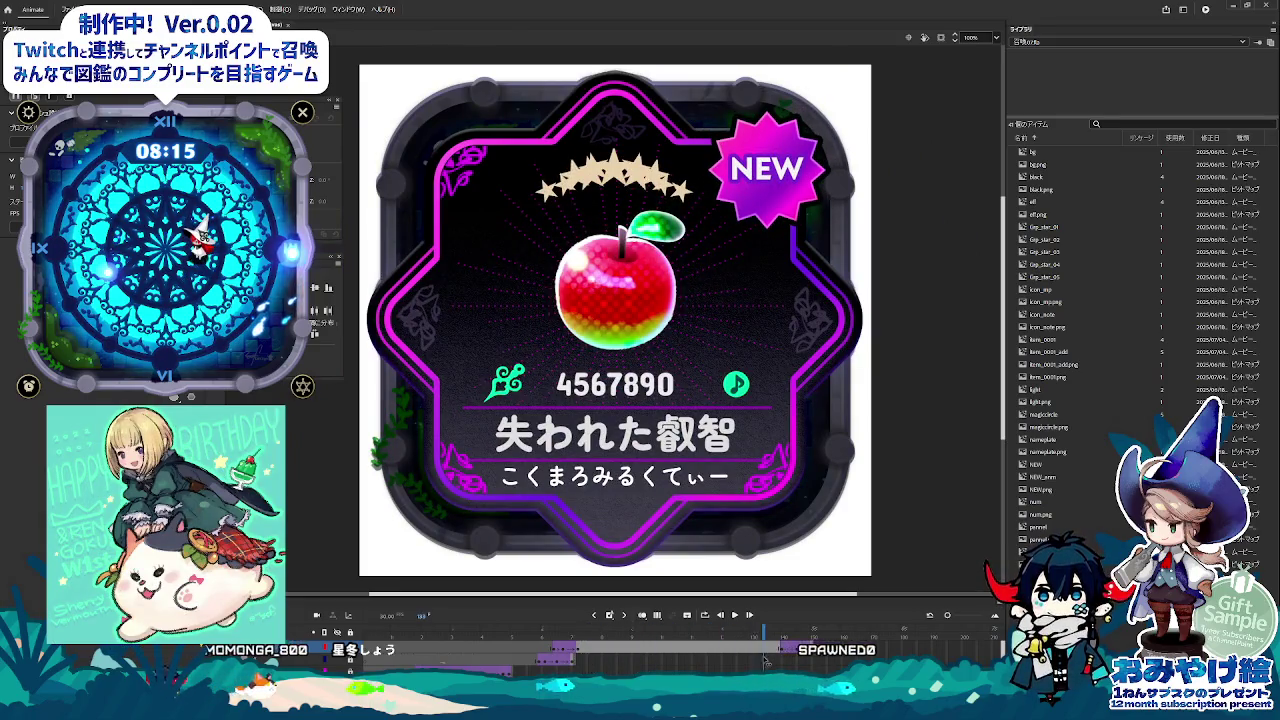
left_click_drag(766, 660, 430, 655)
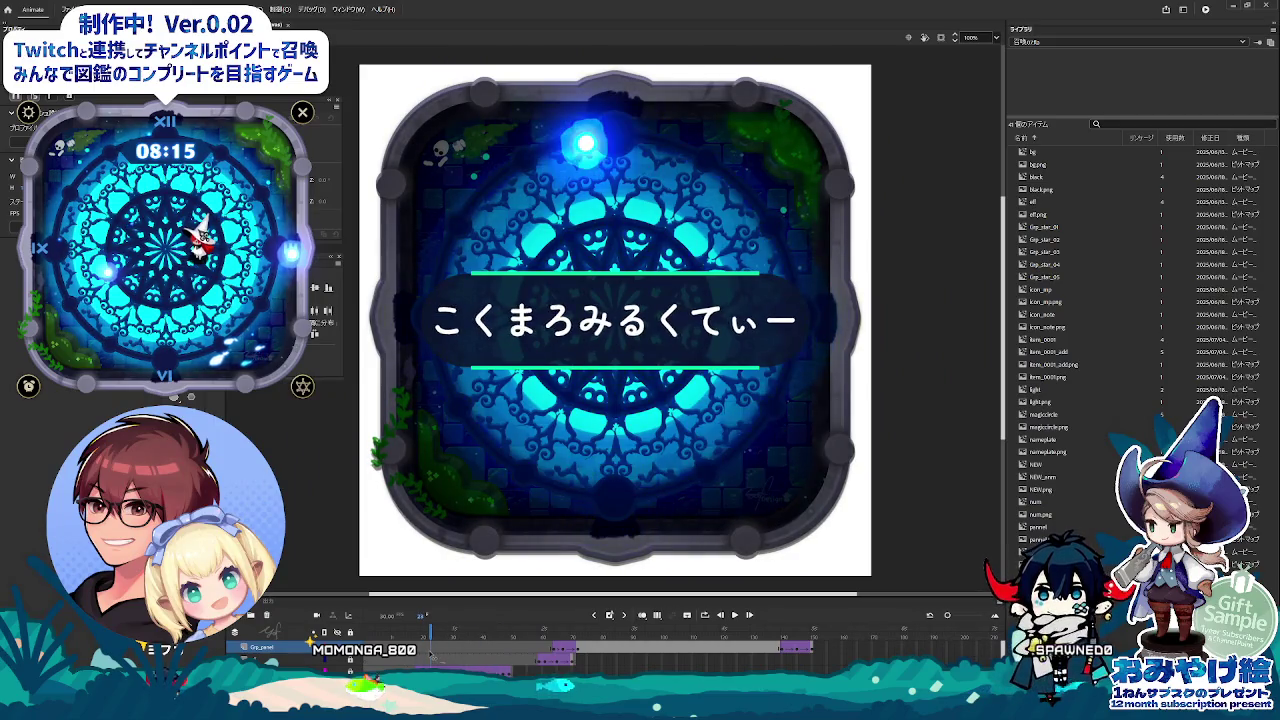
left_click_drag(431, 655, 632, 660)
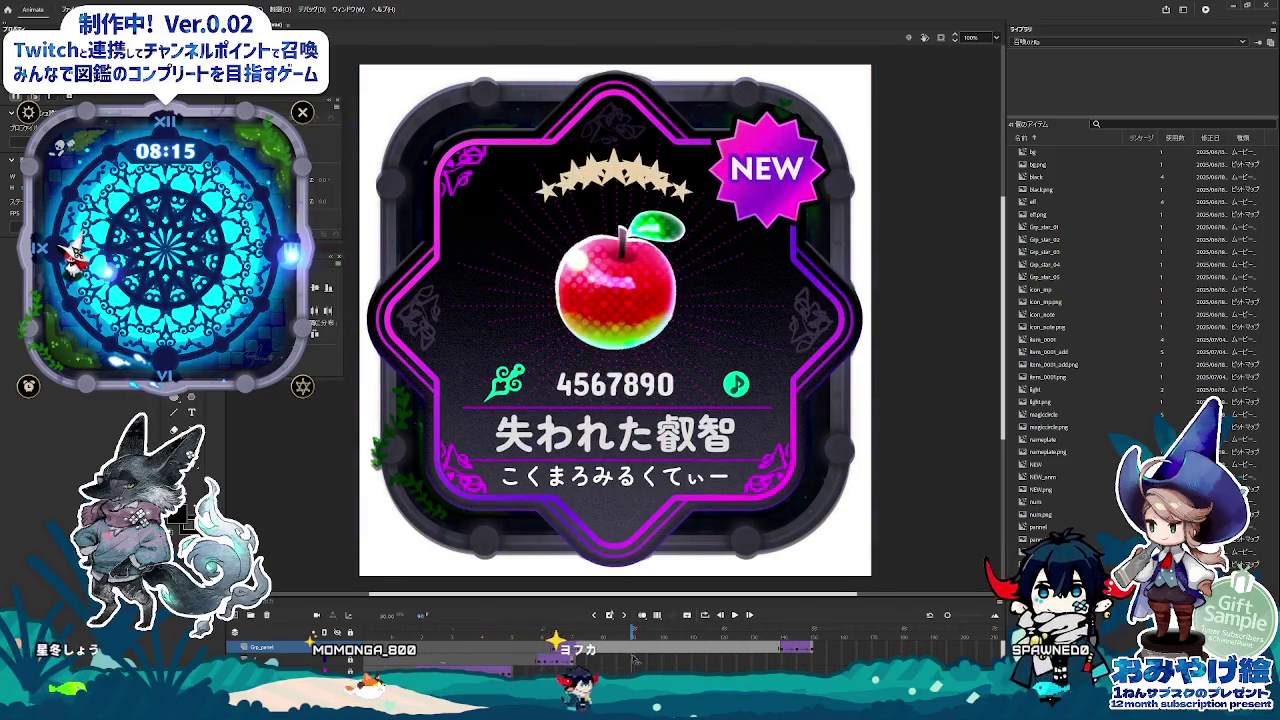
left_click_drag(749, 661, 365, 636)
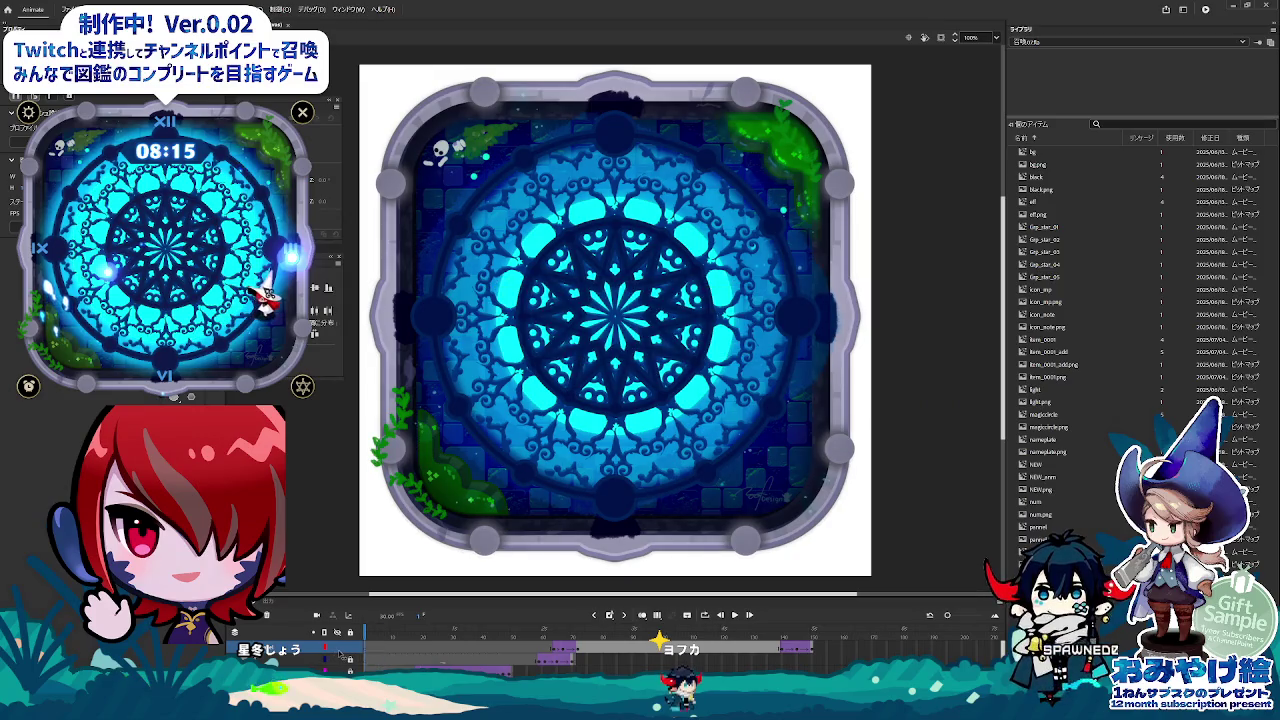
mouse_move(365, 636)
left_mouse_down()
mouse_move(477, 661)
mouse_move(668, 652)
left_mouse_up()
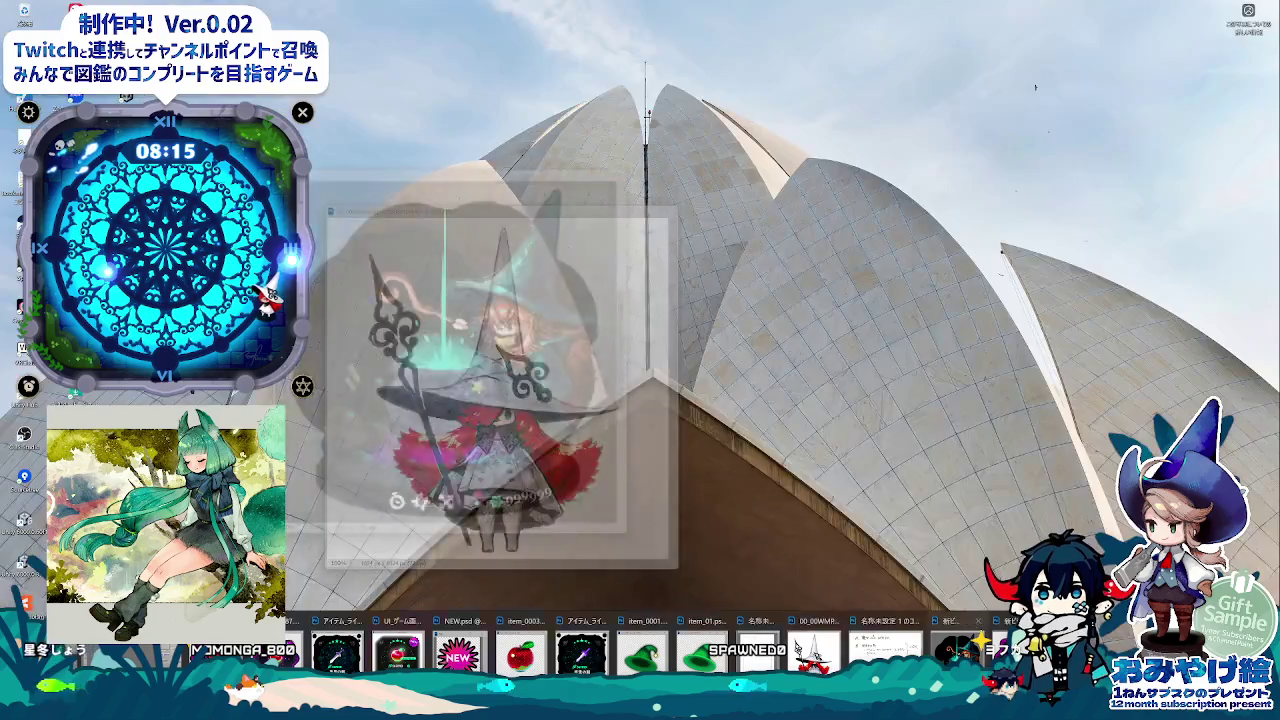
left_click(800, 649)
- Write 召喚 in blue beside item A and rename the top layer 'shi'
left_click_drag(838, 413, 833, 291)
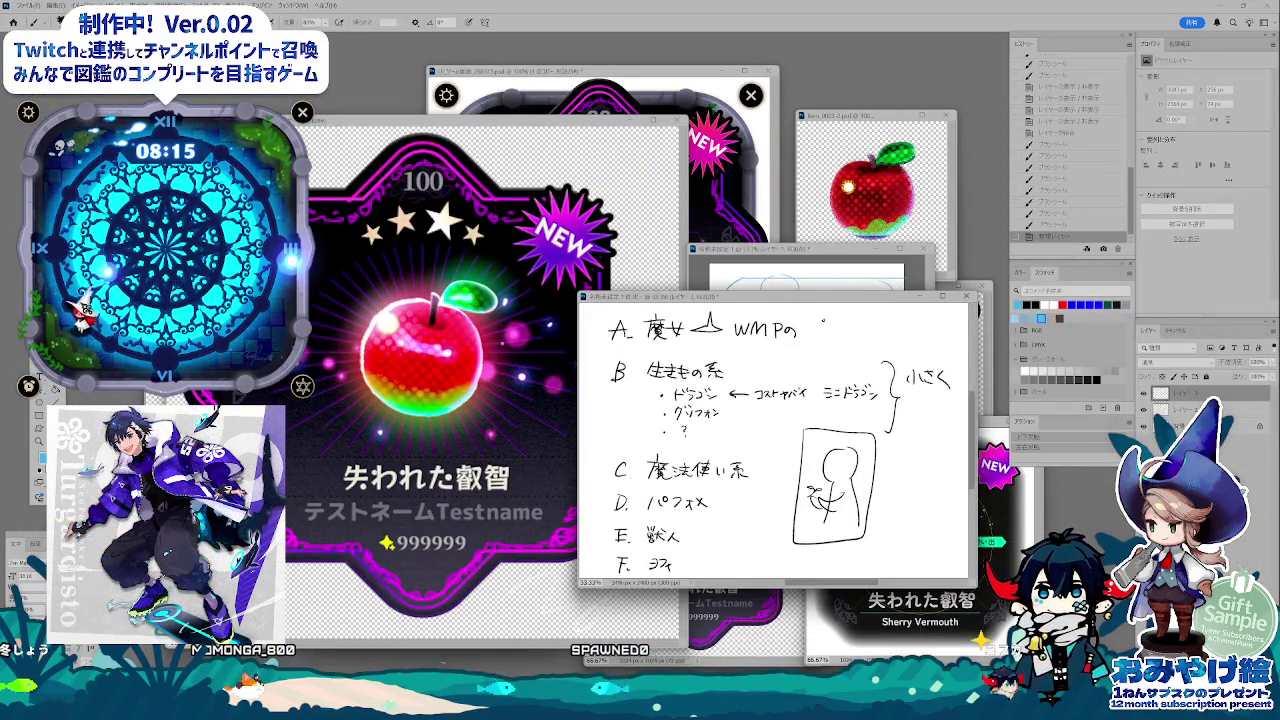
left_click_drag(828, 323, 830, 338)
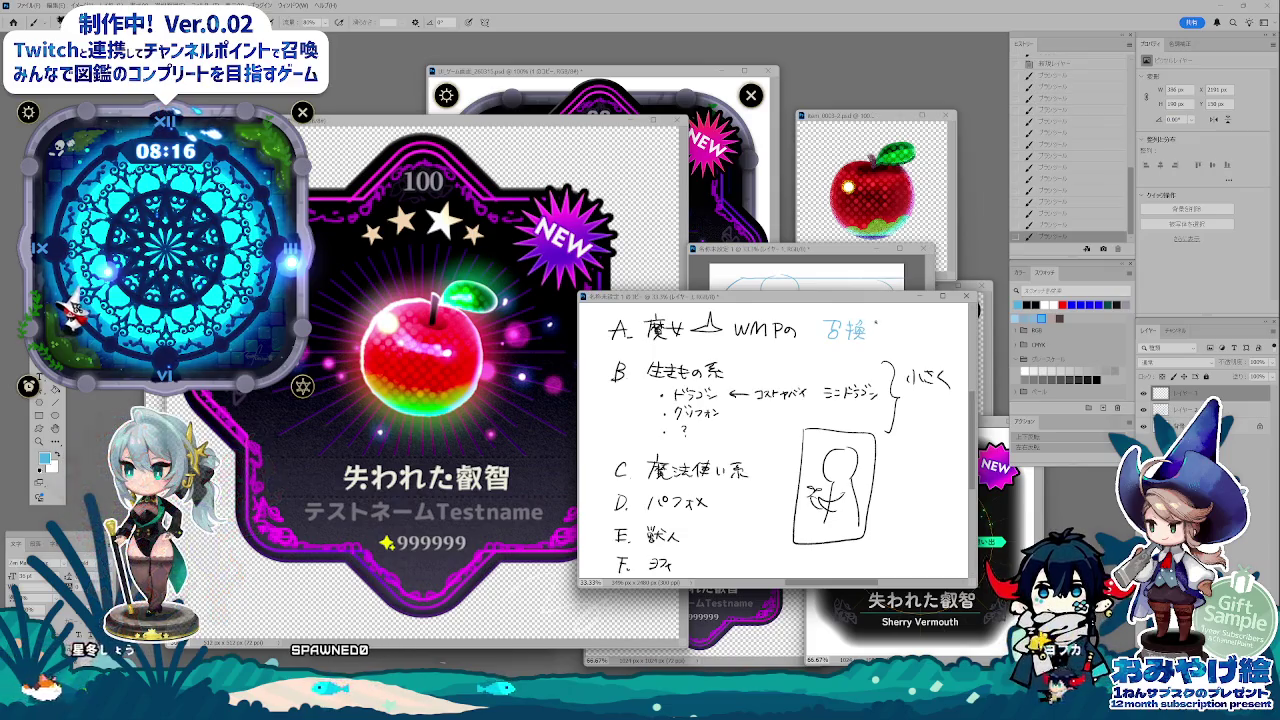
double_click(1186, 397)
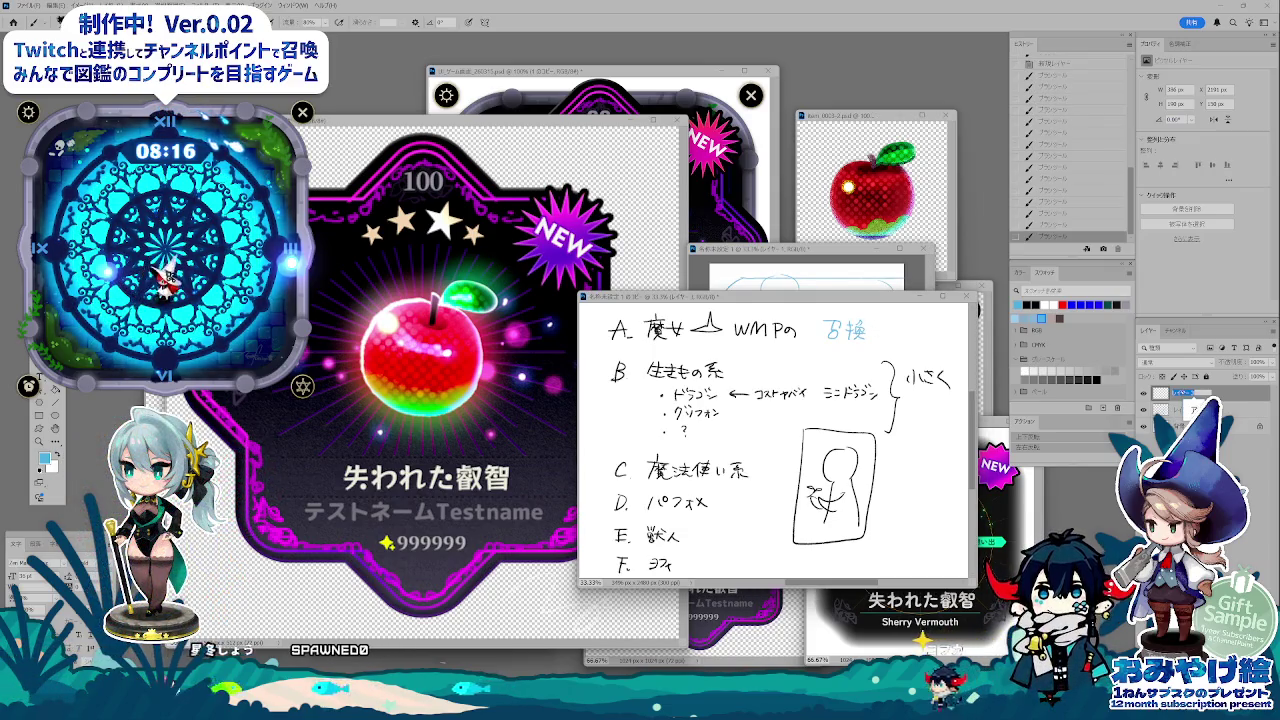
type("shi")
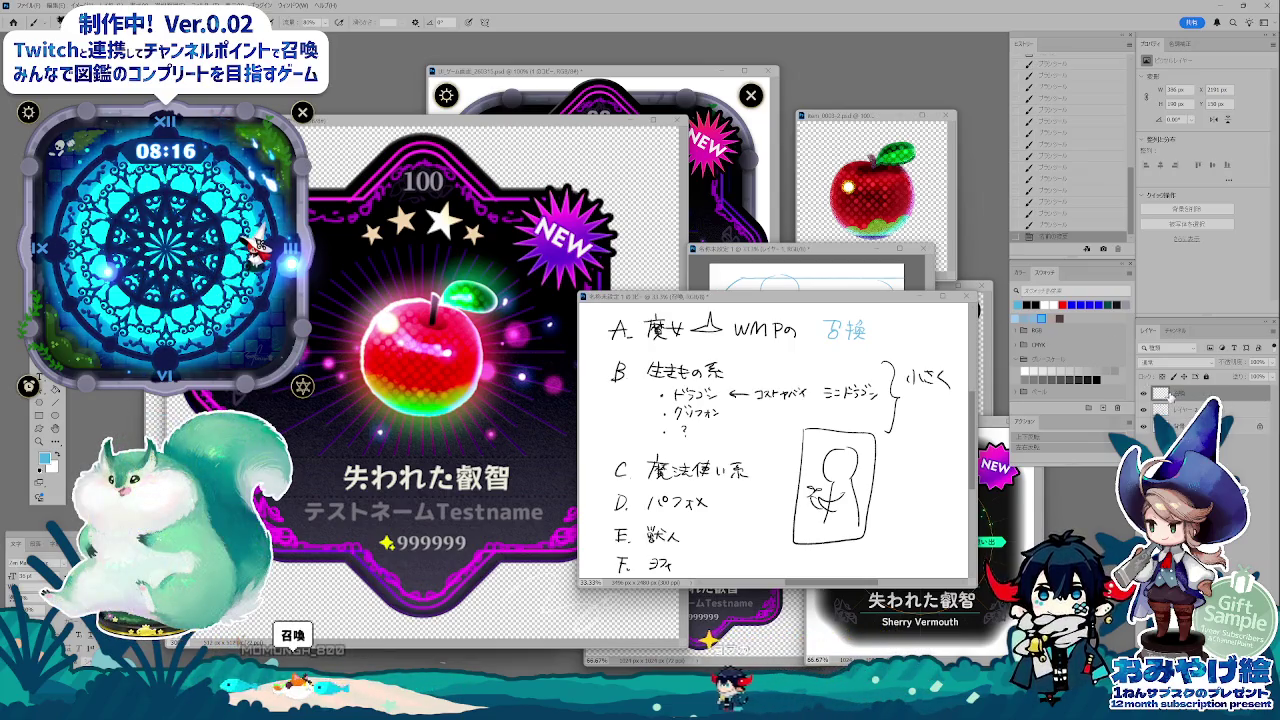
key("Return")
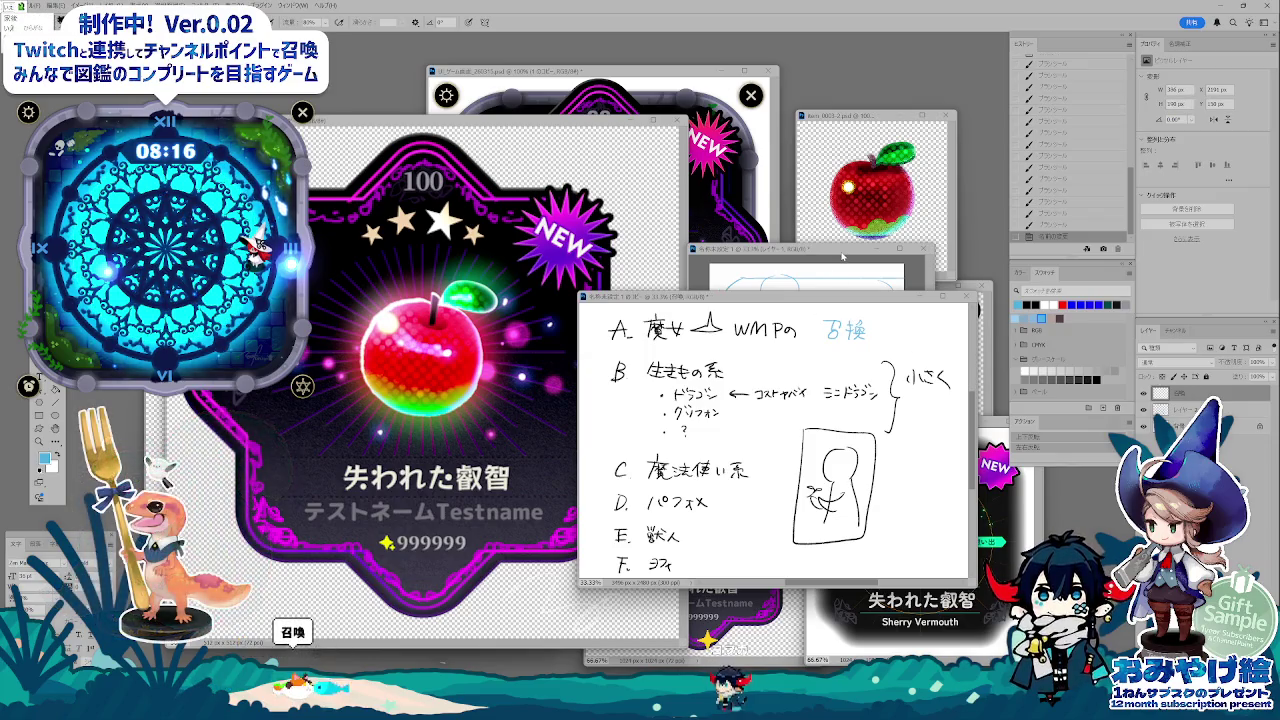
- Erase part of the 召喚 note and move the sketch window over the notes
key("e")
left_click_drag(855, 318, 835, 336)
right_click(848, 306)
key("Escape")
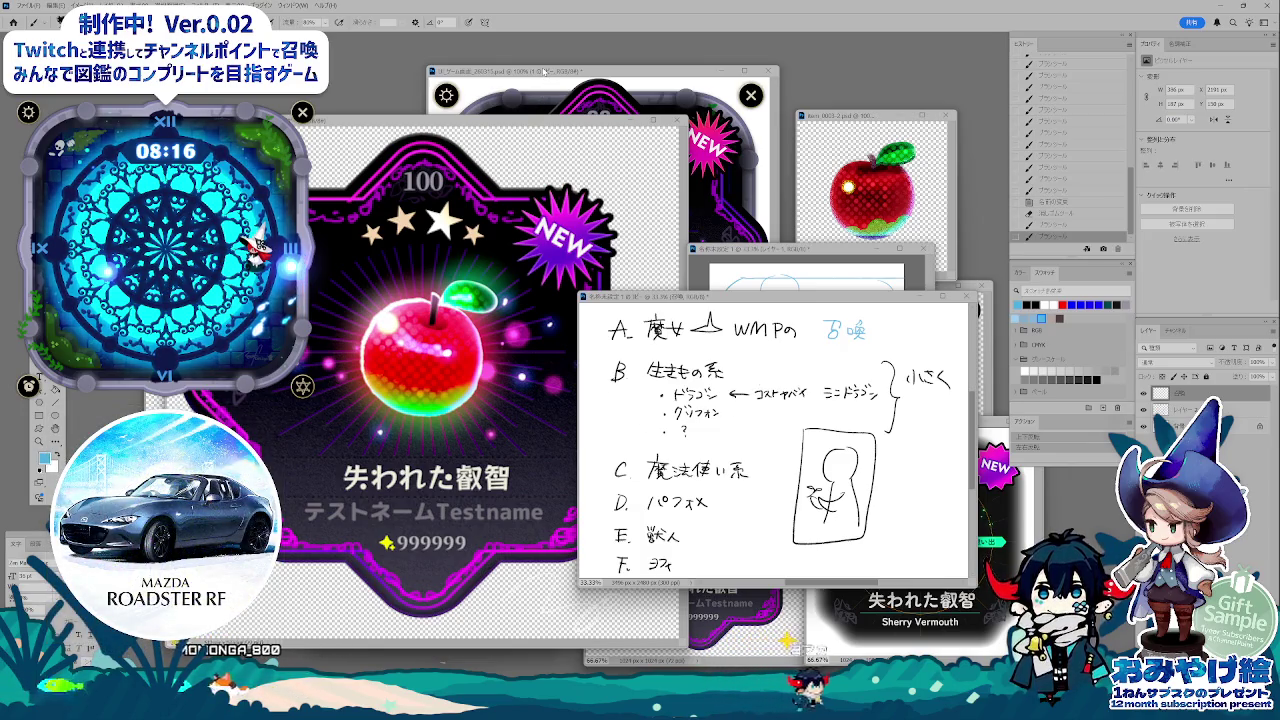
mouse_move(749, 248)
left_mouse_down()
mouse_move(581, 252)
mouse_move(606, 250)
left_mouse_up()
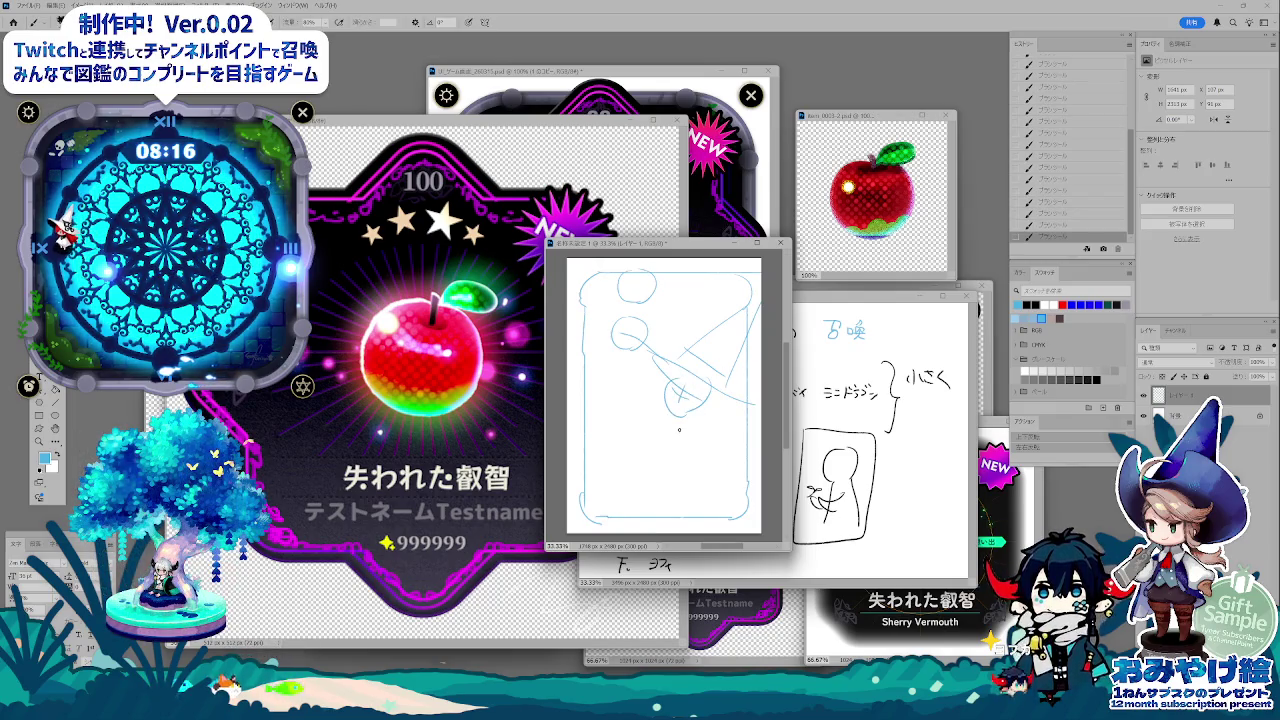
- Sketch a large arc, a cone, top lines, an L-mark and small loops on the card
mouse_move(585, 415)
left_mouse_down()
mouse_move(695, 385)
mouse_move(663, 490)
left_mouse_up()
left_click_drag(712, 405, 728, 486)
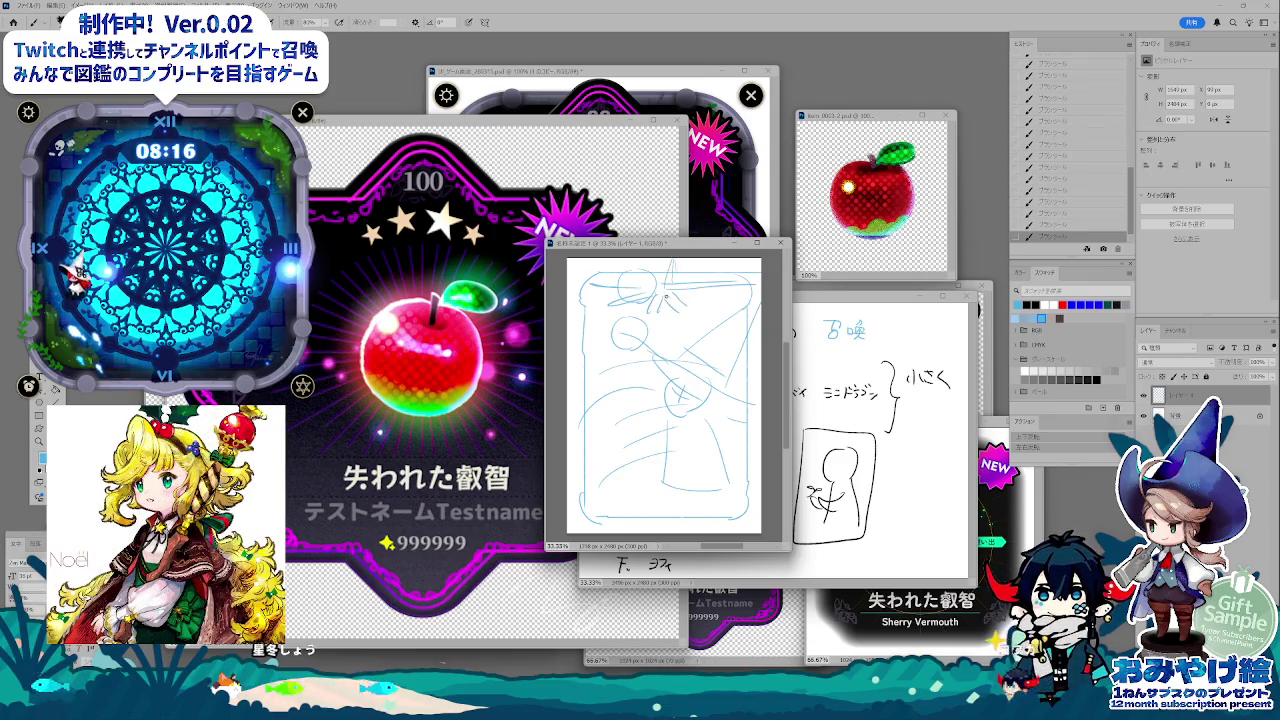
left_click_drag(640, 300, 690, 262)
left_click_drag(583, 340, 620, 375)
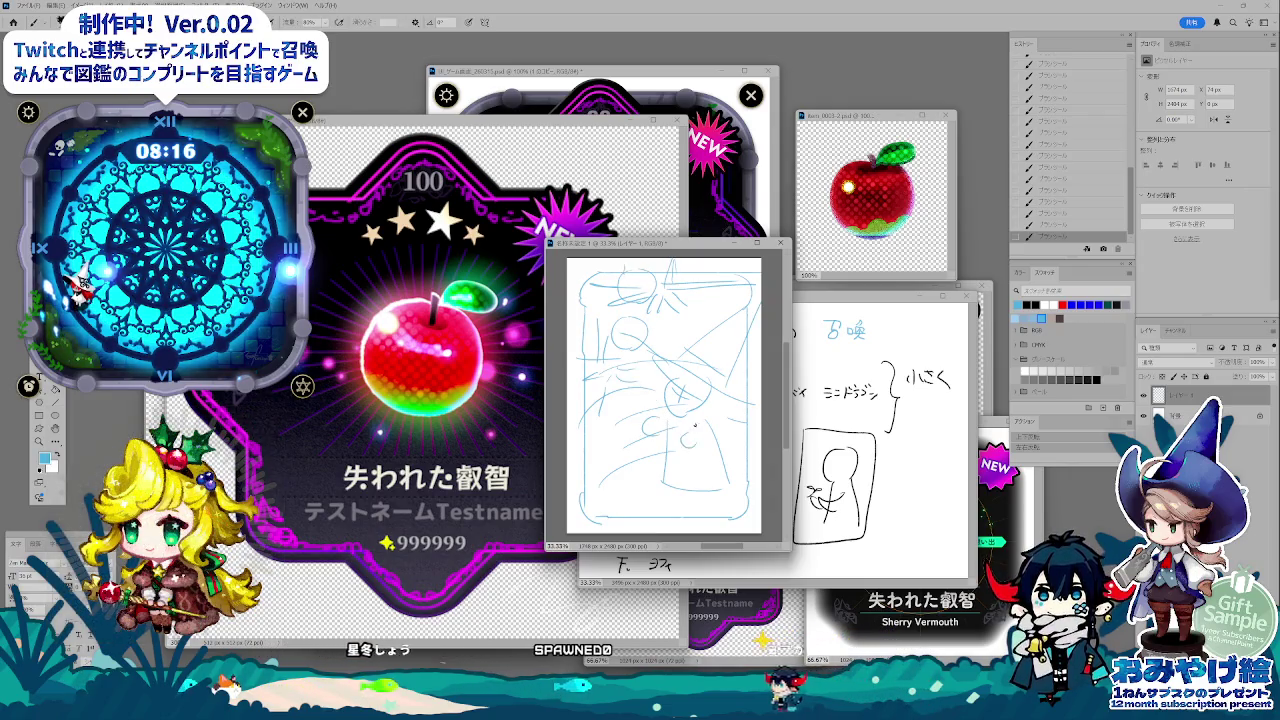
left_click_drag(697, 436, 686, 440)
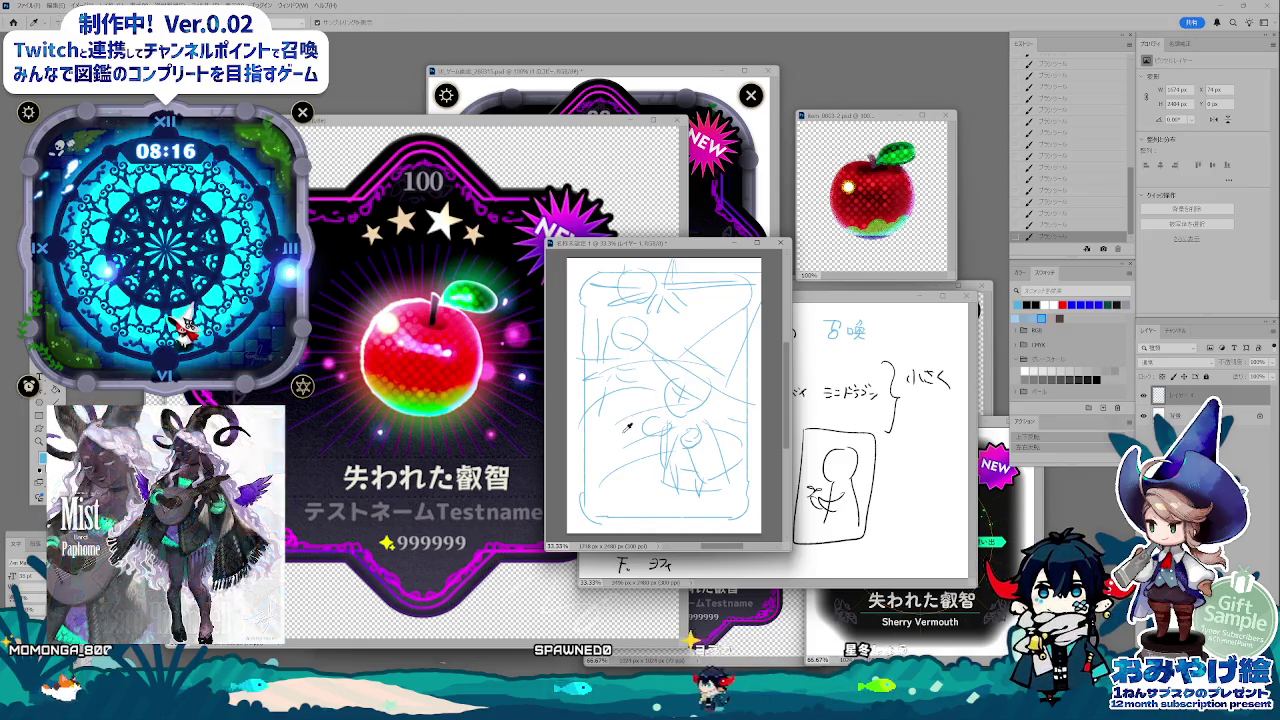
key("b")
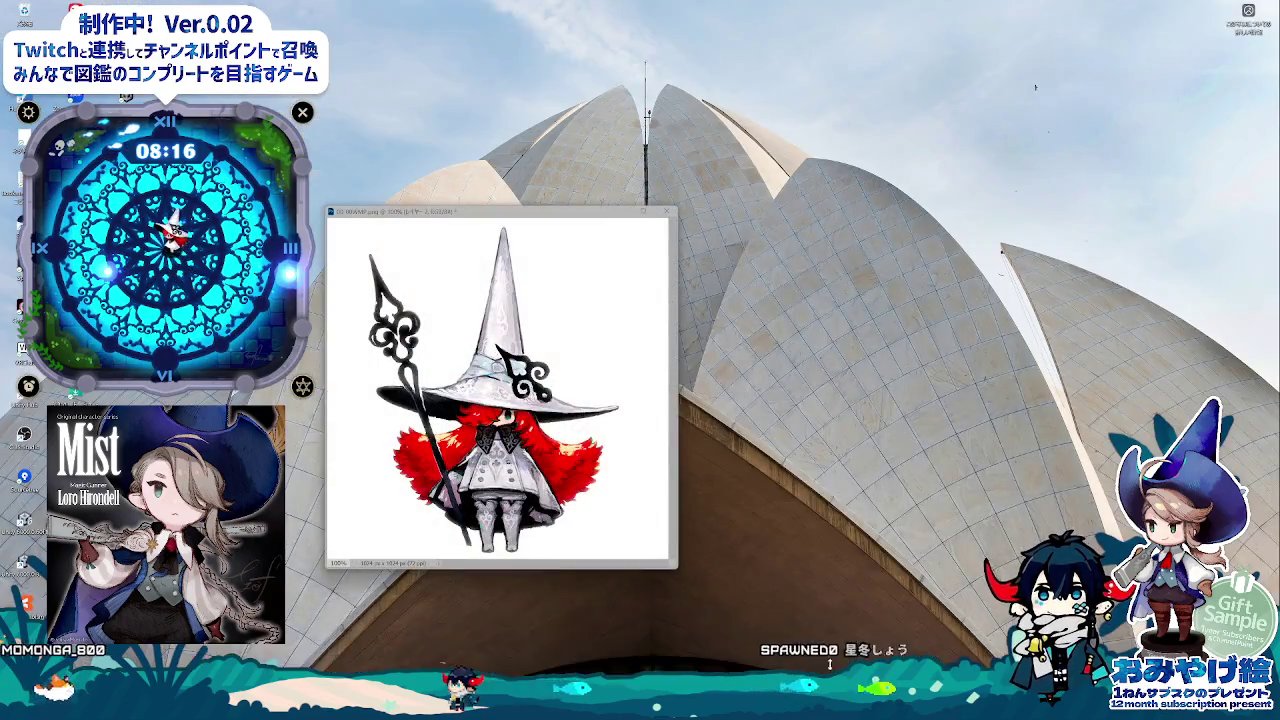
left_click(815, 655)
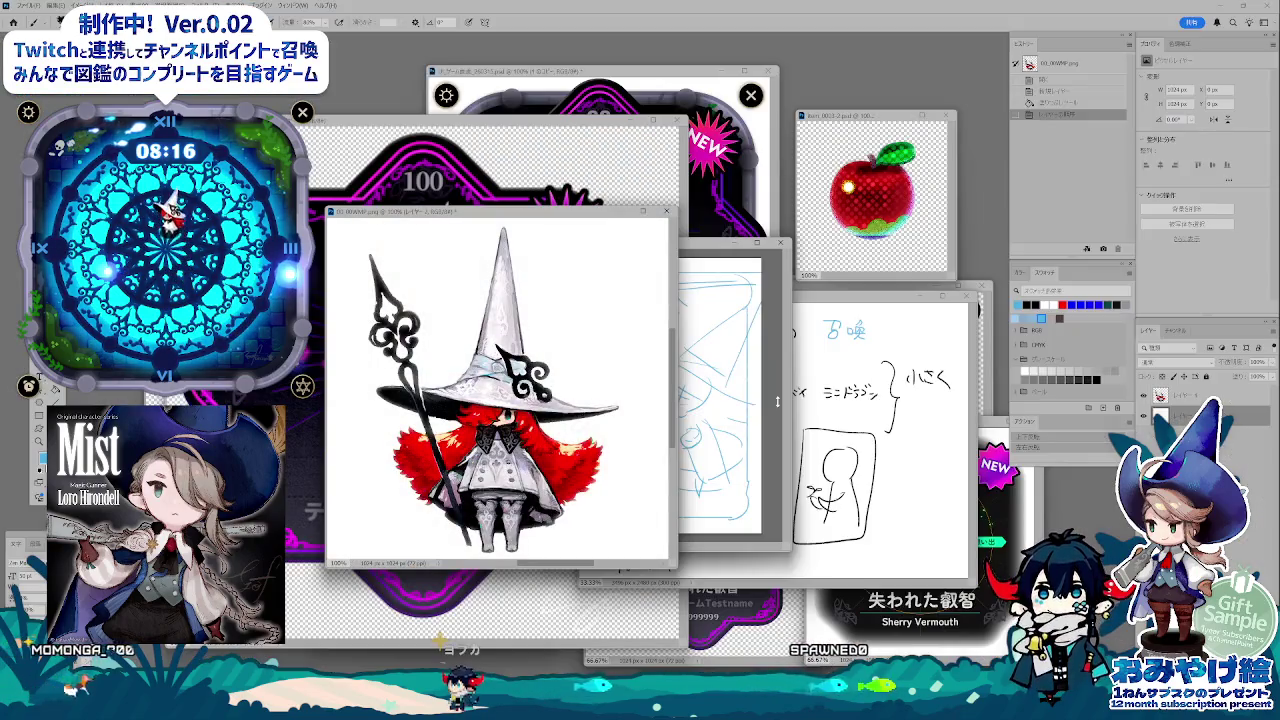
- Add a vertical stroke to the card sketch, then save the game-asset document
left_click(777, 401)
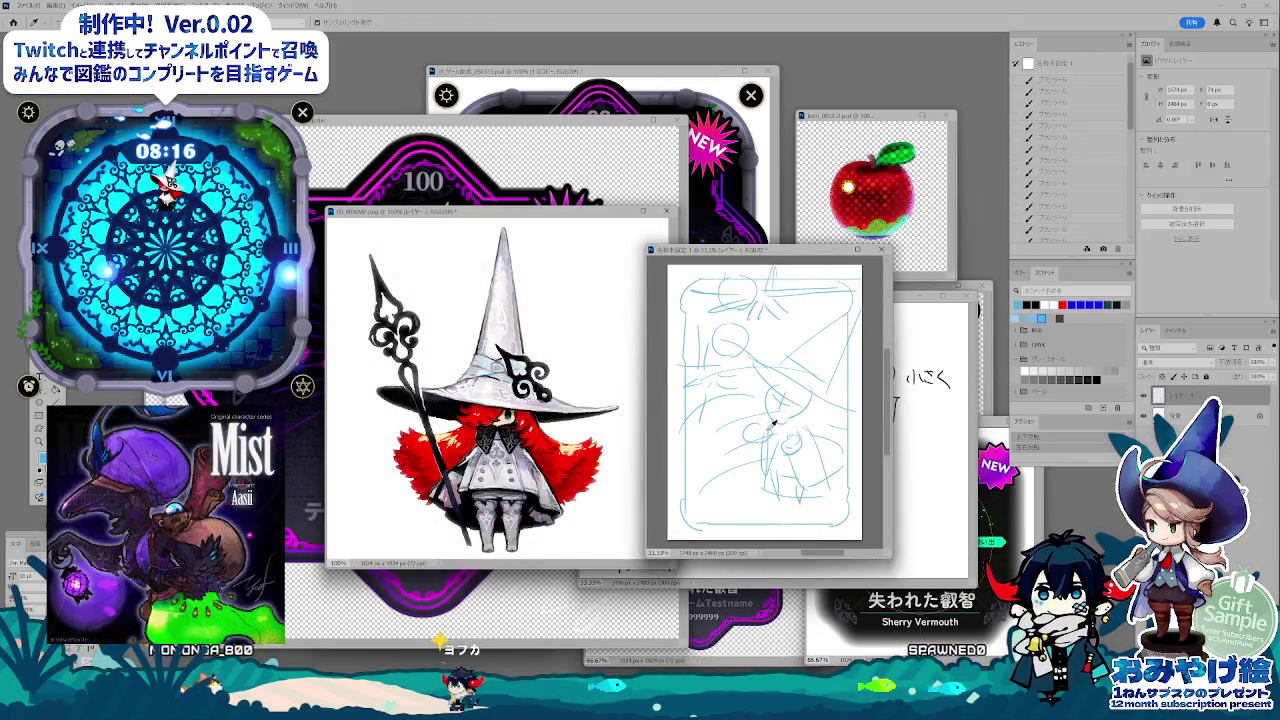
key("b")
mouse_move(769, 434)
left_mouse_down()
mouse_move(754, 399)
mouse_move(770, 300)
left_mouse_up()
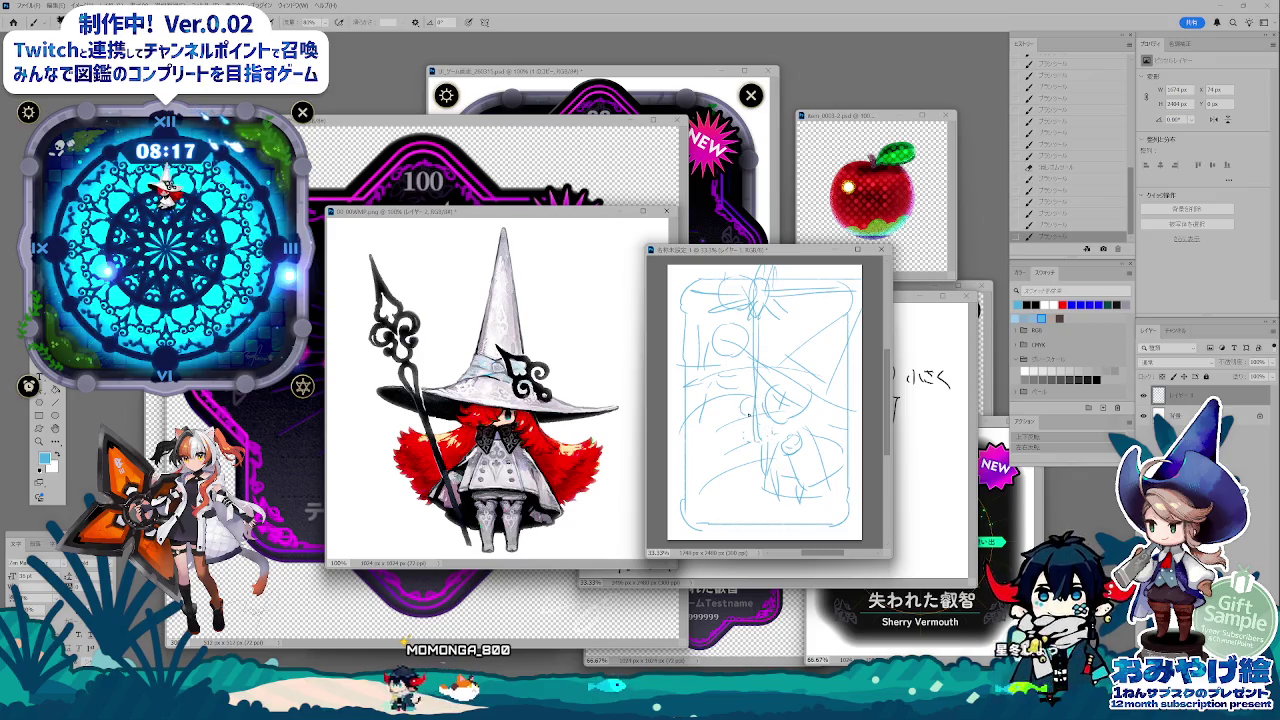
key("i")
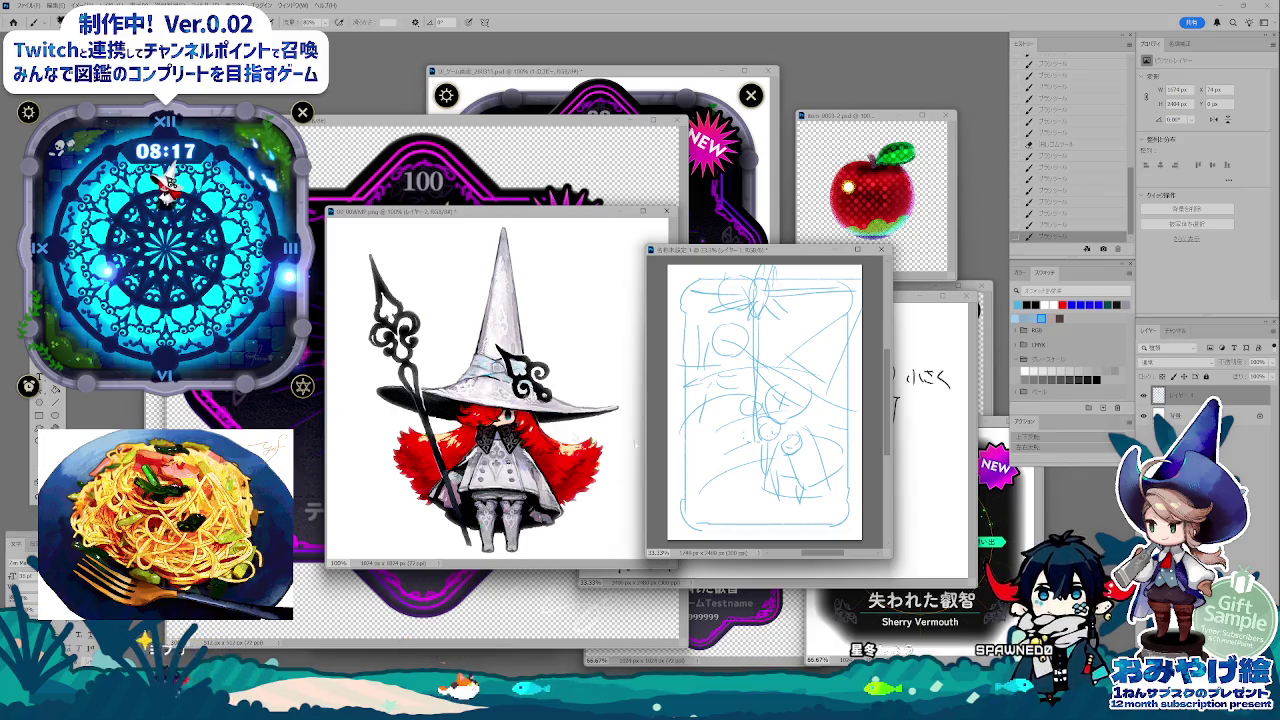
key("ctrl+Tab")
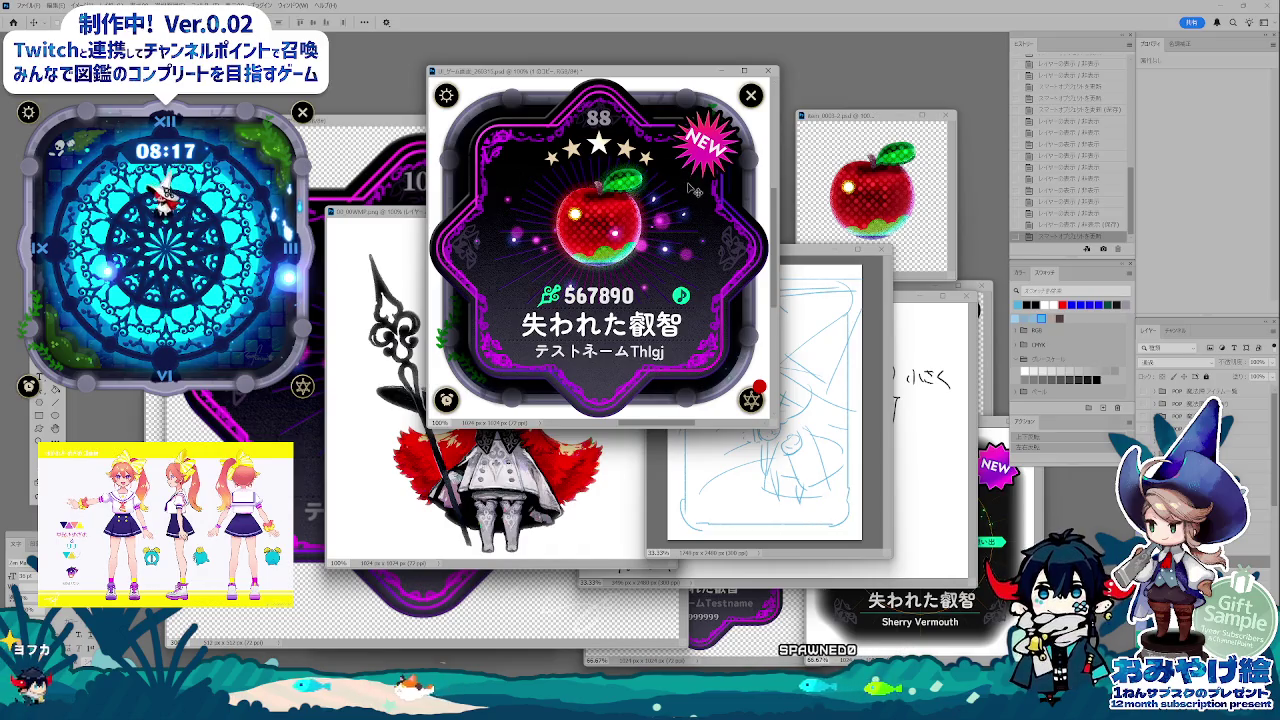
key("ctrl+s")
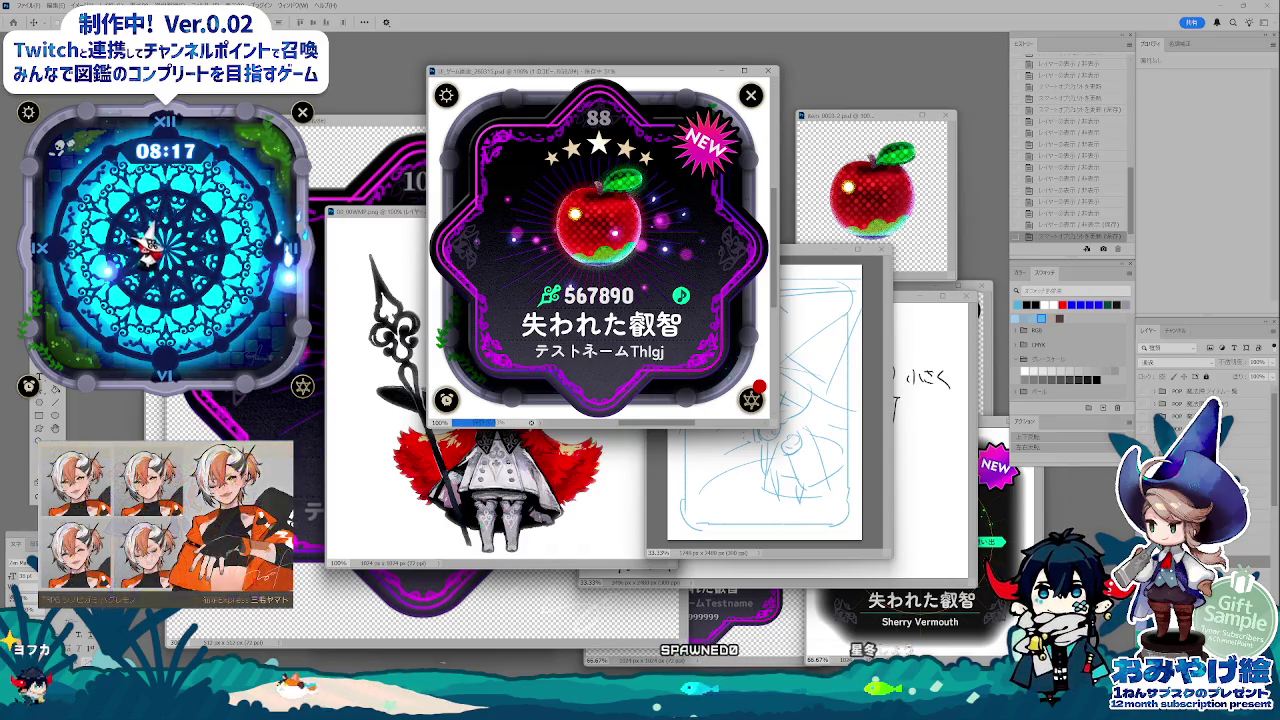
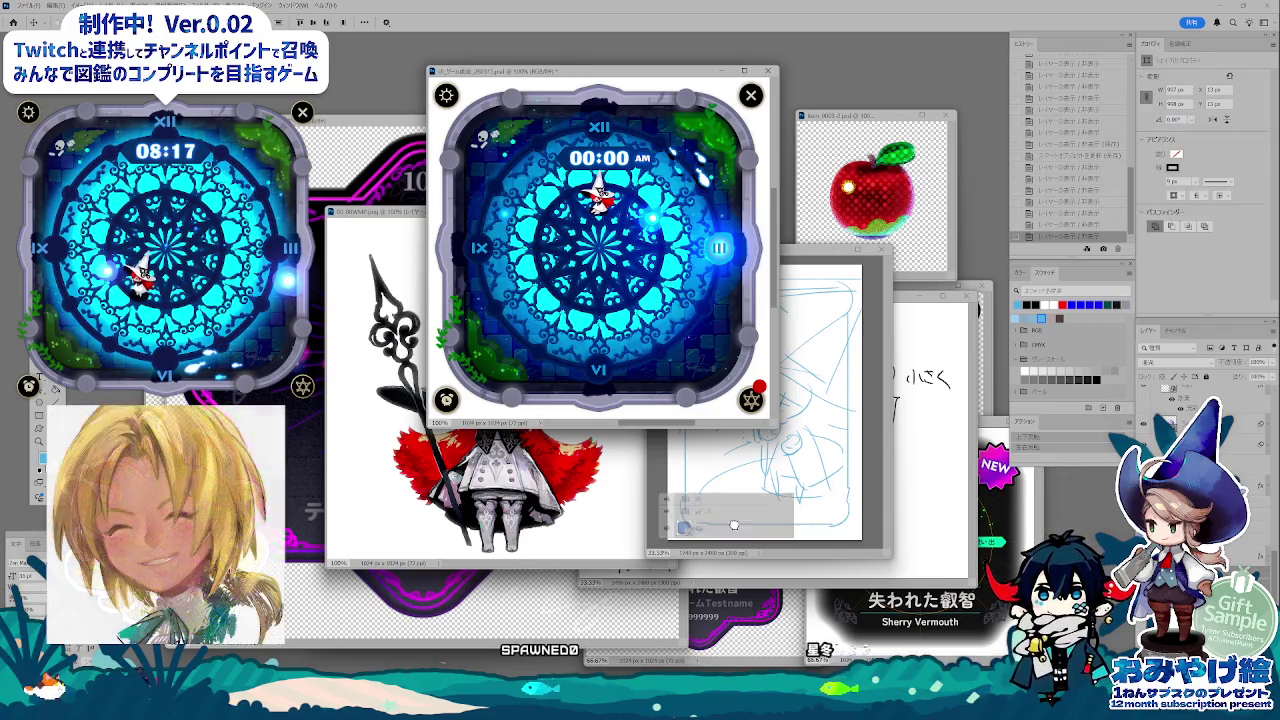
- Paste the clock into the sketch and Ctrl+T-stretch it into a tall perspective trapezoid
left_click(734, 525)
key("ctrl+t")
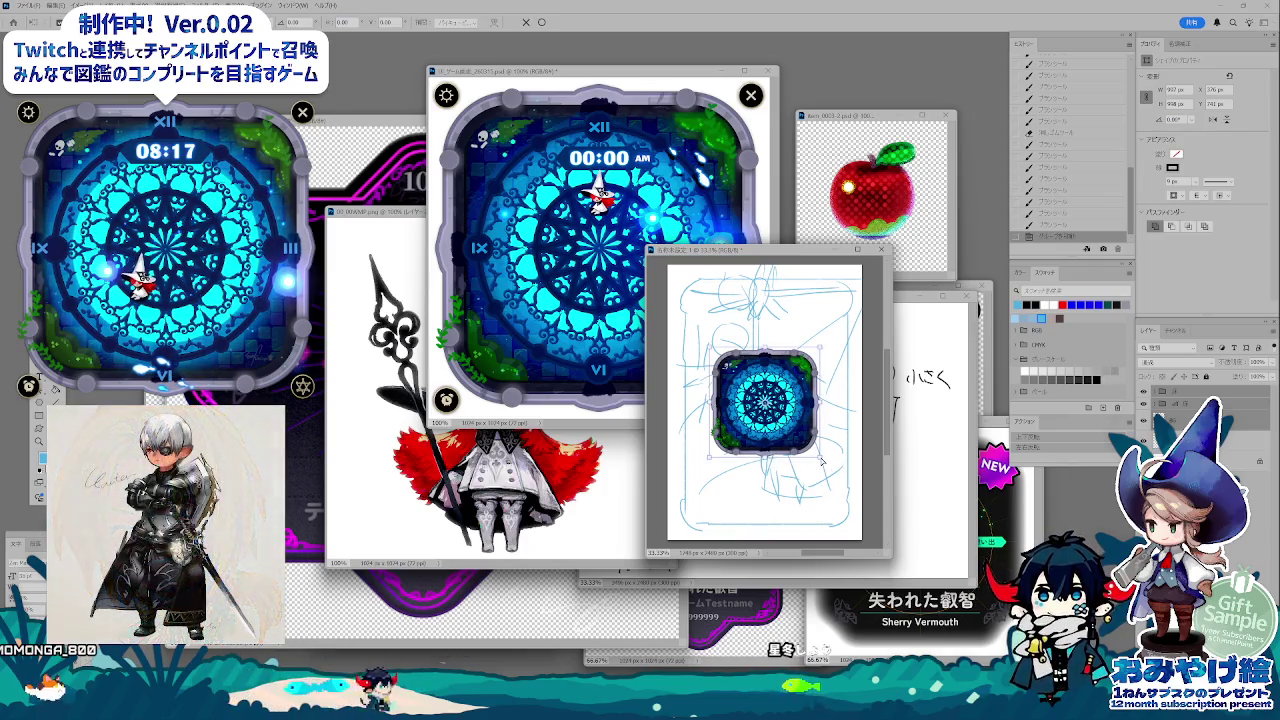
left_click_drag(822, 460, 855, 462)
scroll(748, 474, "down", 2)
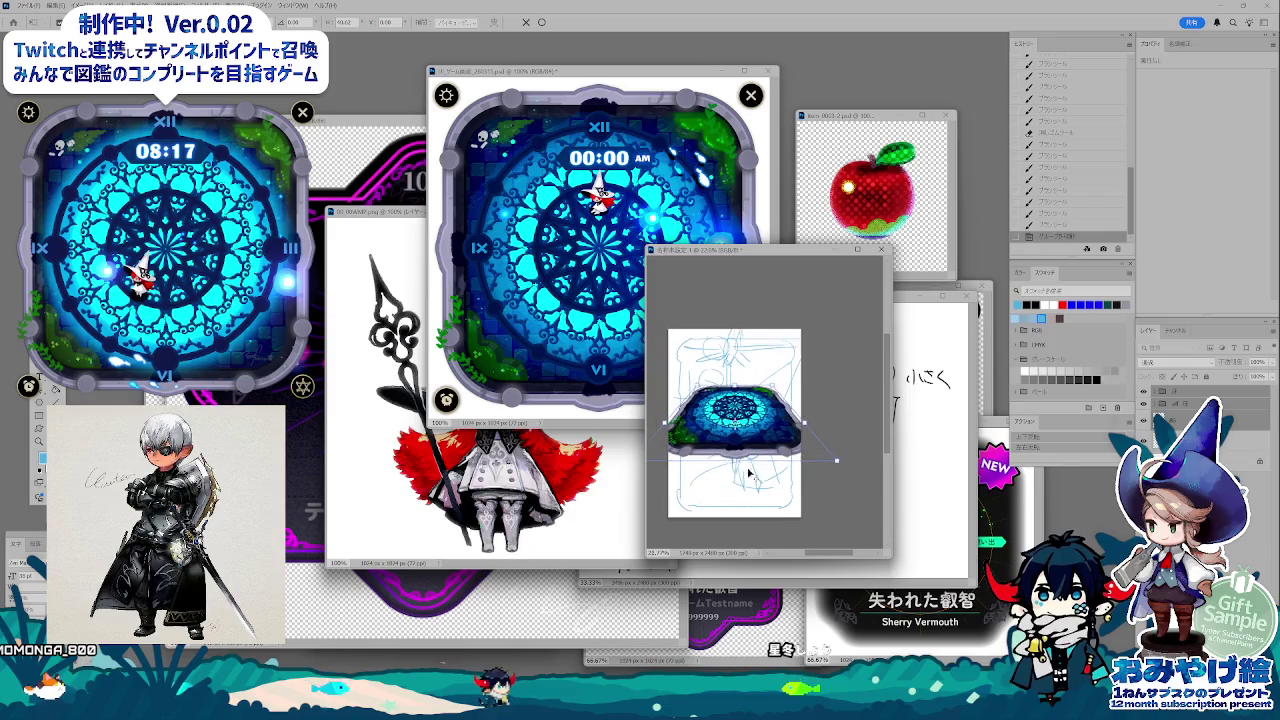
scroll(761, 471, "down", 1)
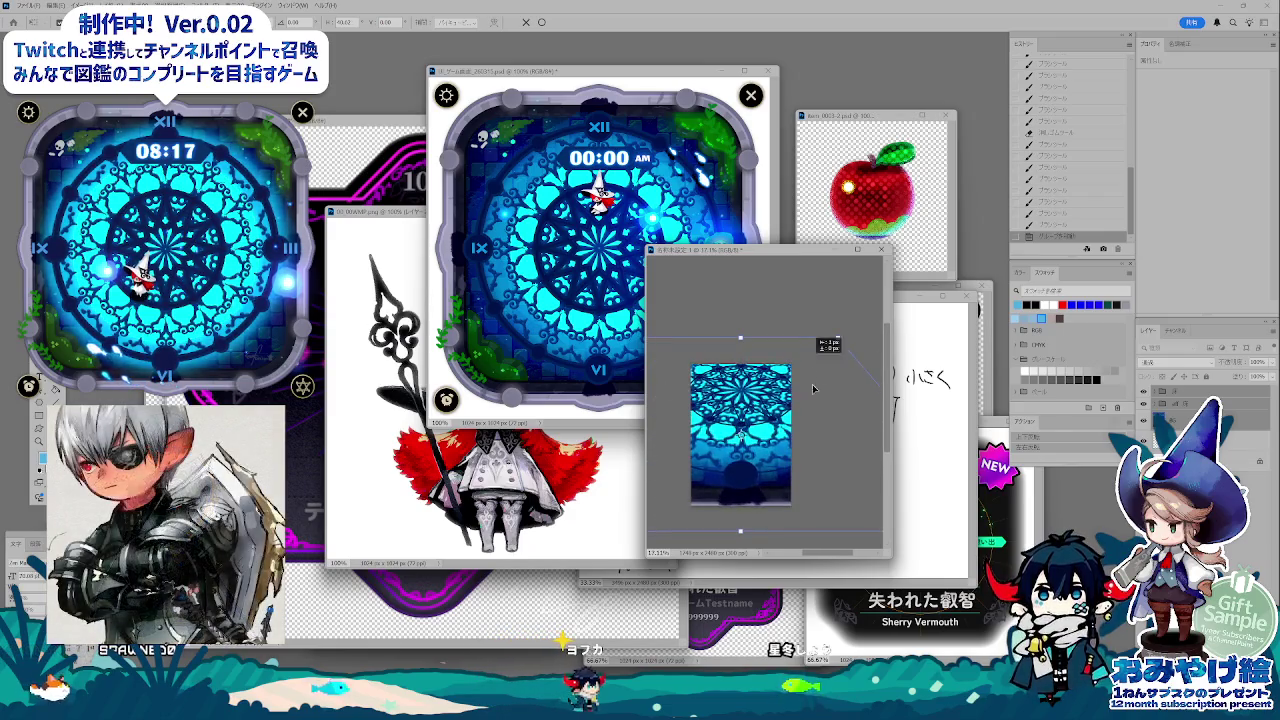
mouse_move(769, 407)
left_mouse_down()
mouse_move(837, 422)
mouse_move(713, 411)
left_mouse_up()
scroll(801, 455, "down", 2)
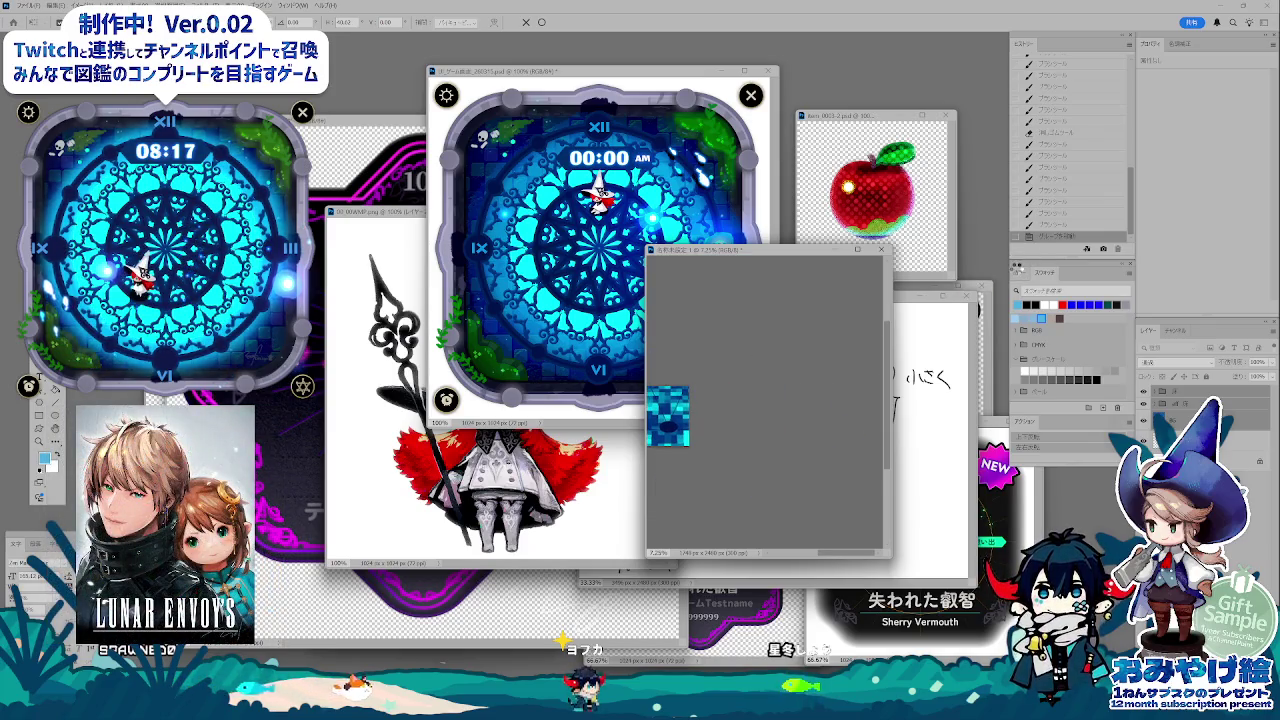
key("Return")
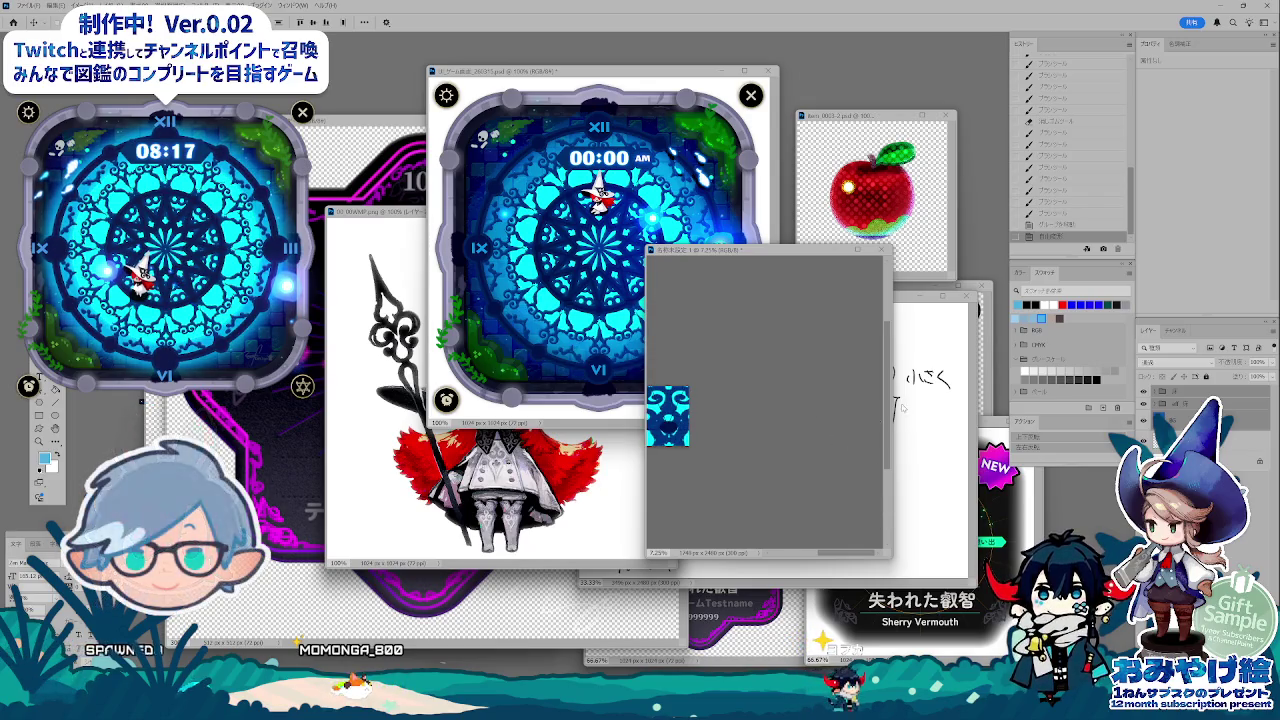
key("ctrl+plus")
key("ctrl+plus")
key("ctrl+plus")
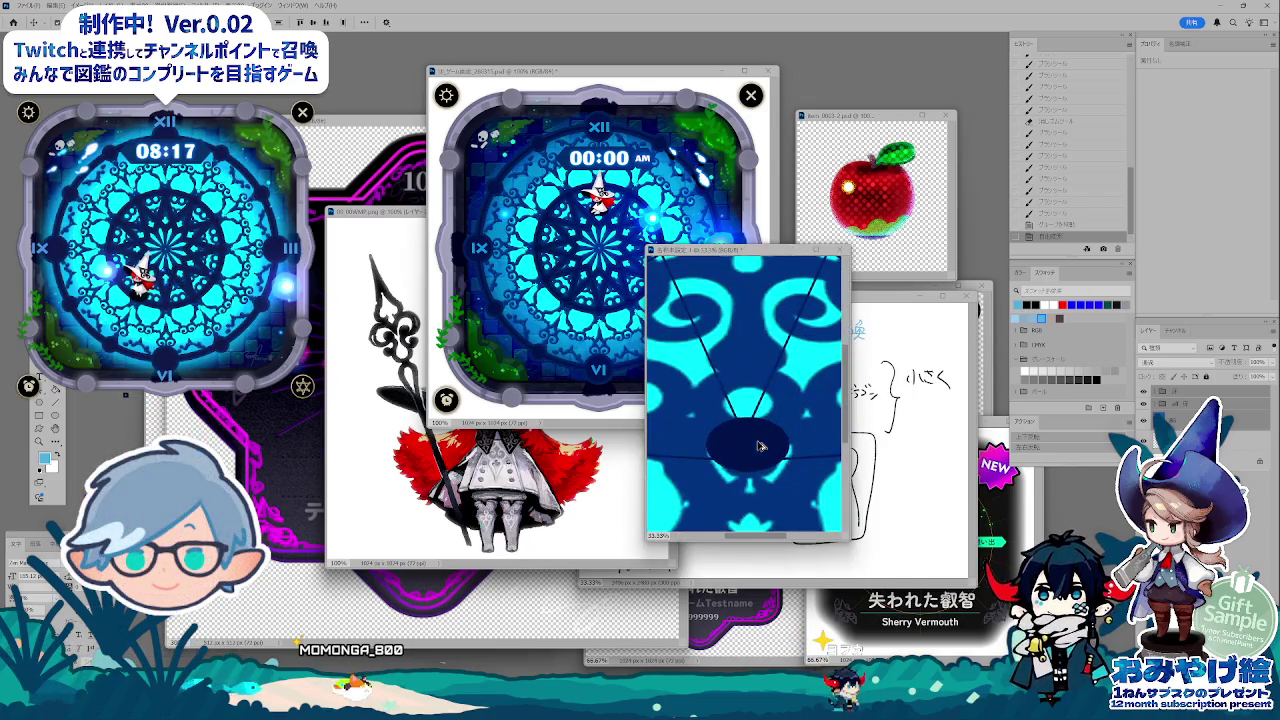
- Undo the over-stretched transform and toggle clock layer visibility to compare the square and round versions
key("ctrl+z")
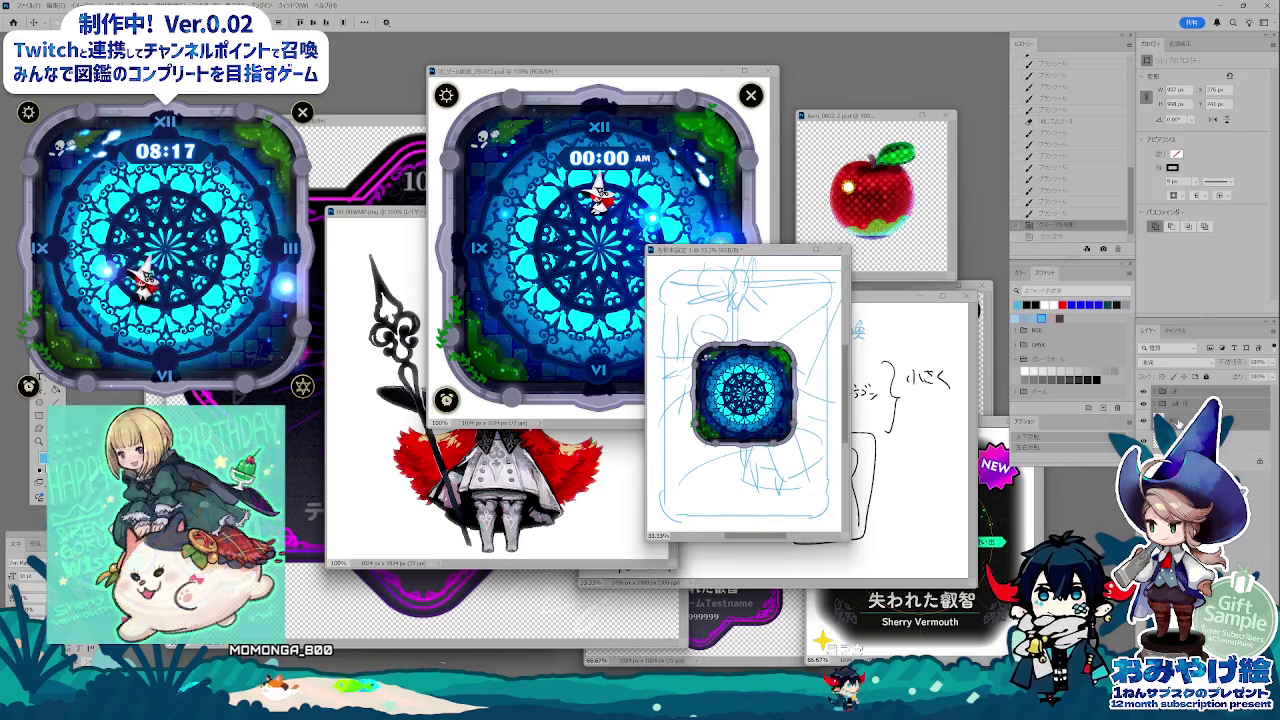
right_click(1160, 418)
left_click(1143, 403)
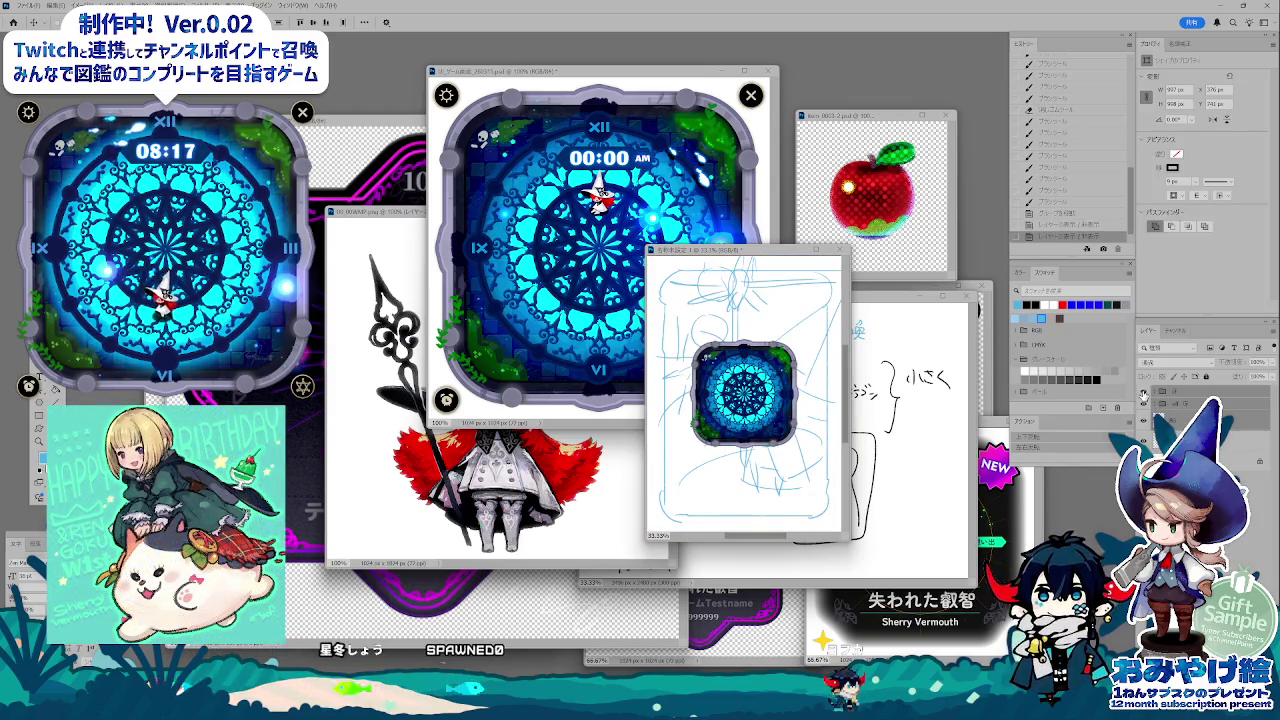
left_click(1143, 391)
left_click(1143, 403)
left_click(1143, 403)
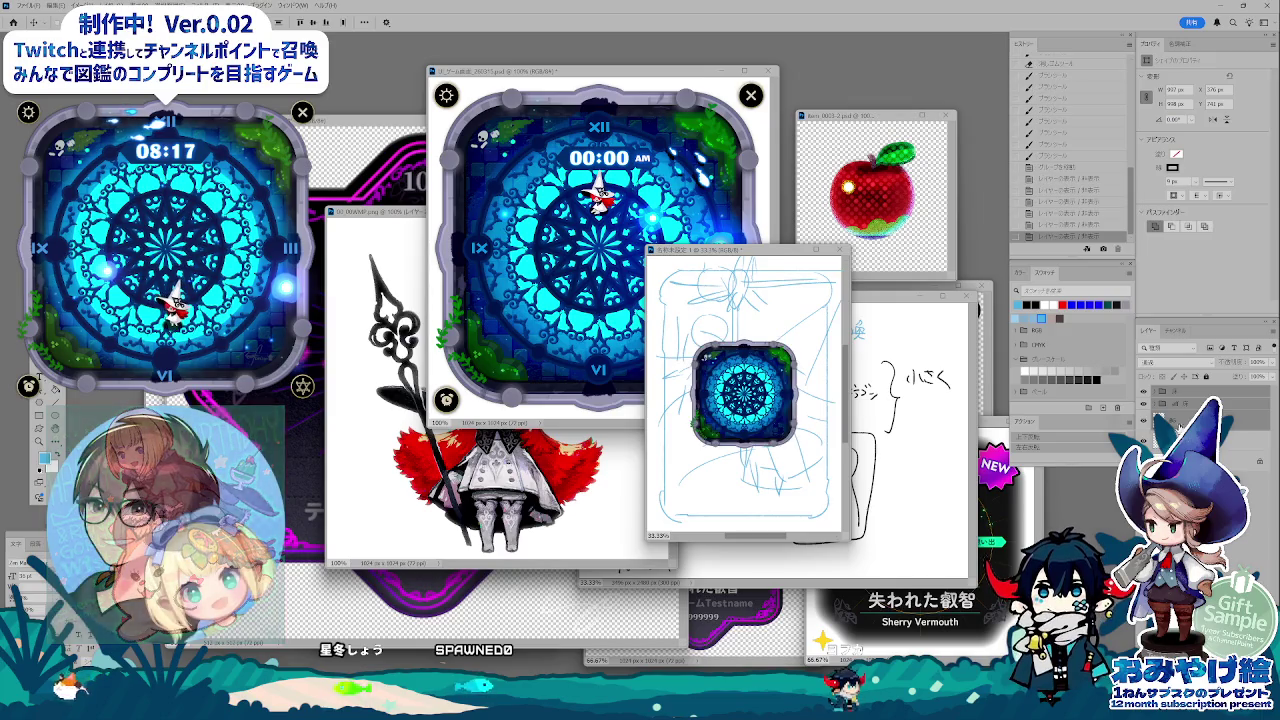
left_click(1143, 418)
left_click(1143, 418)
left_click(1143, 420)
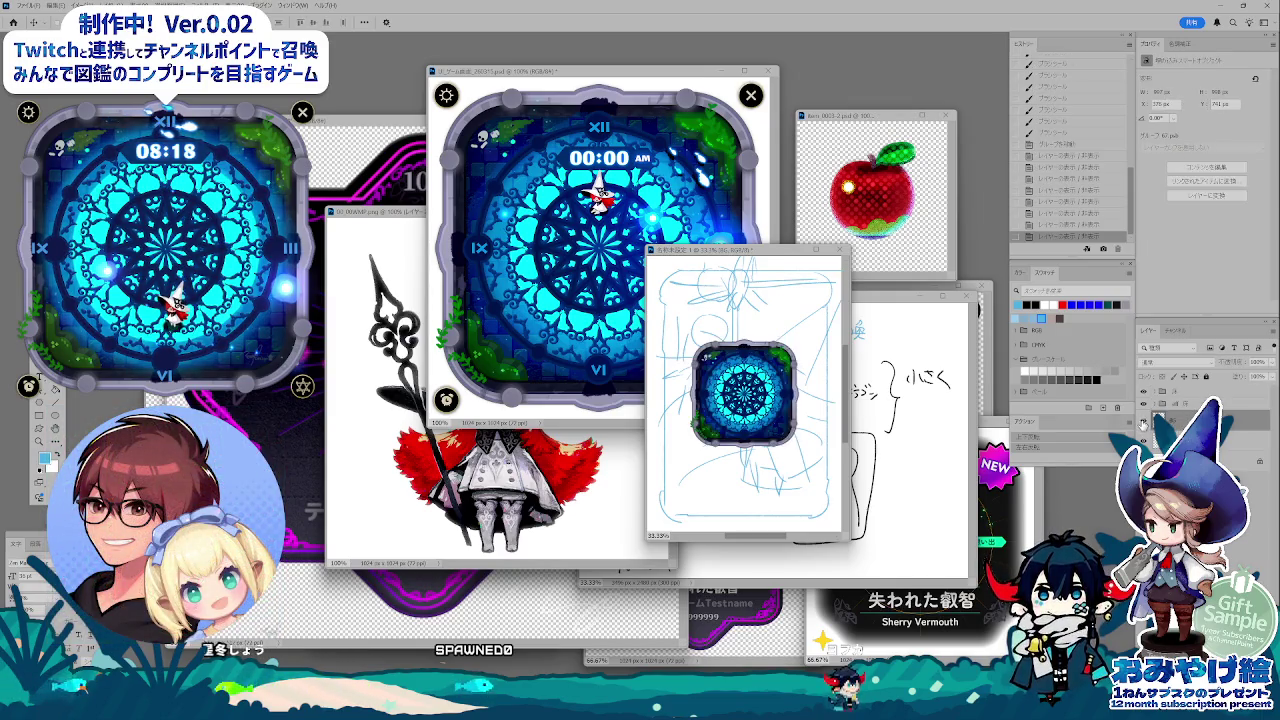
- Merge the clock shape layers into a single layer with Merge Layers
left_click(1181, 398)
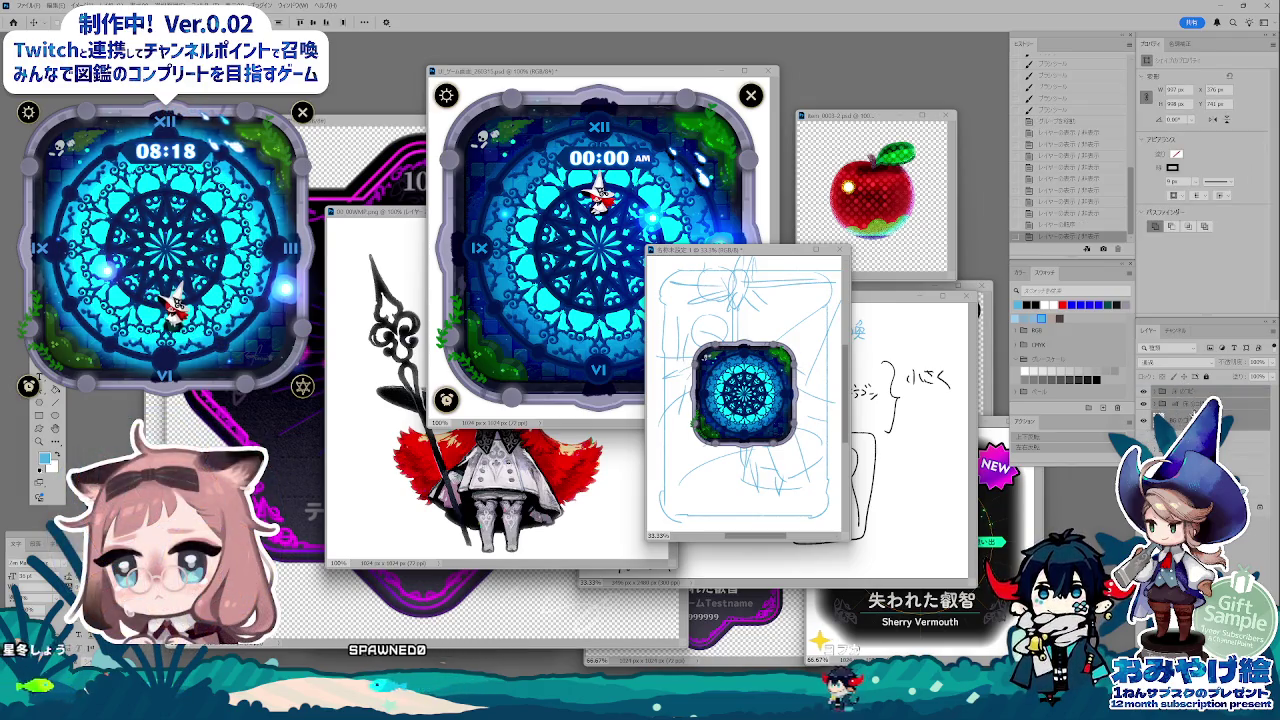
right_click(1160, 404)
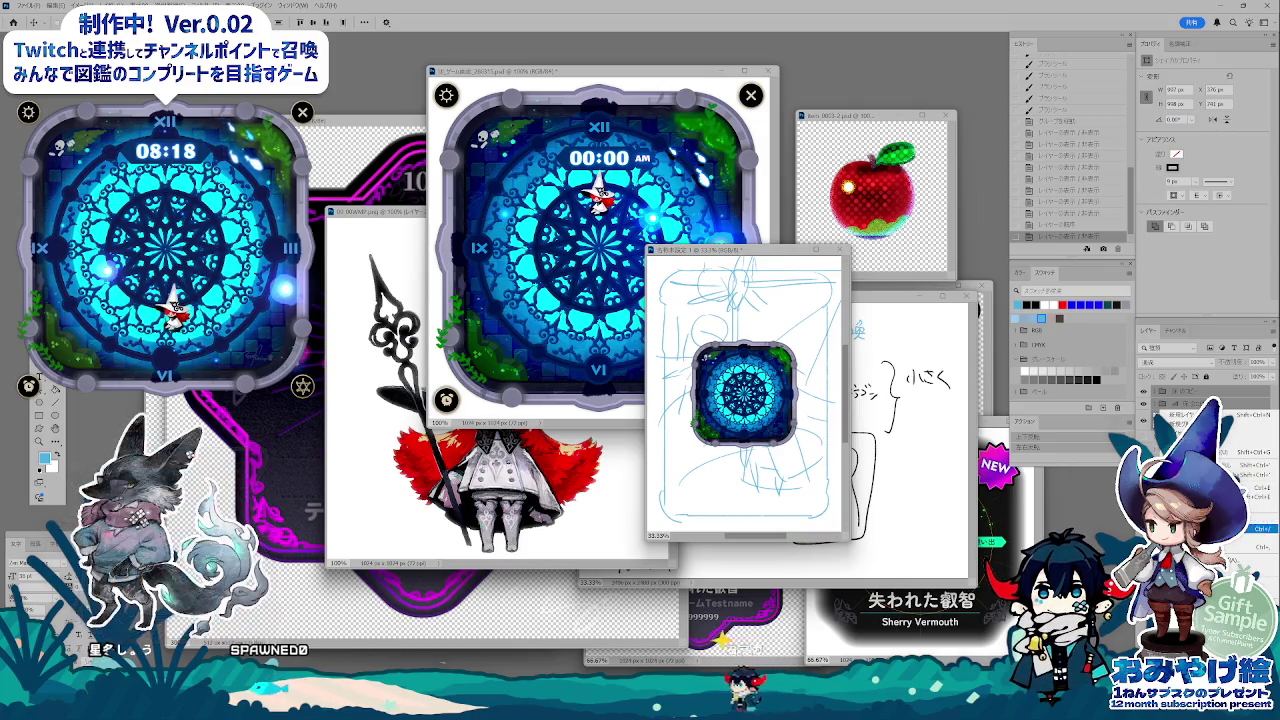
left_click(1255, 487)
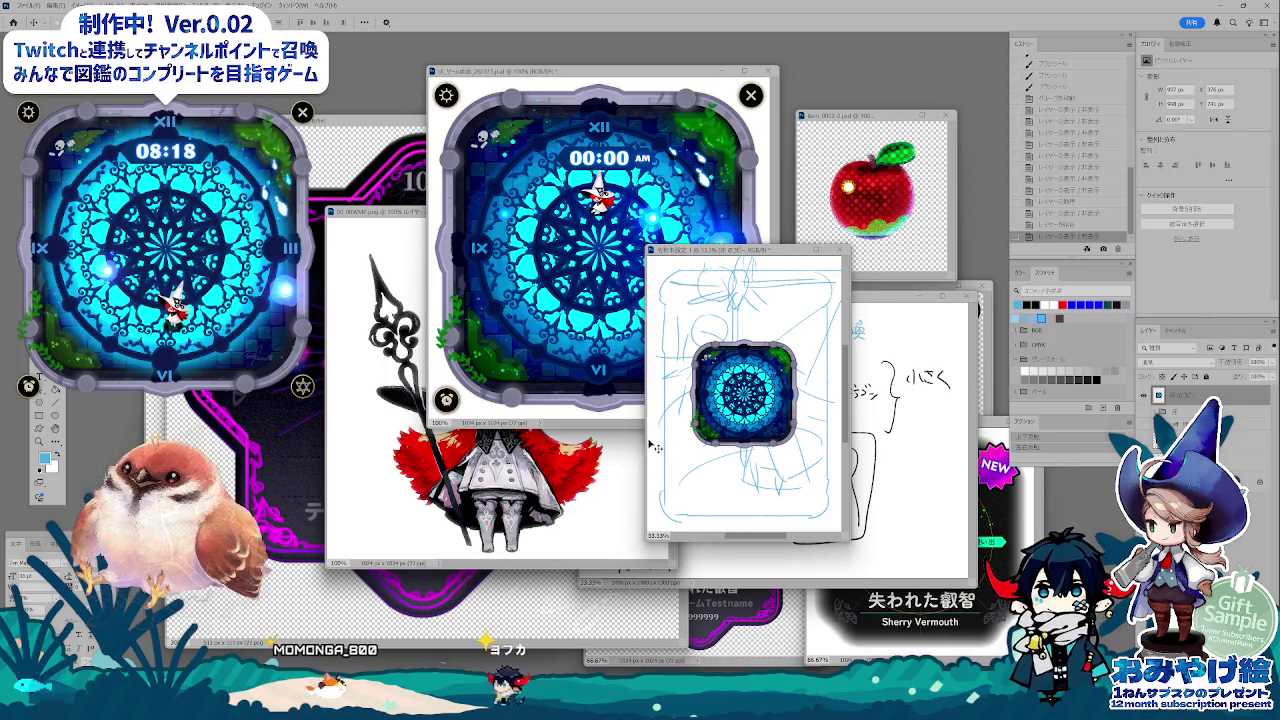
left_click_drag(645, 438, 304, 438)
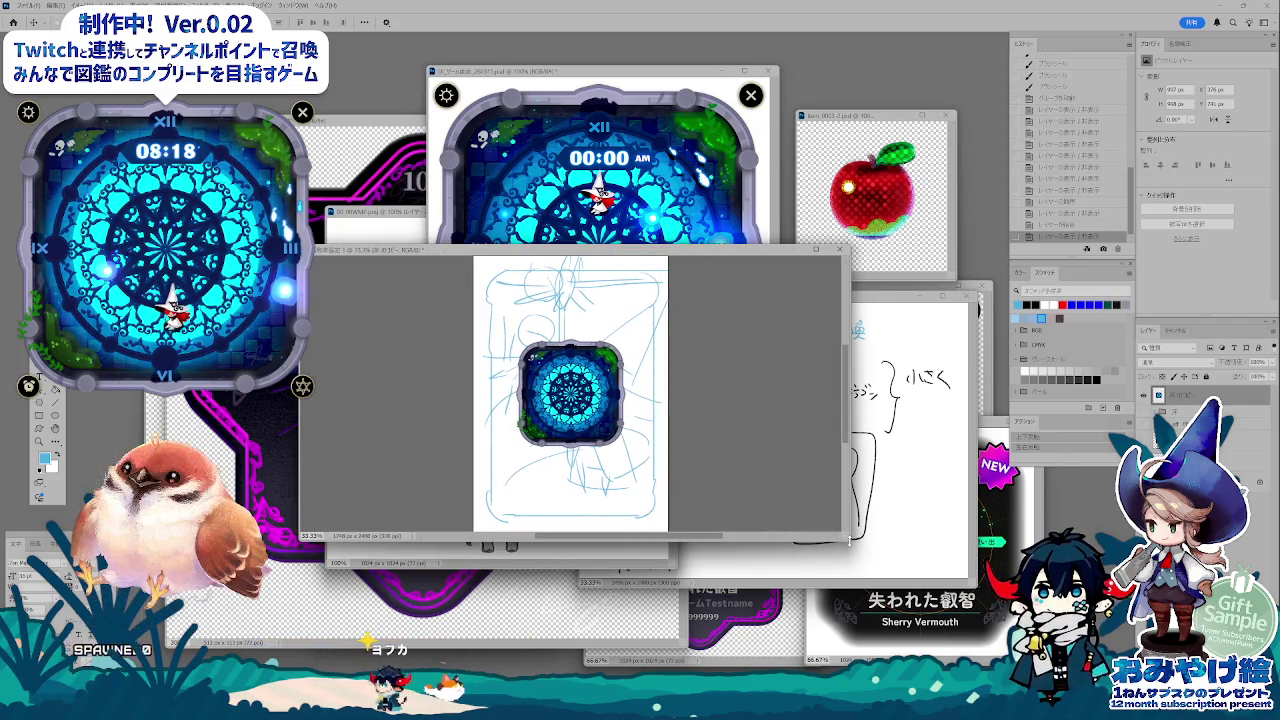
- Scale up the clock and spread its bottom corners into a wide perspective floor along the page bottom
left_click_drag(848, 540, 990, 664)
key("ctrl+t")
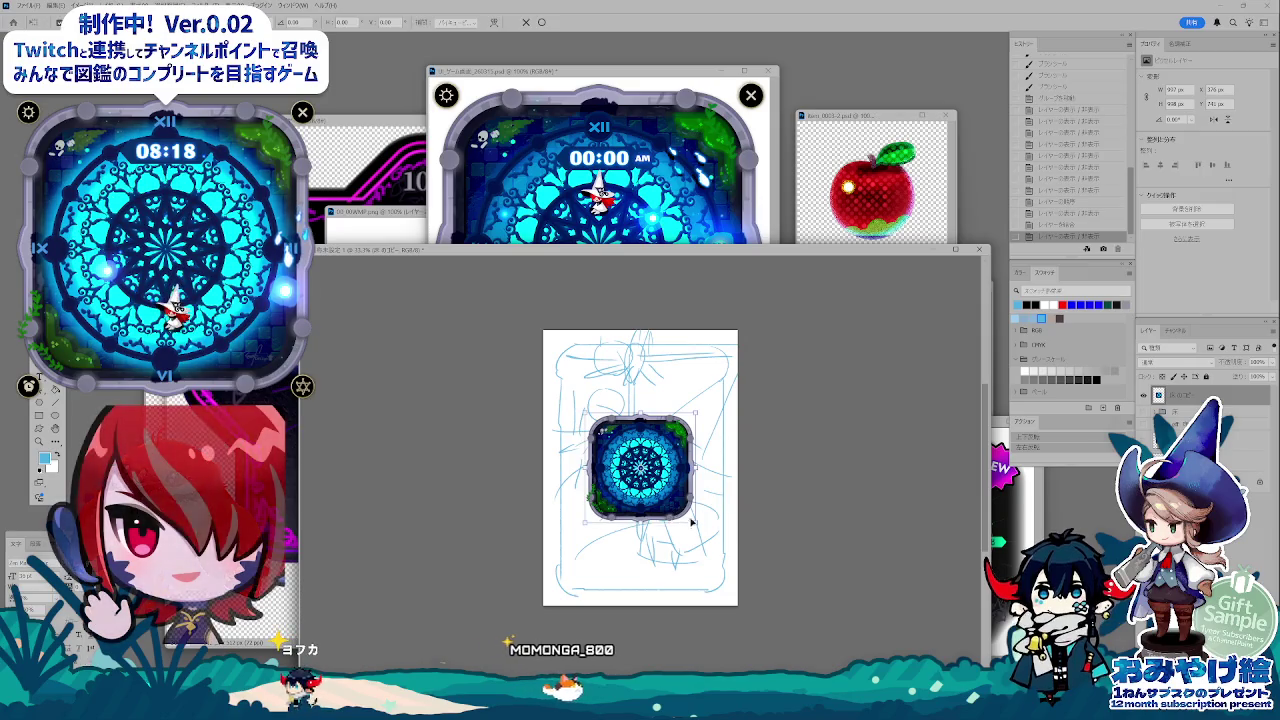
mouse_move(691, 521)
left_mouse_down()
mouse_move(708, 577)
mouse_move(869, 492)
mouse_move(868, 439)
left_mouse_up()
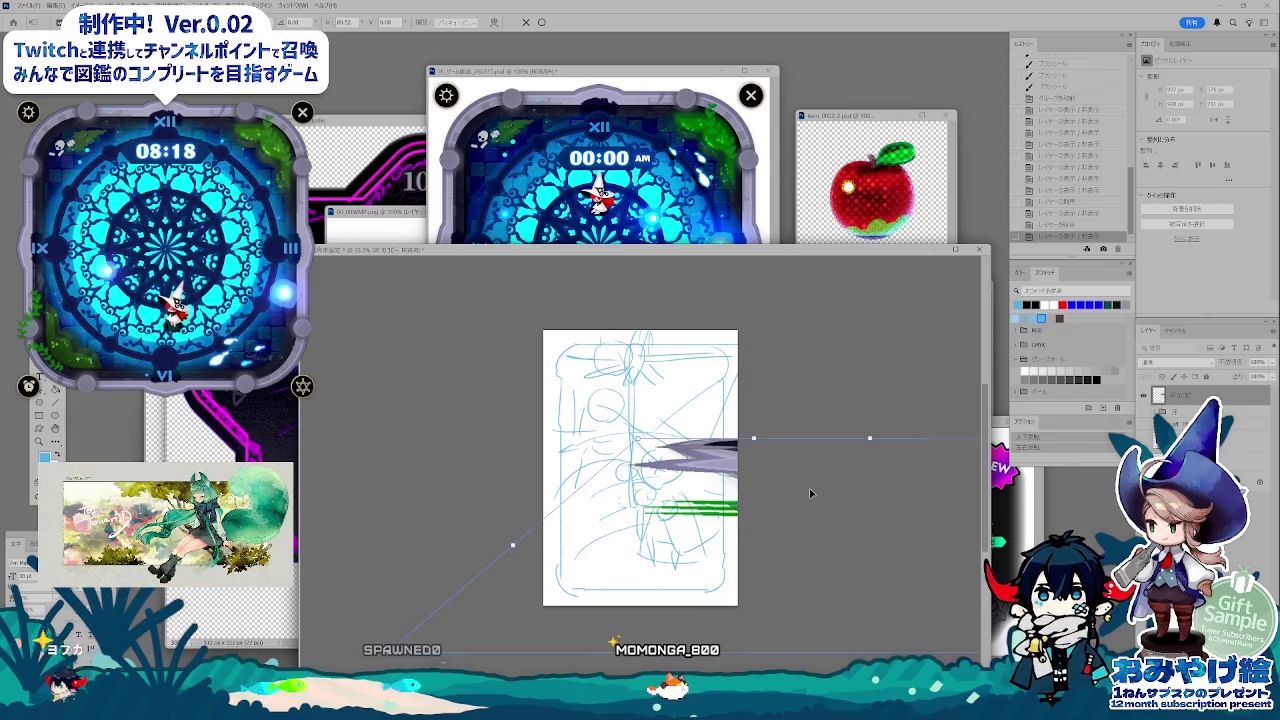
key("Return")
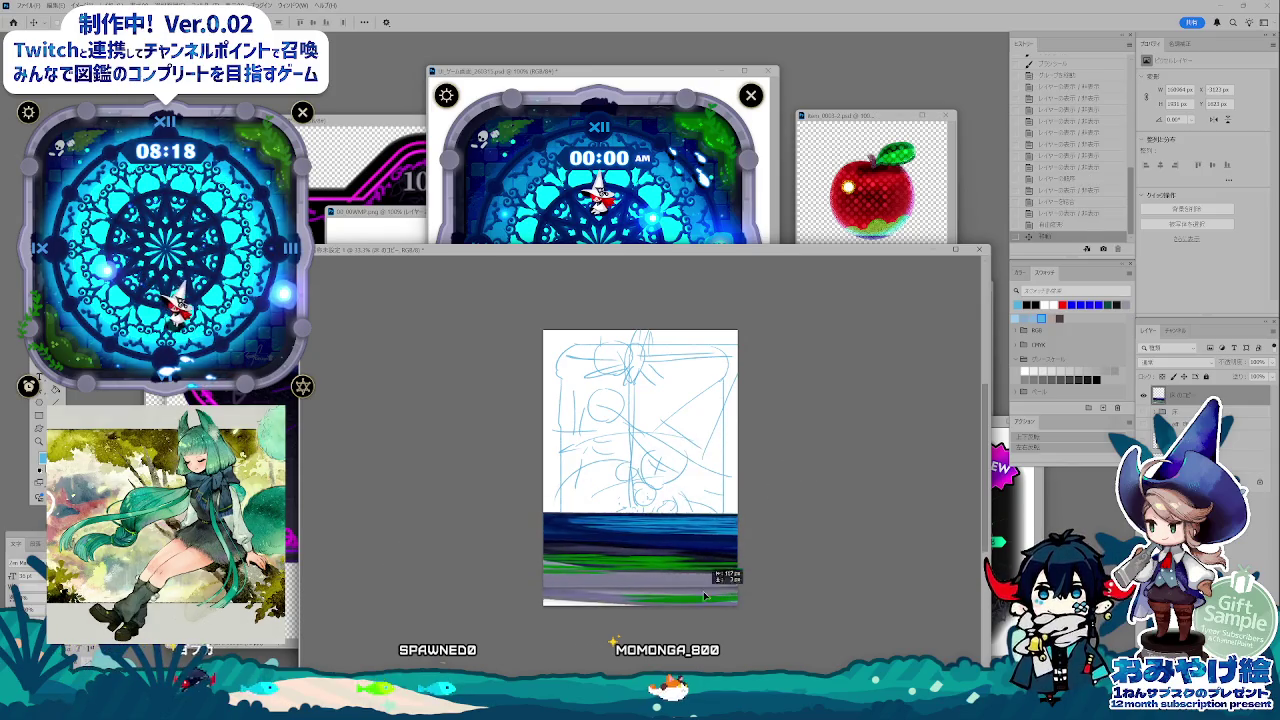
key("ctrl+e")
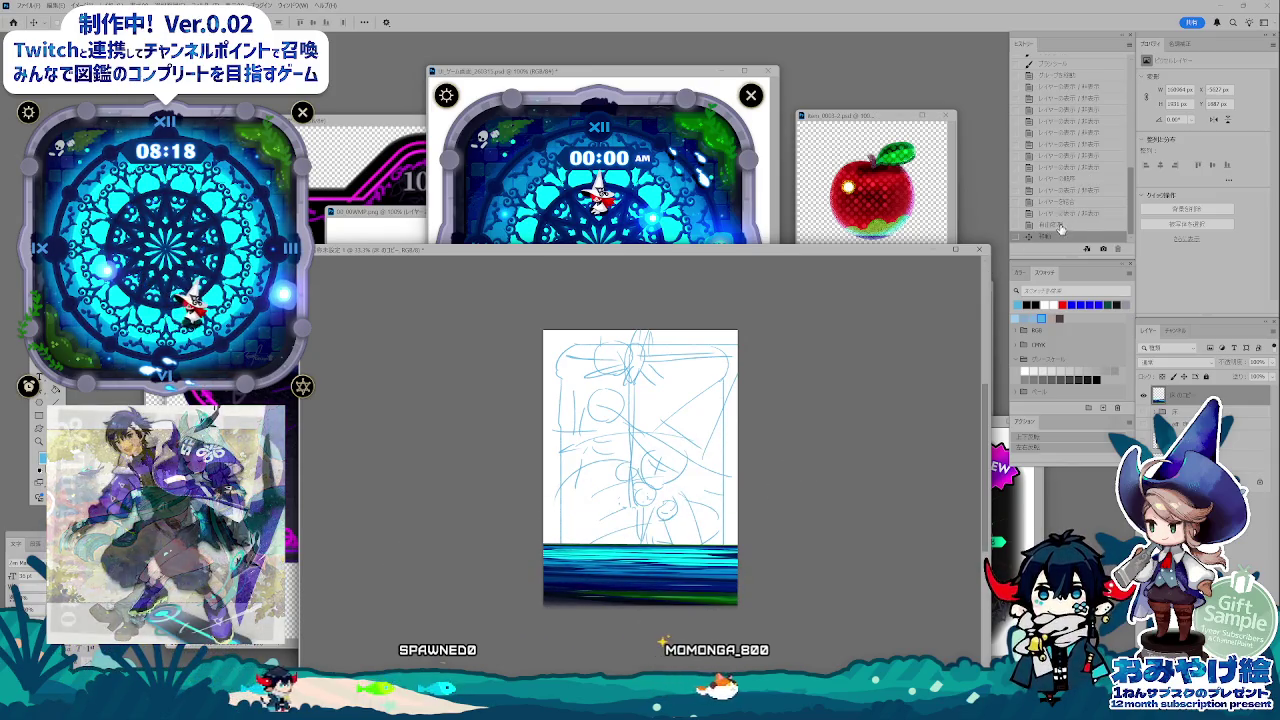
left_click(1050, 225)
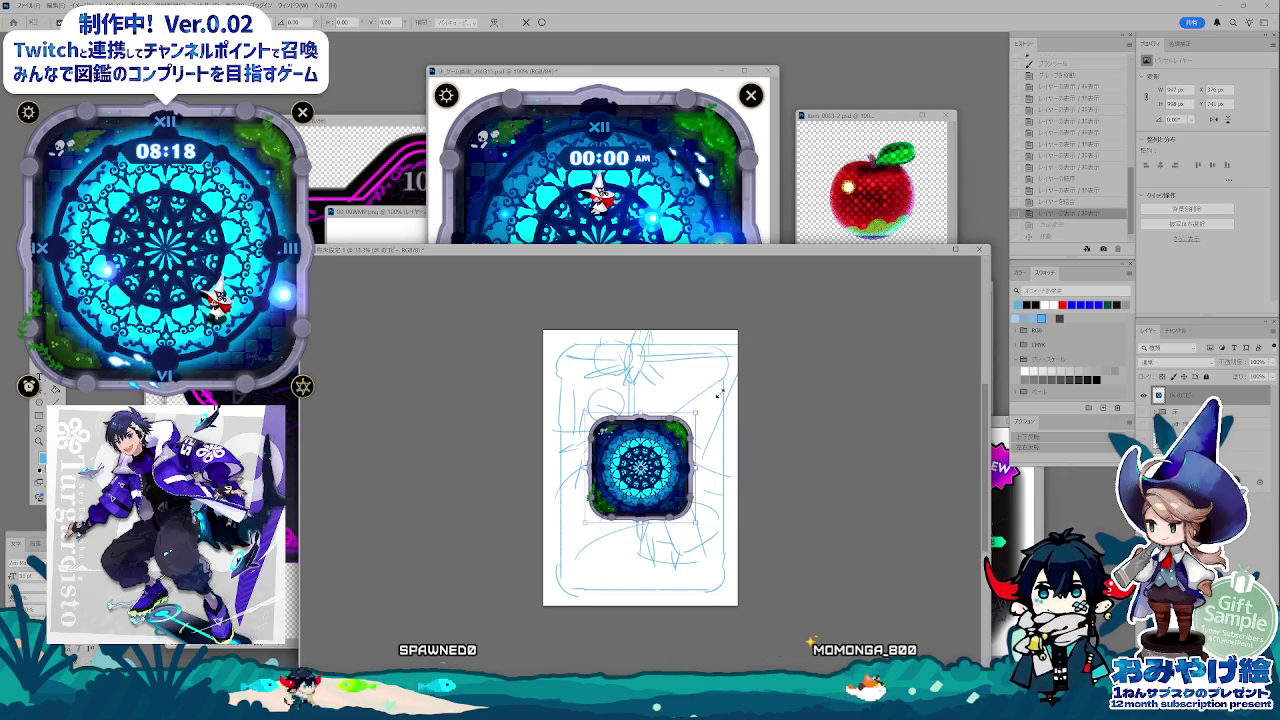
mouse_move(719, 394)
left_mouse_down()
mouse_move(829, 606)
mouse_move(938, 620)
mouse_move(1040, 612)
left_mouse_up()
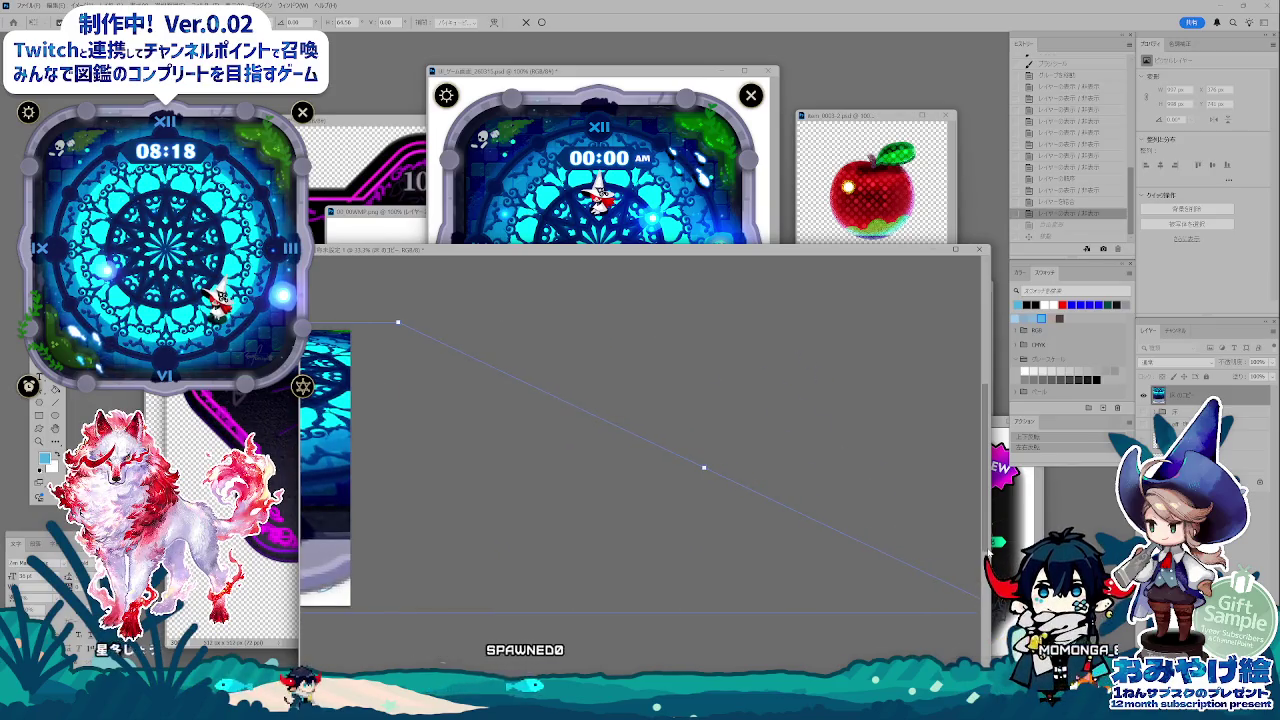
mouse_move(988, 553)
left_mouse_down()
mouse_move(515, 553)
mouse_move(598, 553)
left_mouse_up()
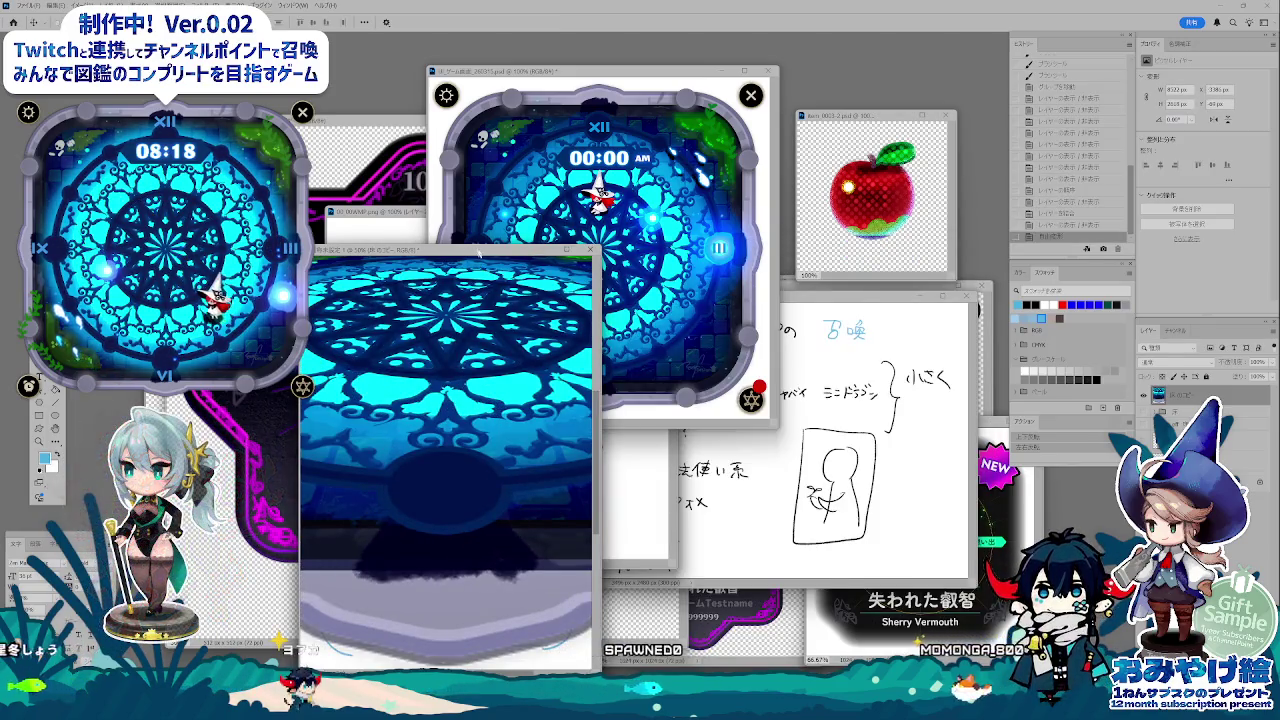
left_click_drag(479, 252, 675, 206)
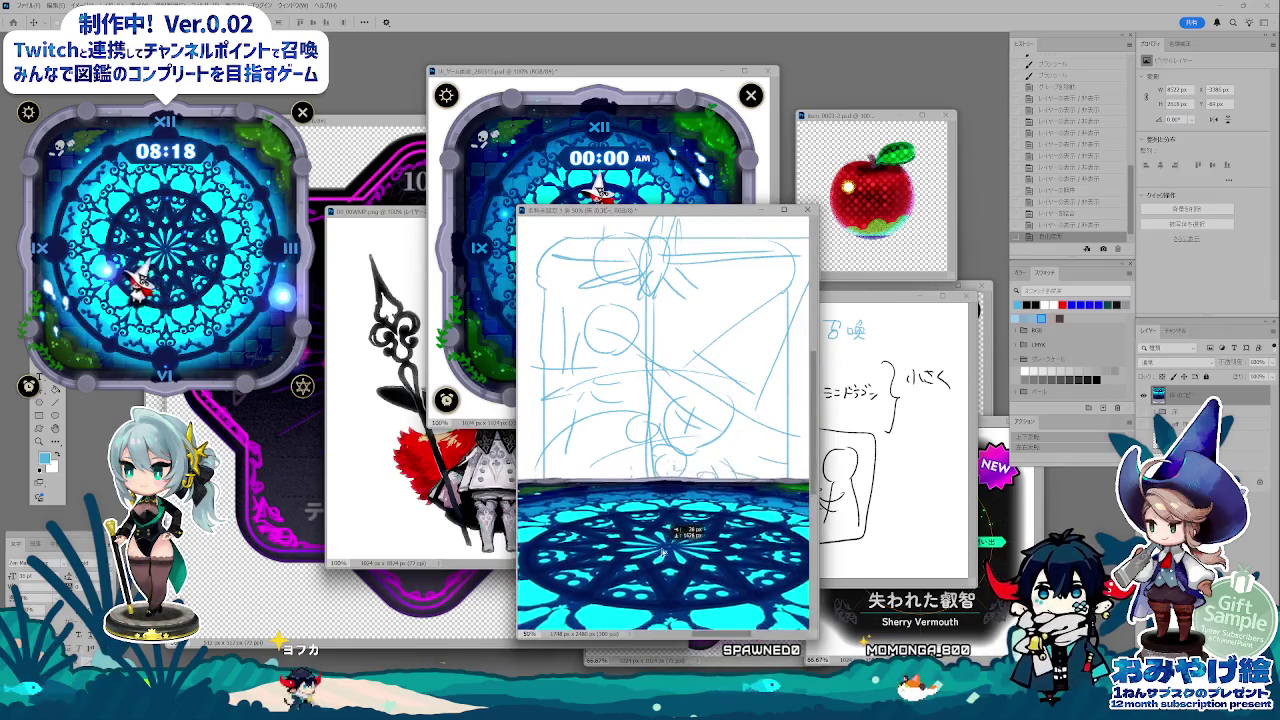
- Stretch the mandala floor layer's top edge upward to cover most of the lower sketch
left_click(1186, 400)
scroll(689, 551, "down", 3)
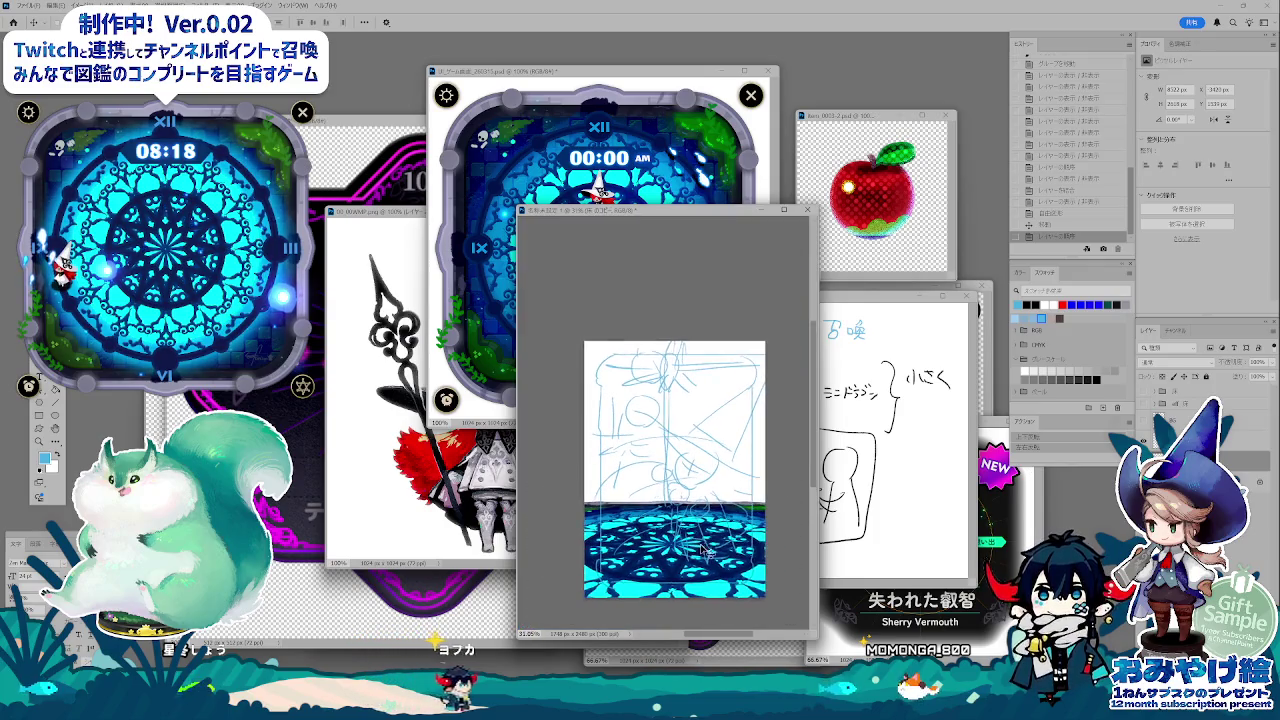
key("alt+bracketleft")
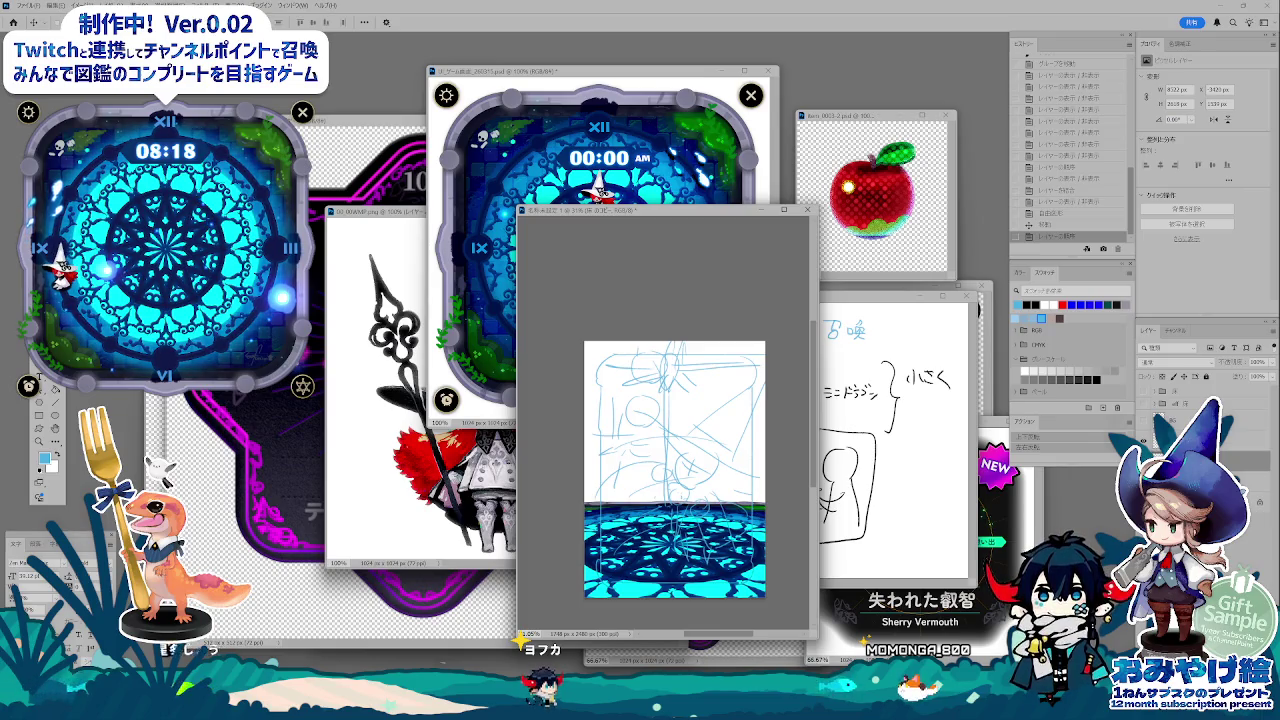
key("ctrl+t")
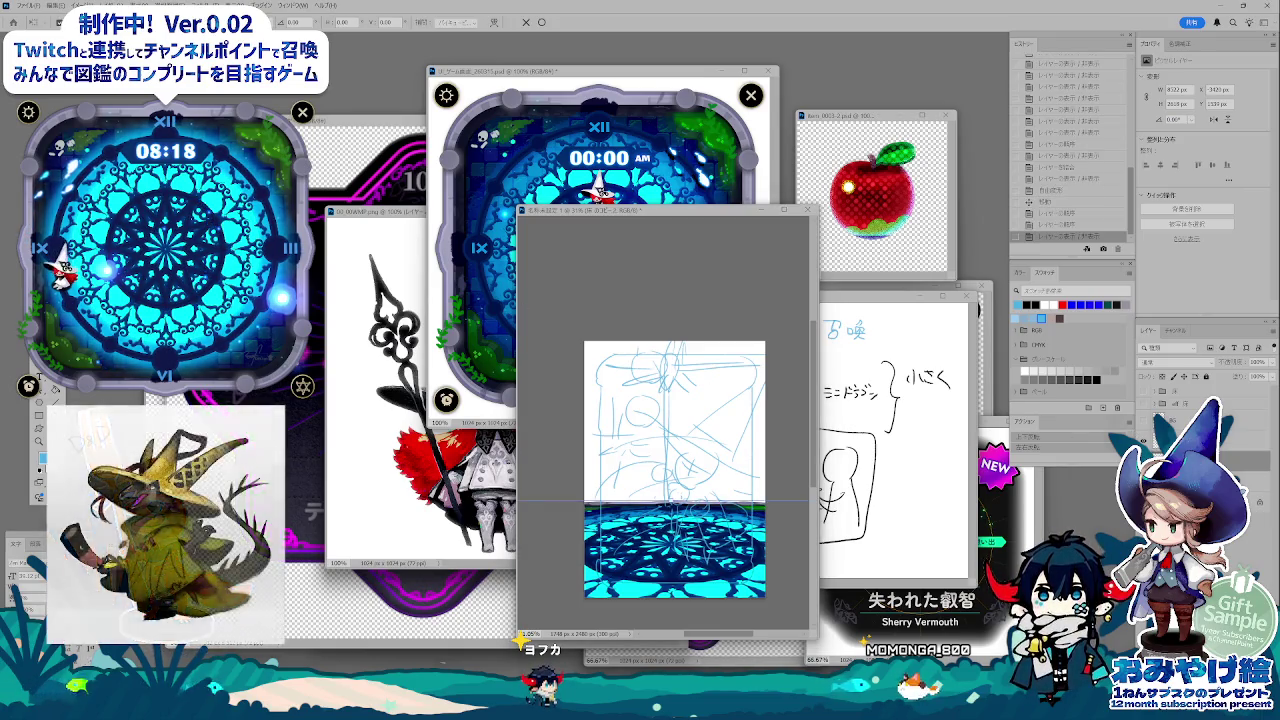
mouse_move(675, 501)
left_mouse_down()
mouse_move(675, 362)
mouse_move(740, 490)
mouse_move(742, 438)
left_mouse_up()
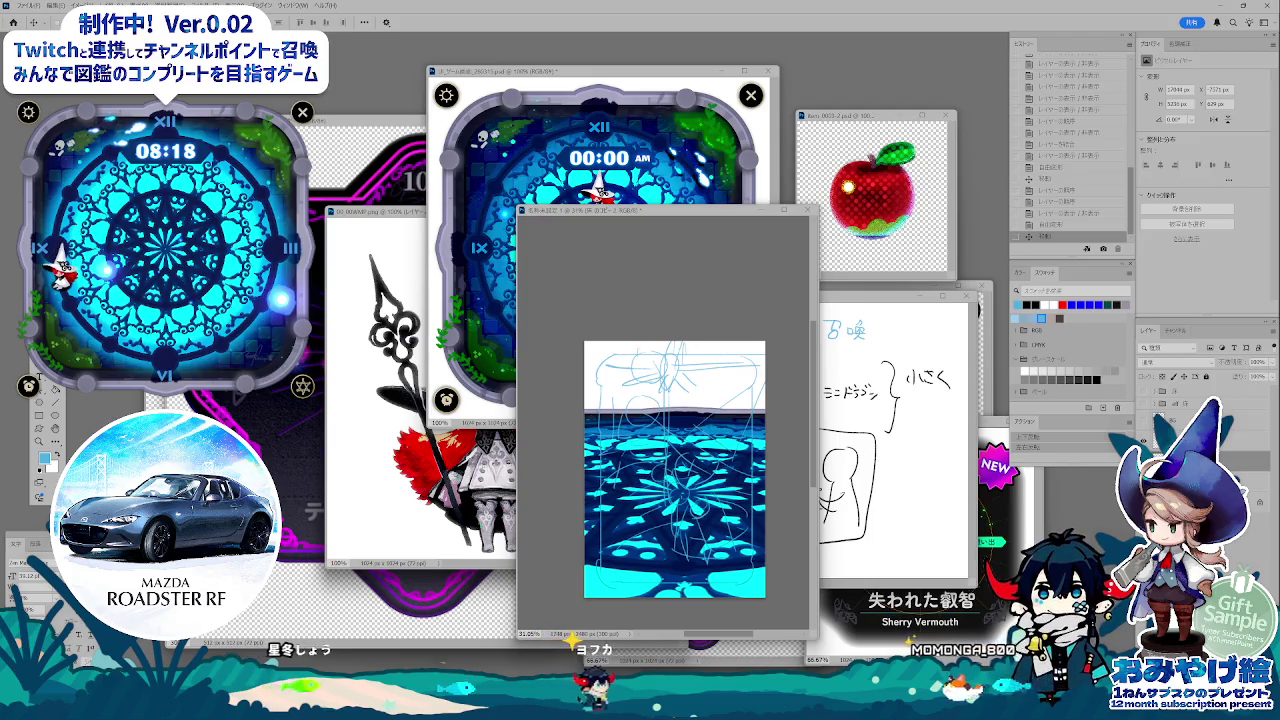
- Apply a Layers panel menu command, then soften the floor with Gaussian Blur
left_click(1274, 331)
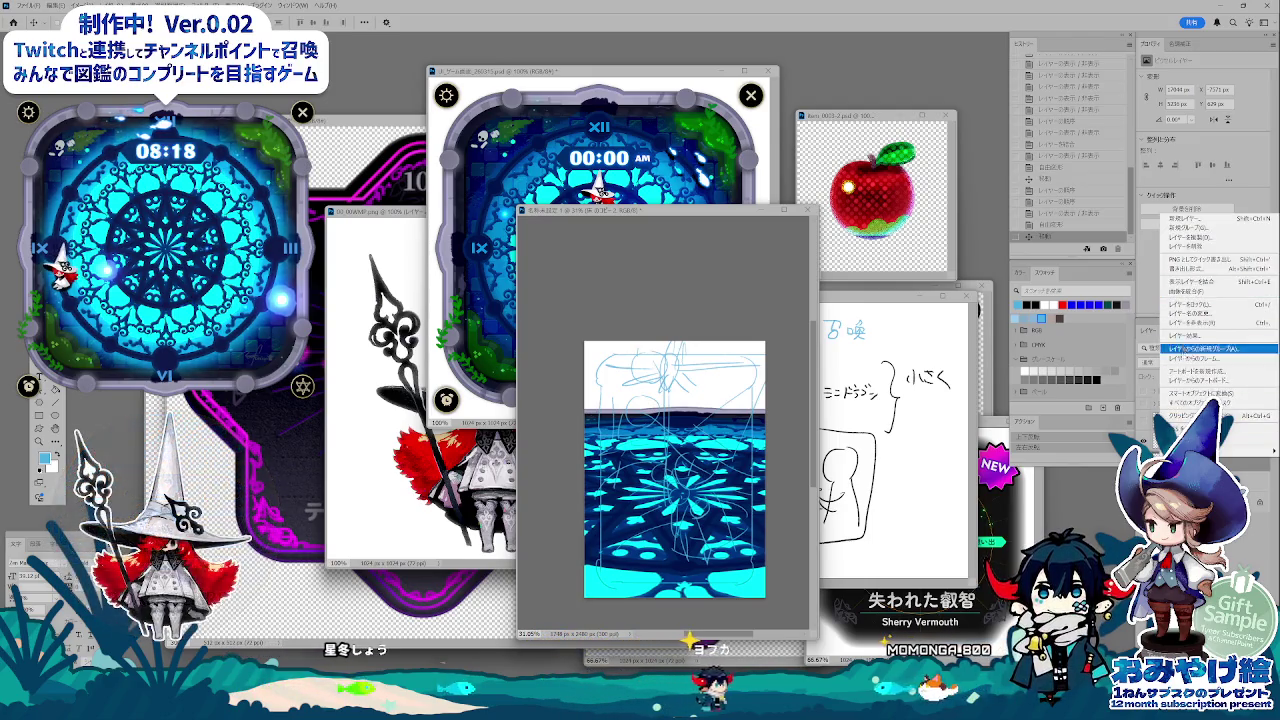
left_click(1230, 428)
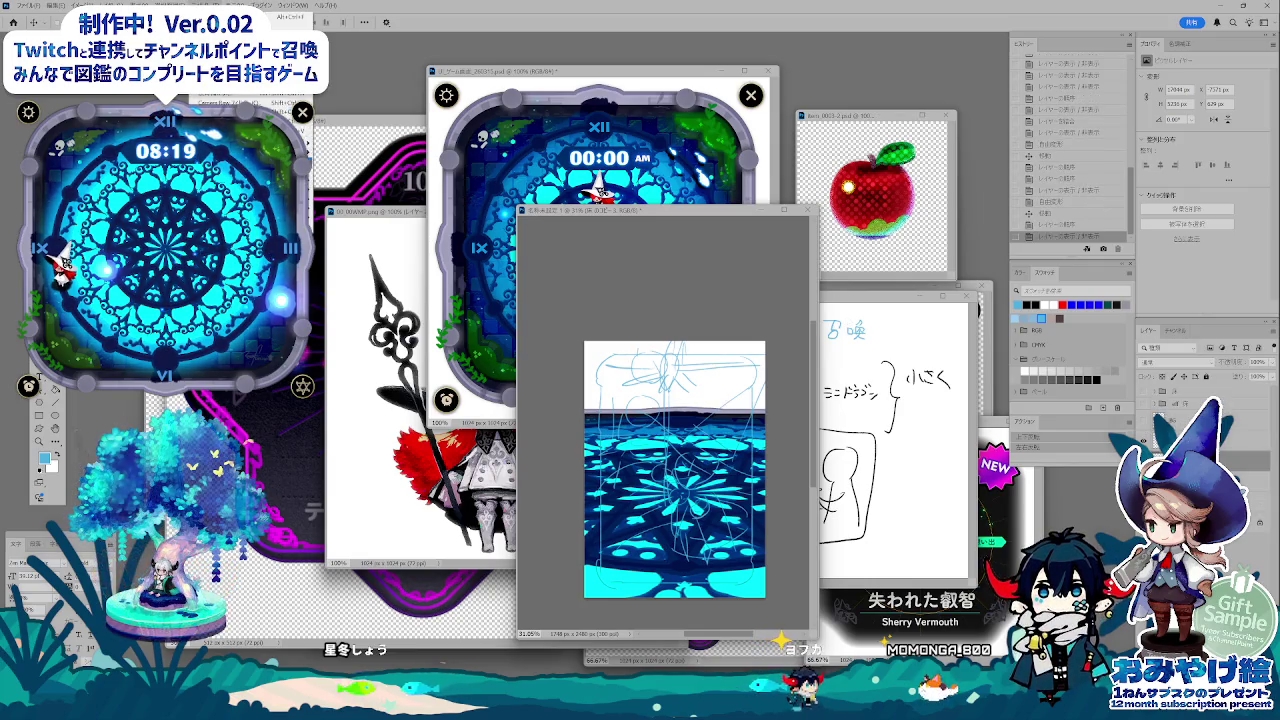
left_click(330, 190)
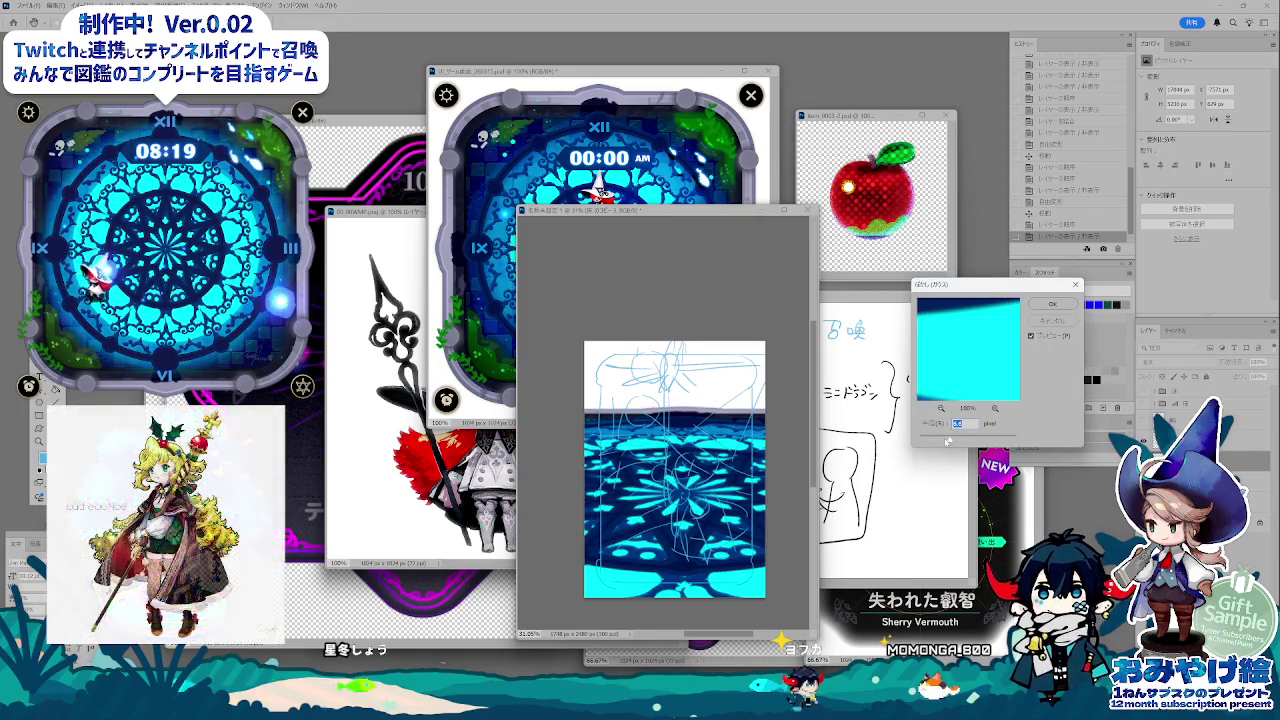
key("Return")
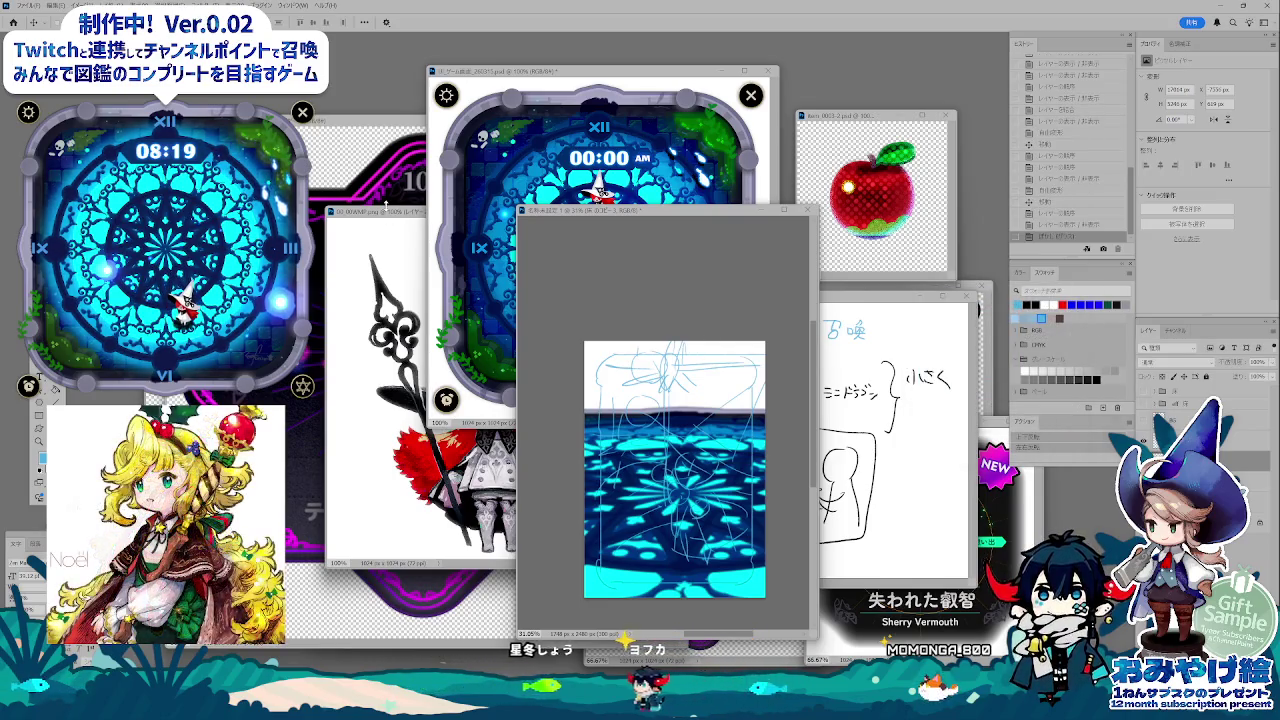
- Paste the witch figure from the illustration document, enlarge it and position it on the card
key("ctrl+Tab")
key("ctrl+Tab")
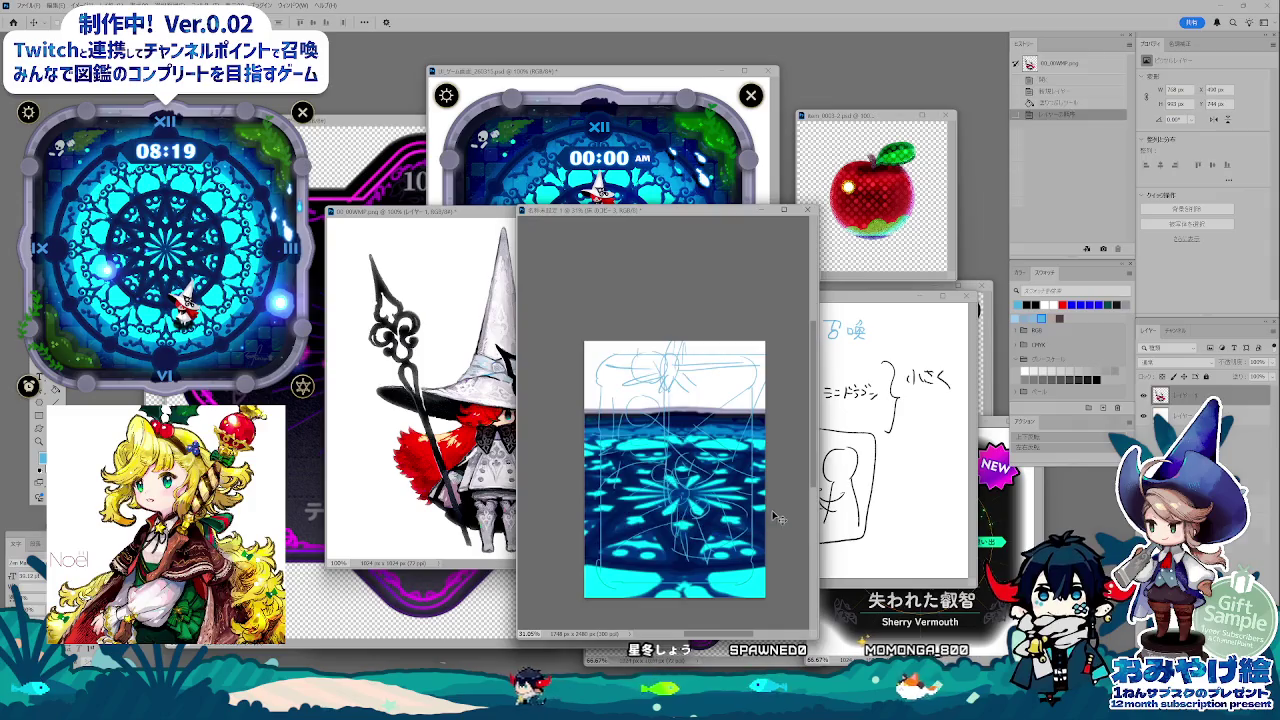
key("ctrl+v")
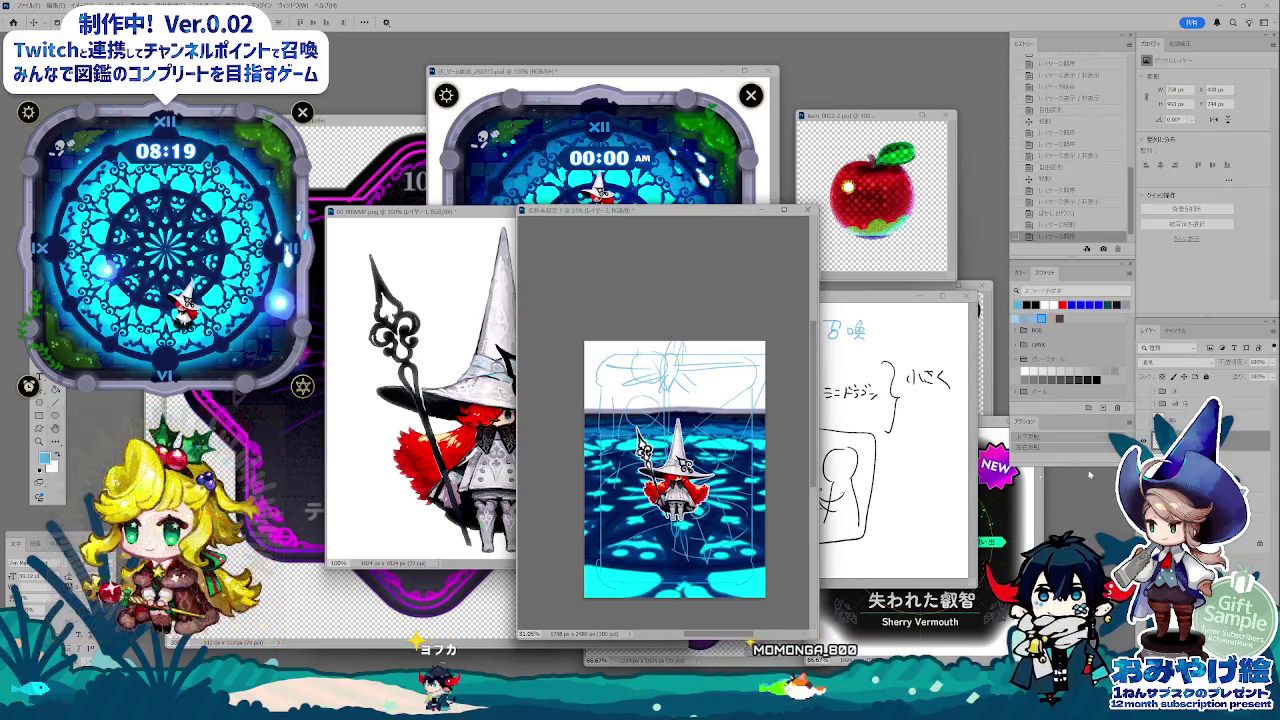
left_click_drag(716, 520, 790, 600)
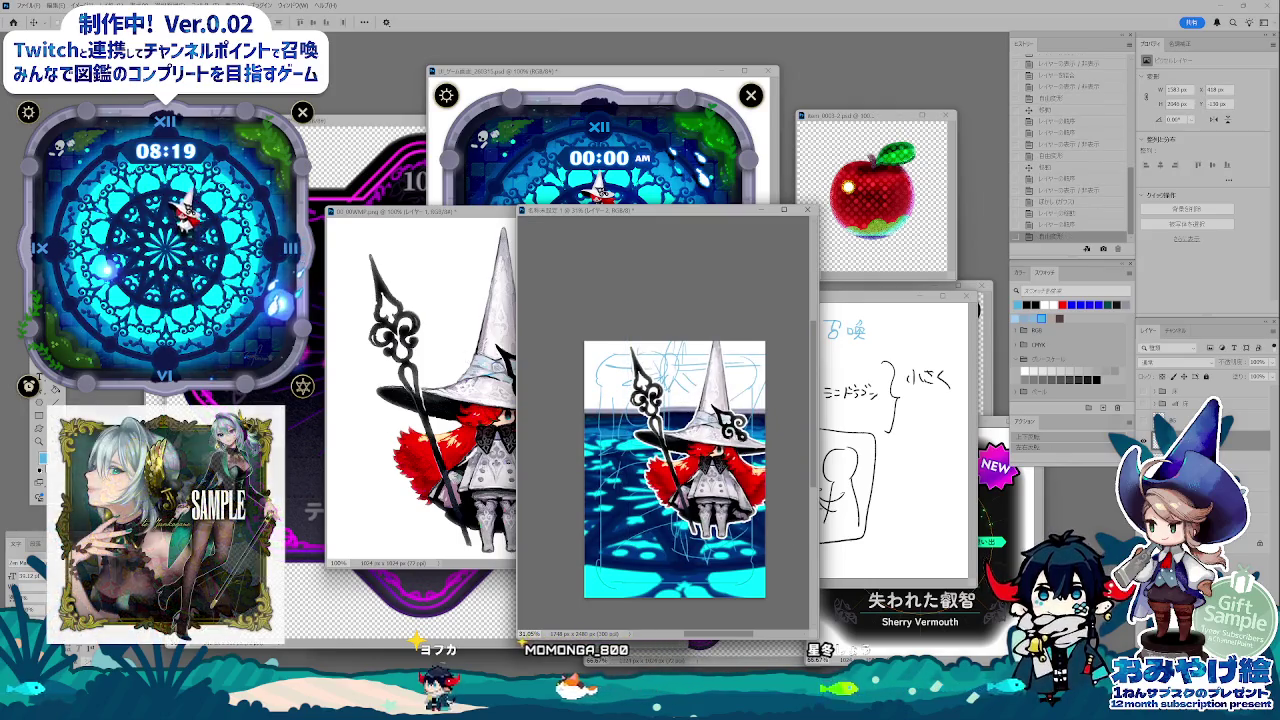
left_click_drag(792, 470, 778, 484)
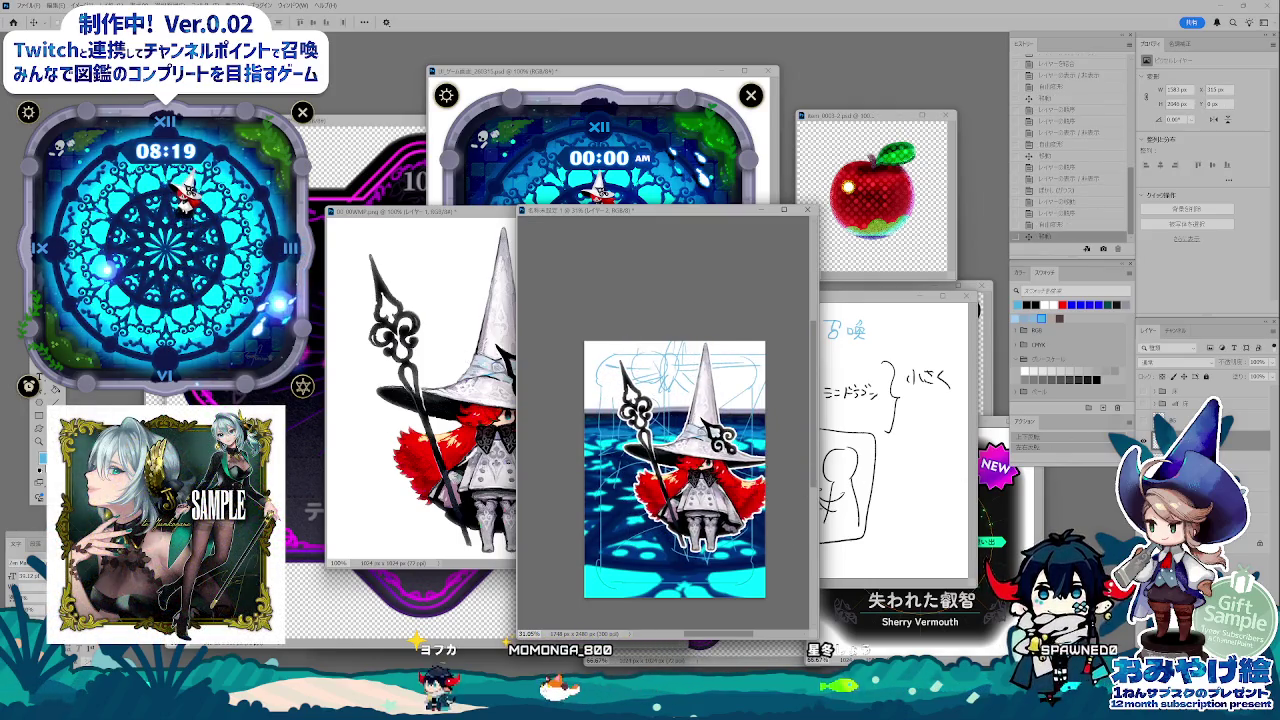
key("m")
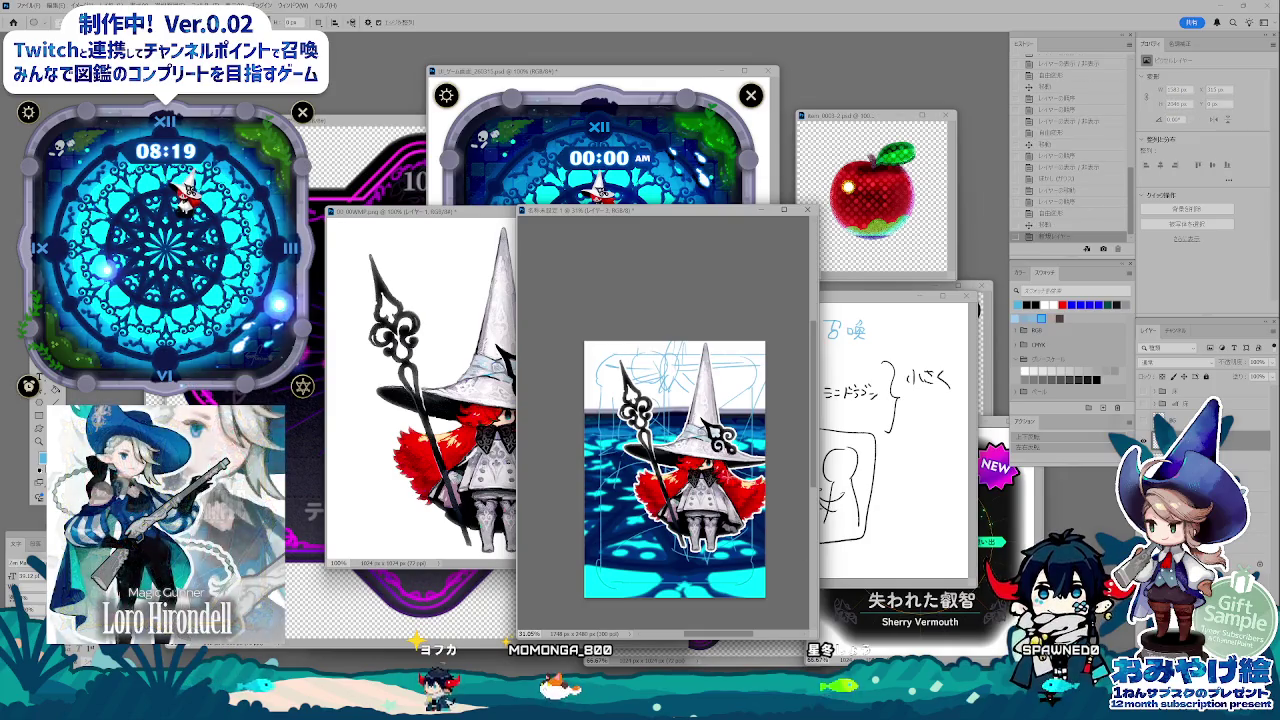
- Hide the witch layer to leave only the sketch lines over the glowing floor
key("b")
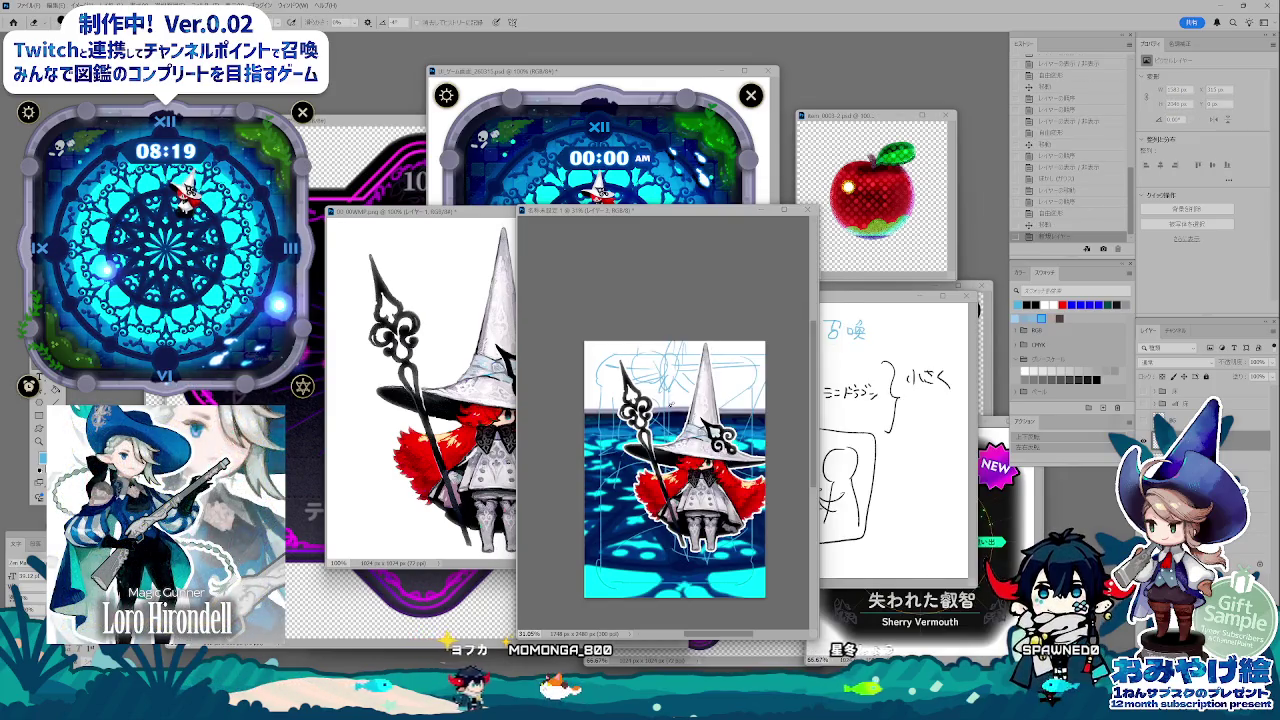
right_click(682, 312)
key("Escape")
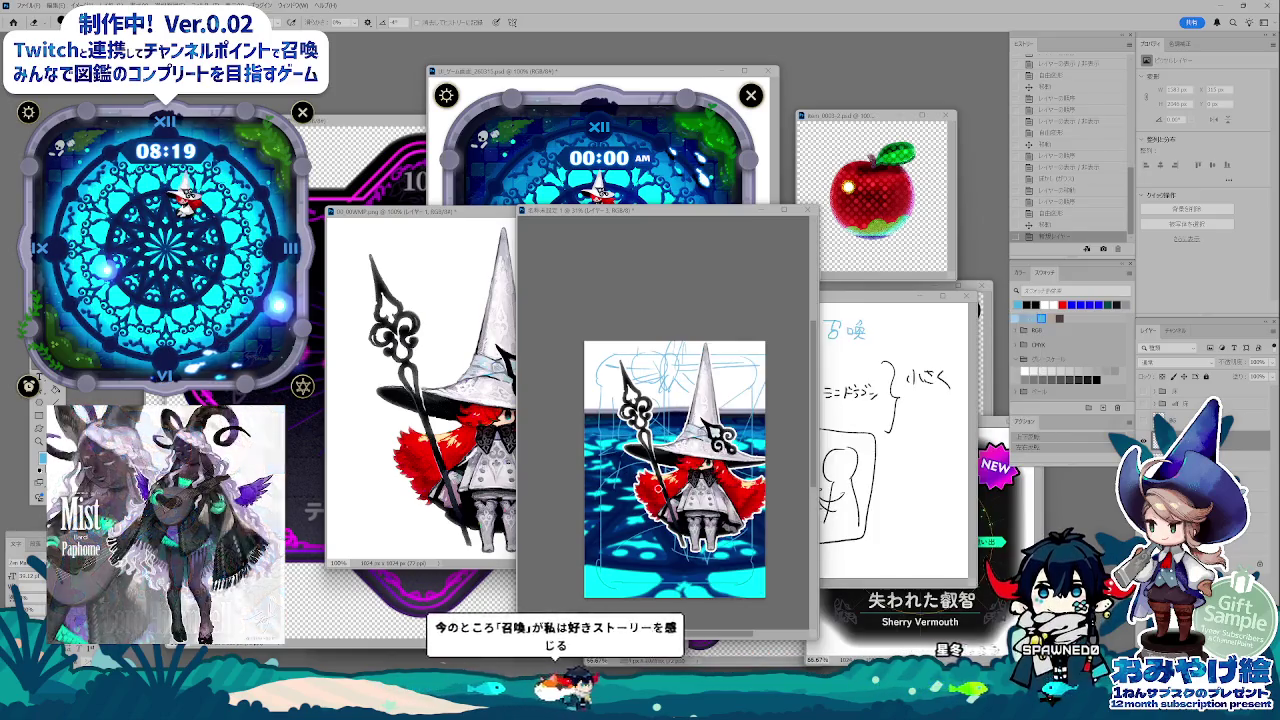
left_click(1148, 405, "alt")
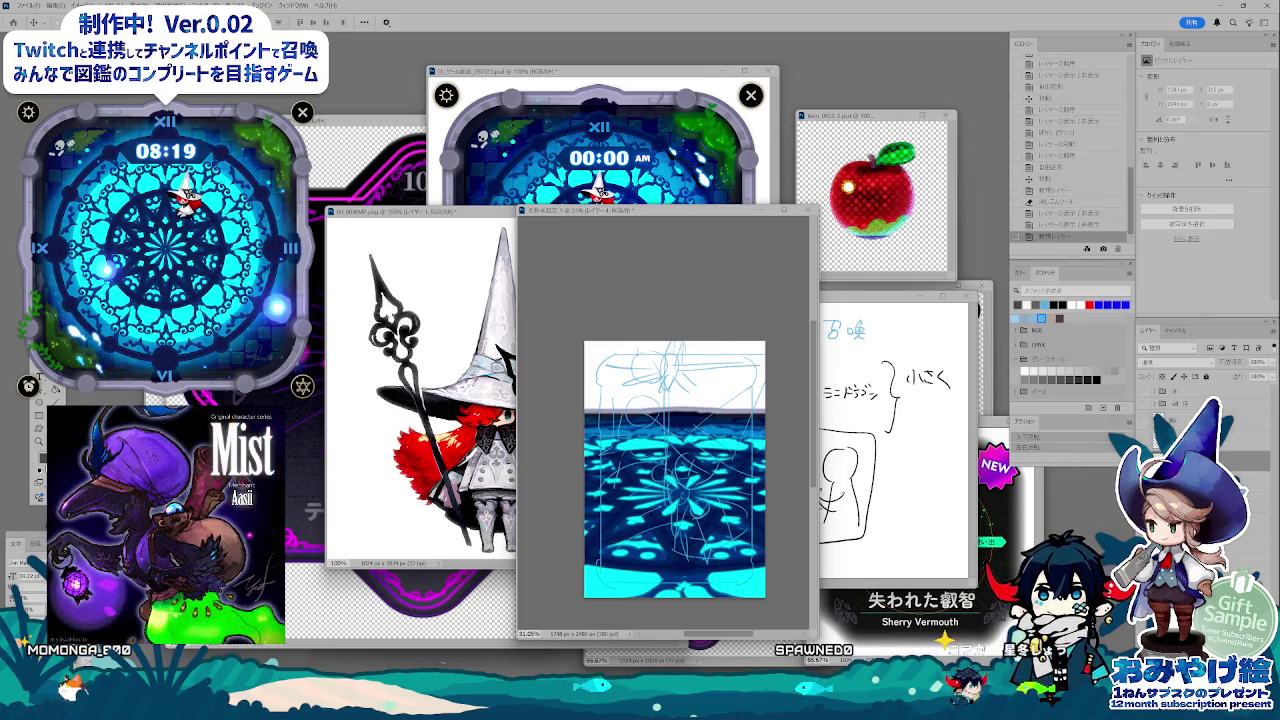
key("b")
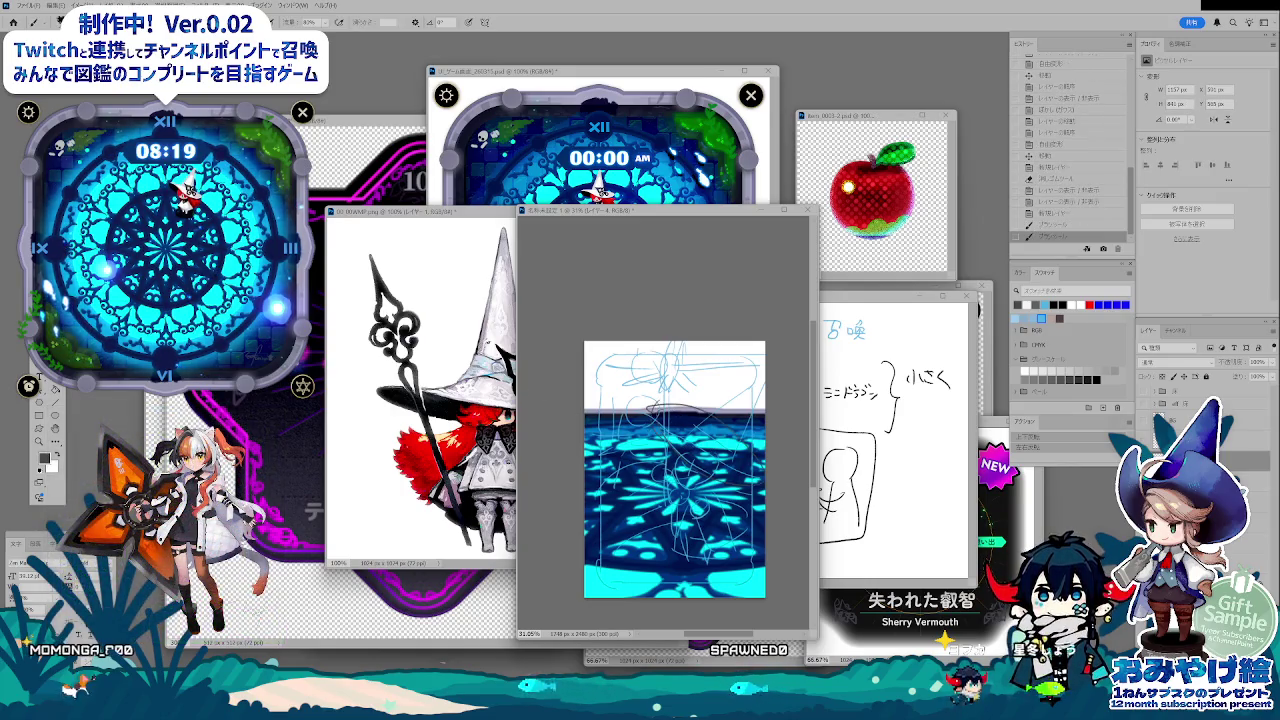
key("f")
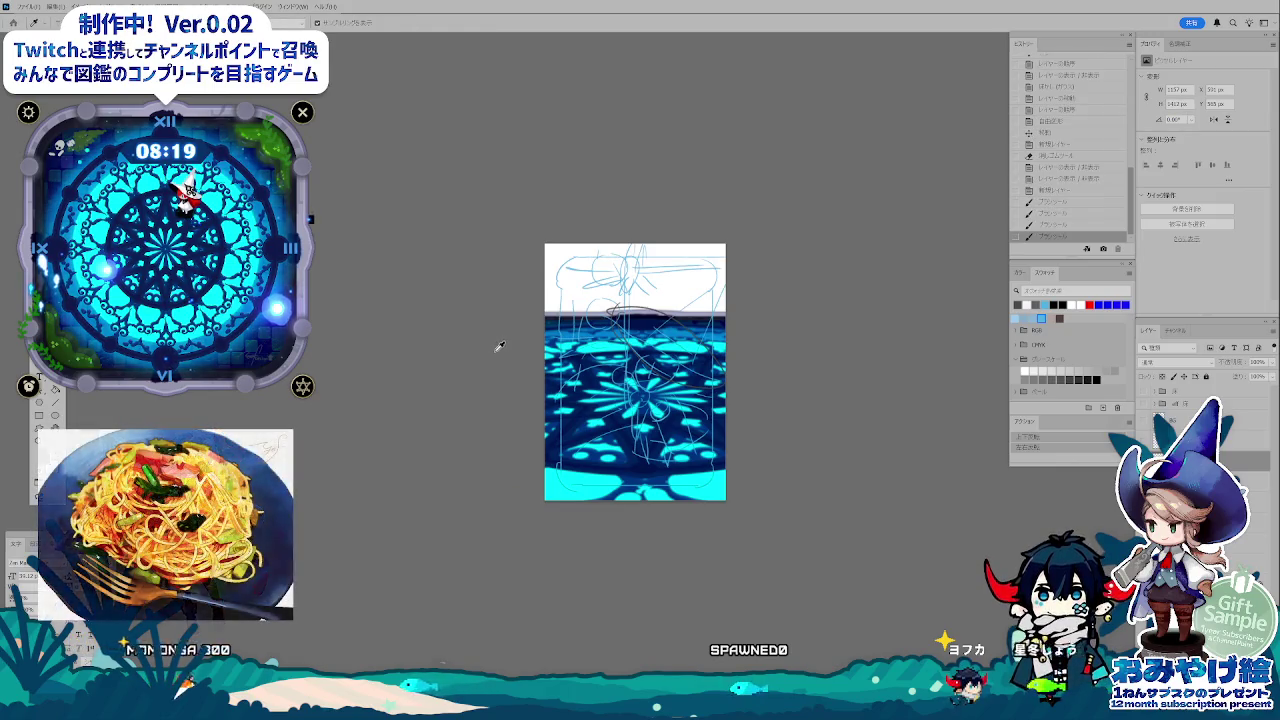
key("f")
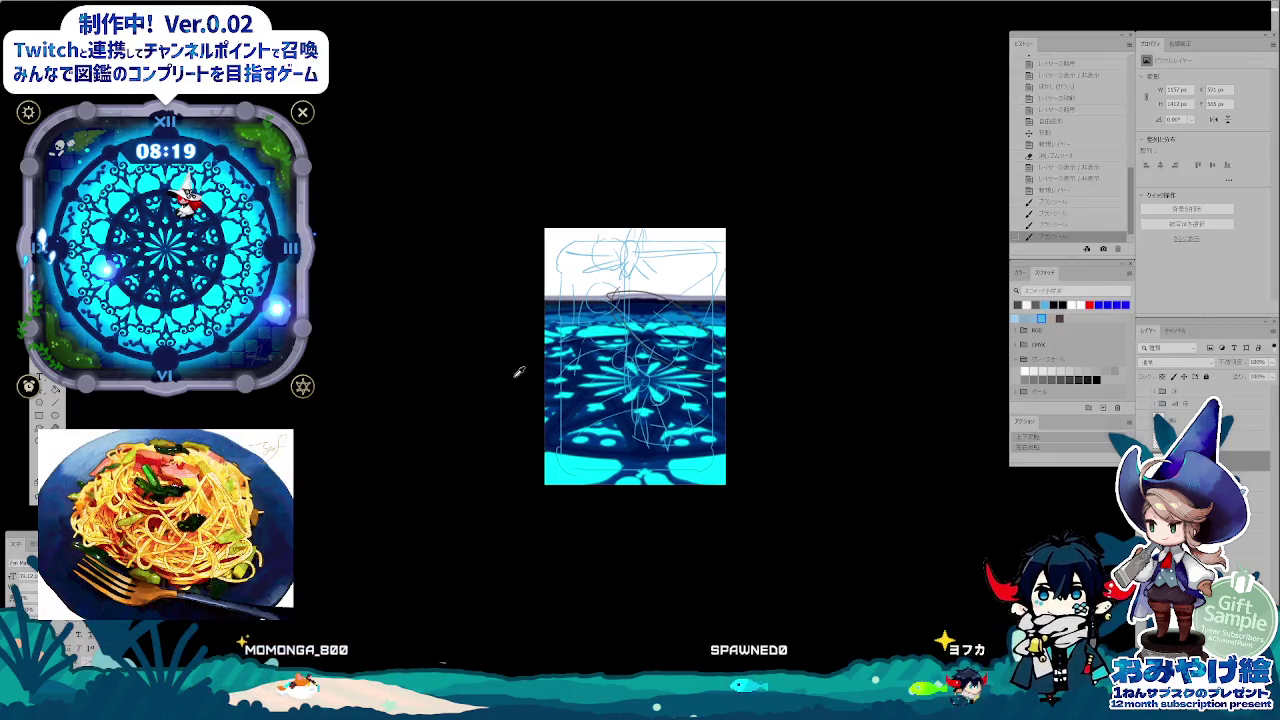
key("f")
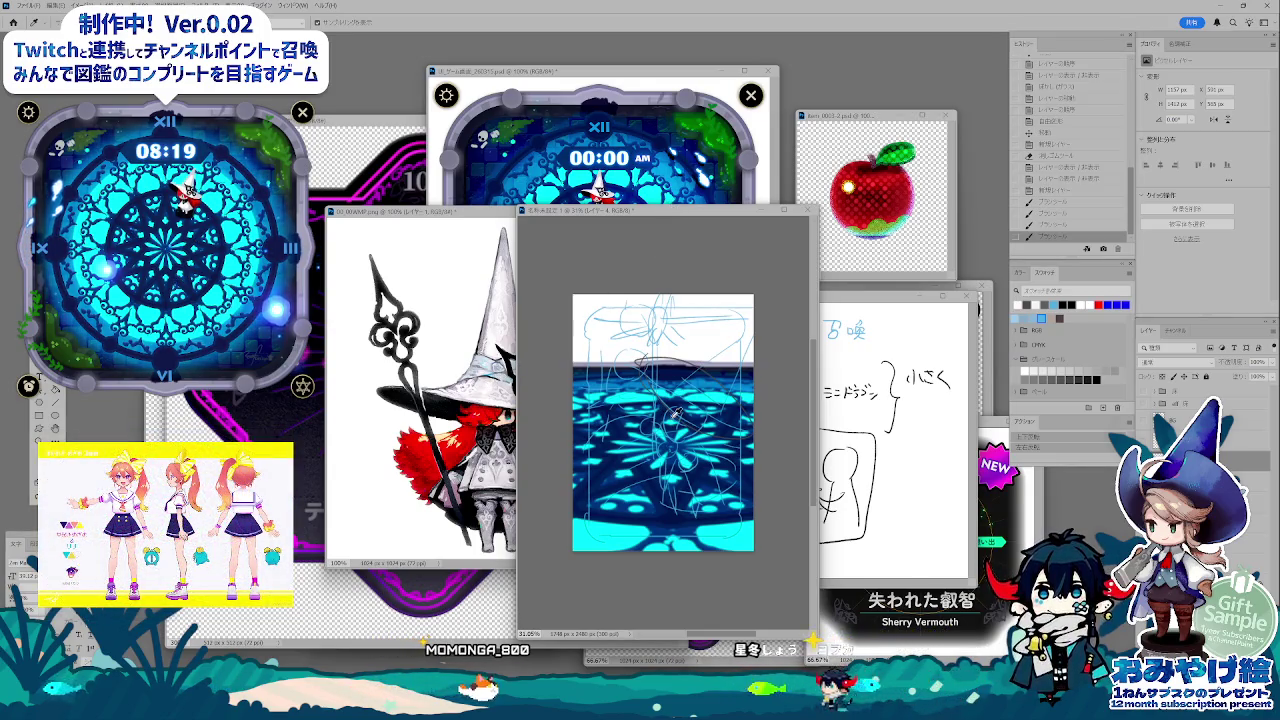
key("v")
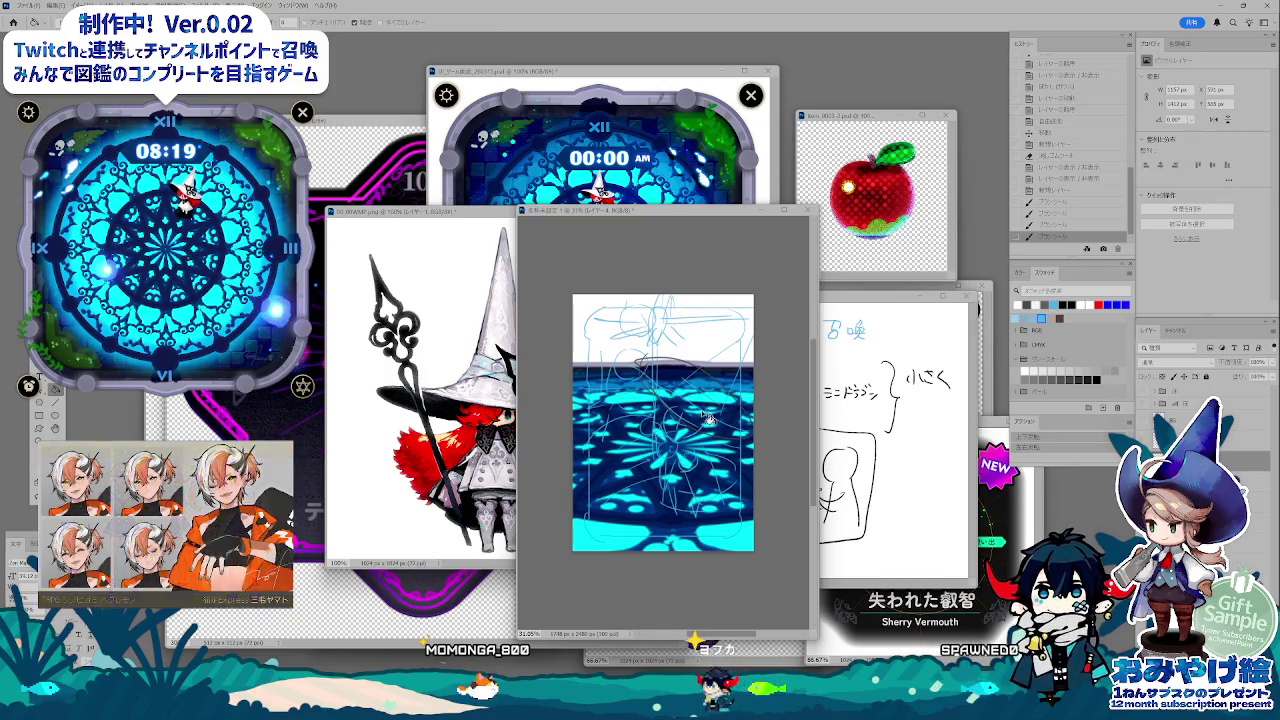
key("i")
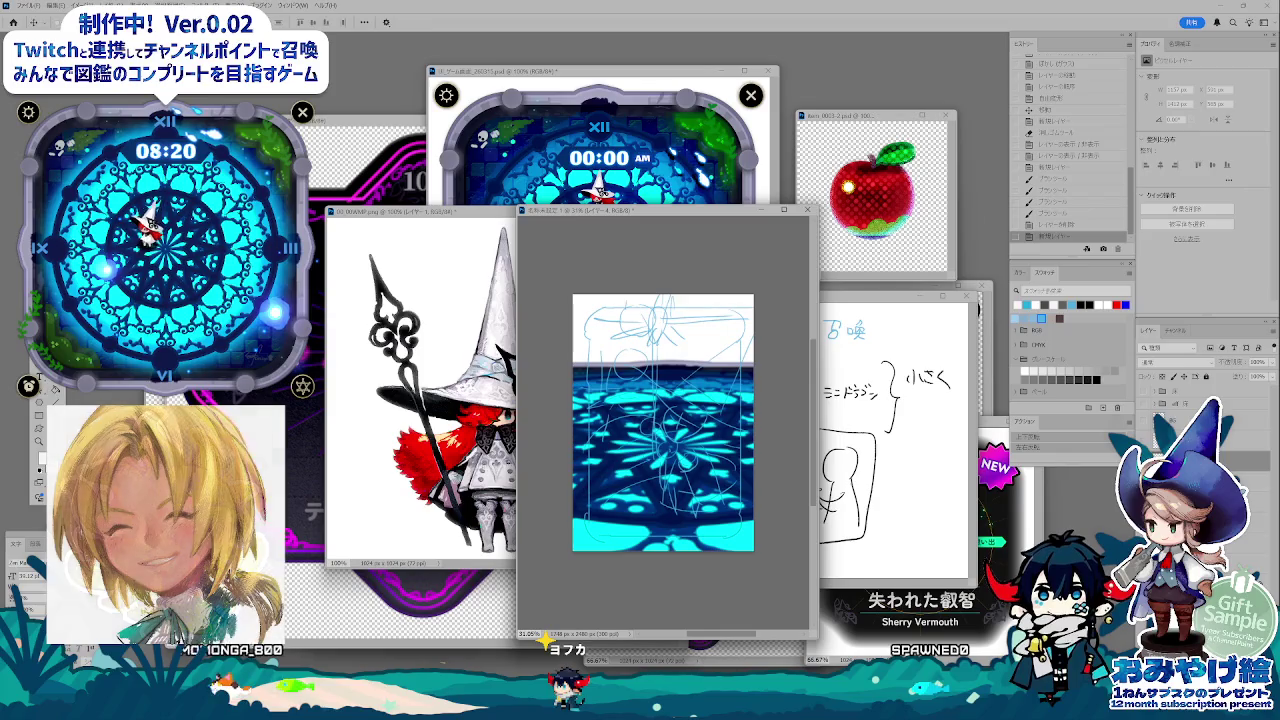
key("ctrl+Tab")
- Close item_0001, the green-hat, apple card, result card, item_0003-2 and sword card documents without saving
key("ctrl+Tab")
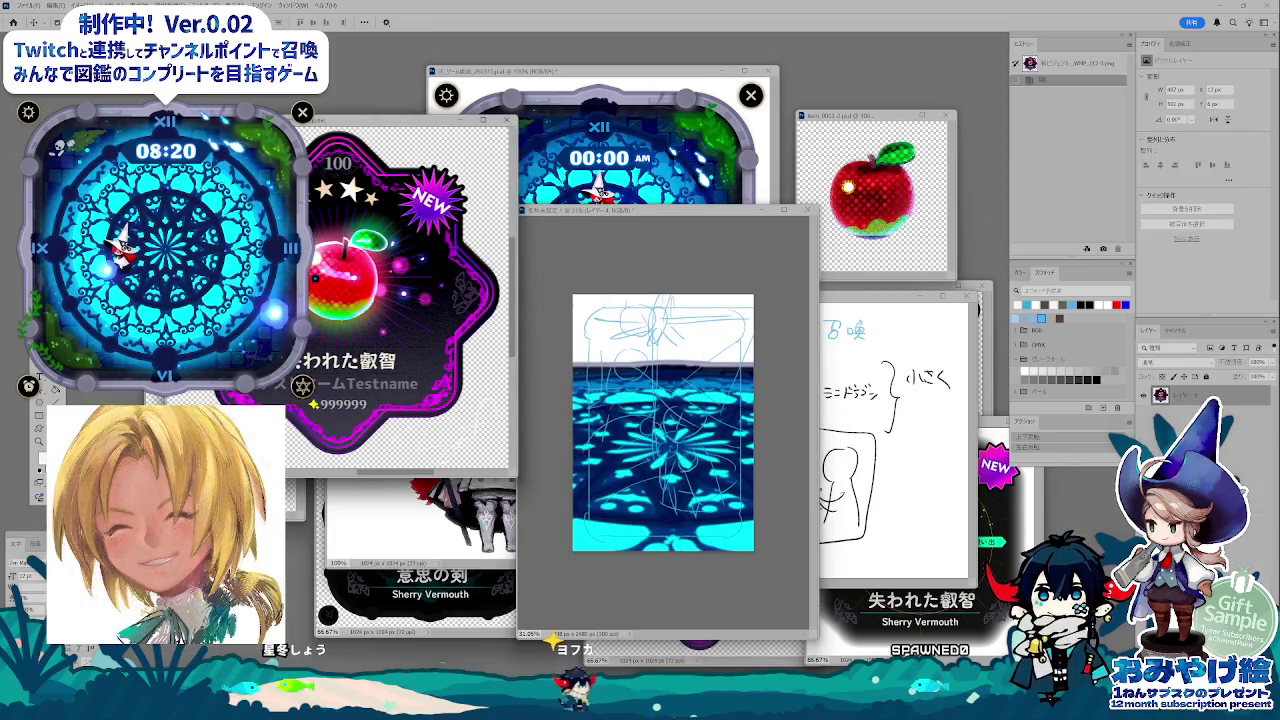
key("ctrl+Tab")
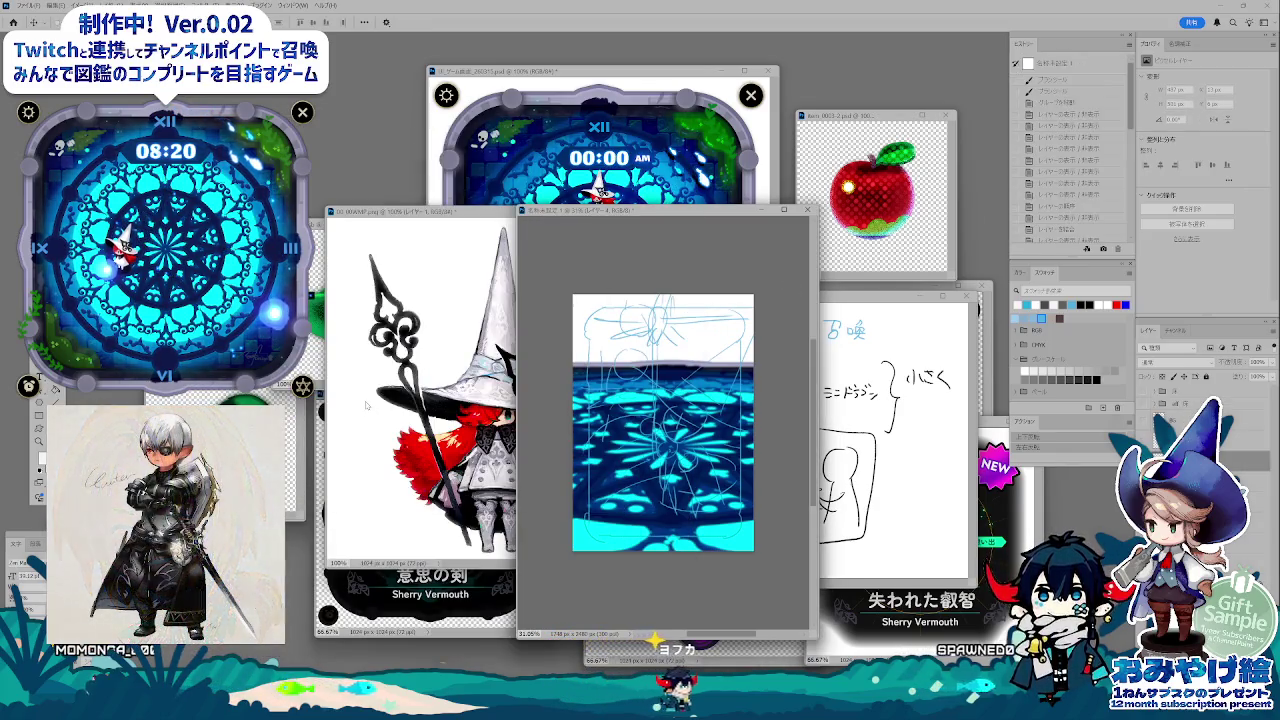
key("ctrl+w")
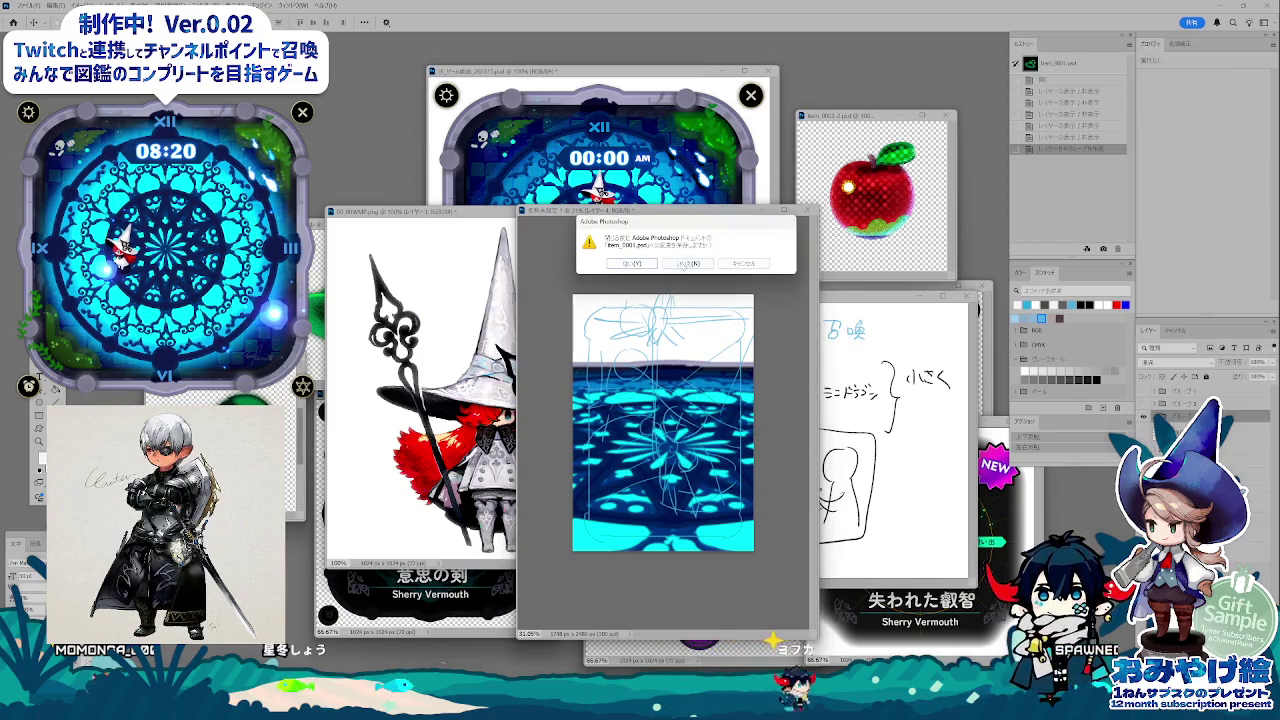
key("n")
left_click(421, 223)
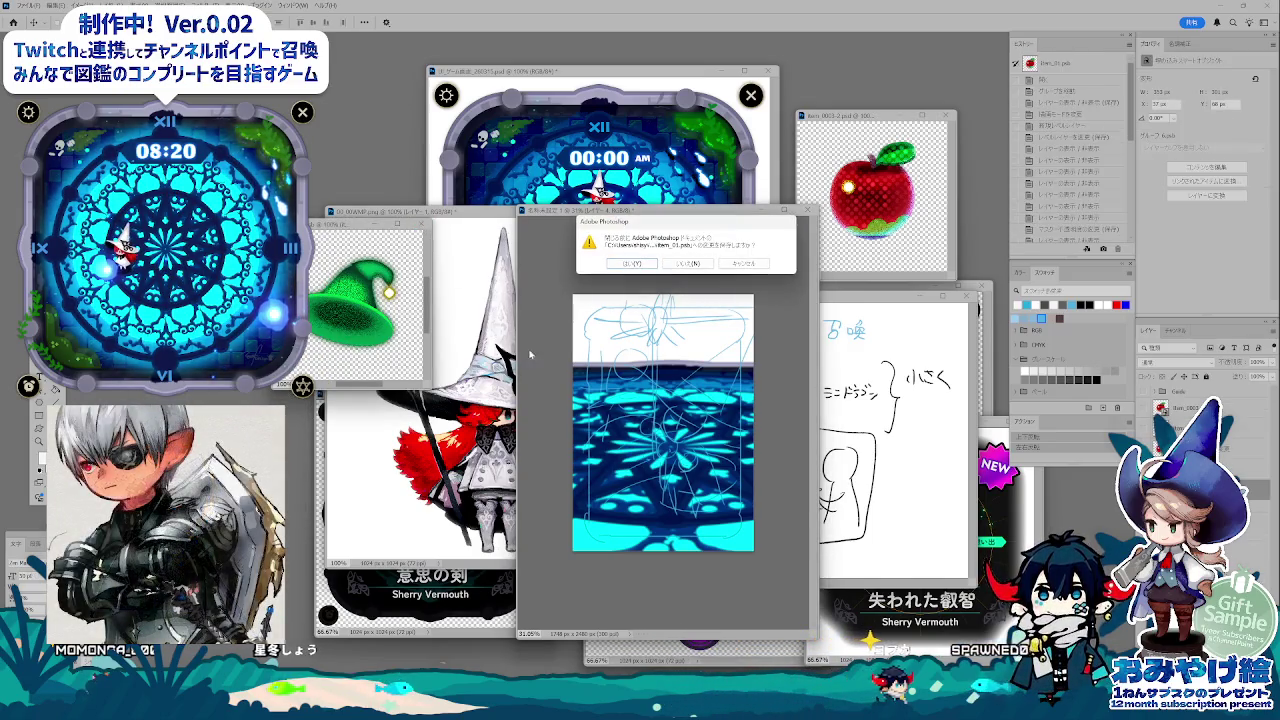
left_click(690, 263)
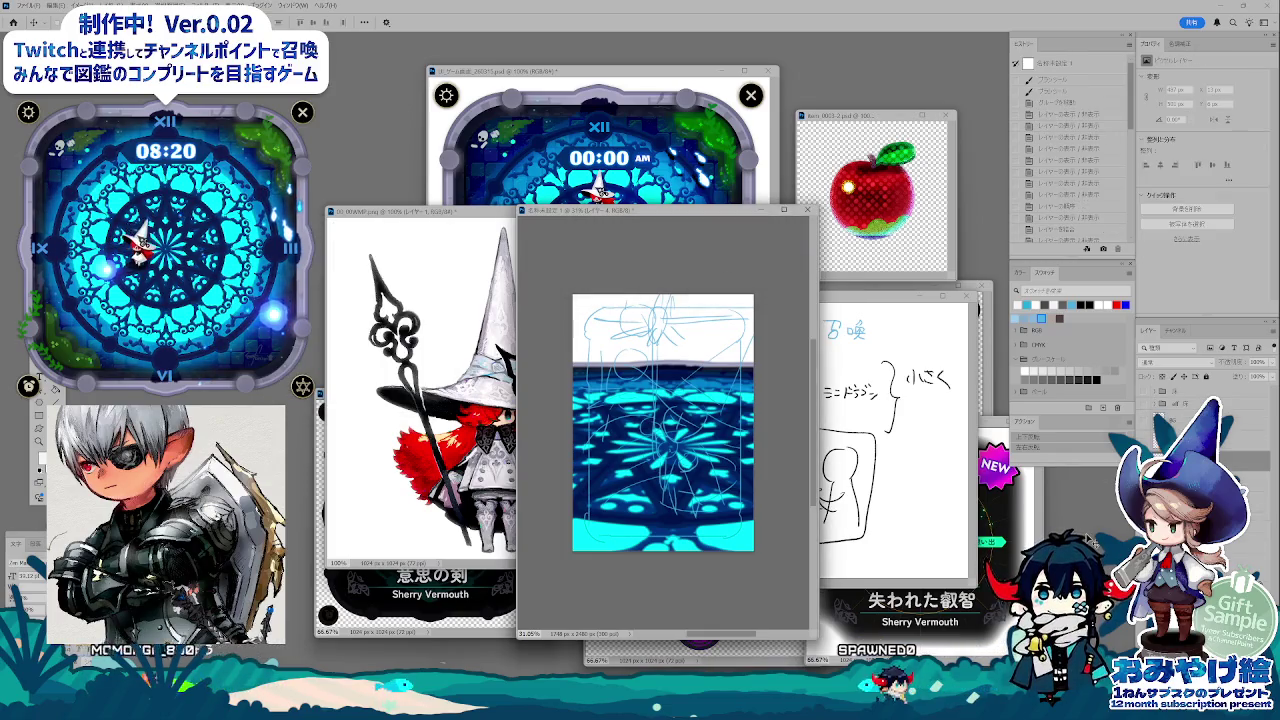
left_click(755, 652)
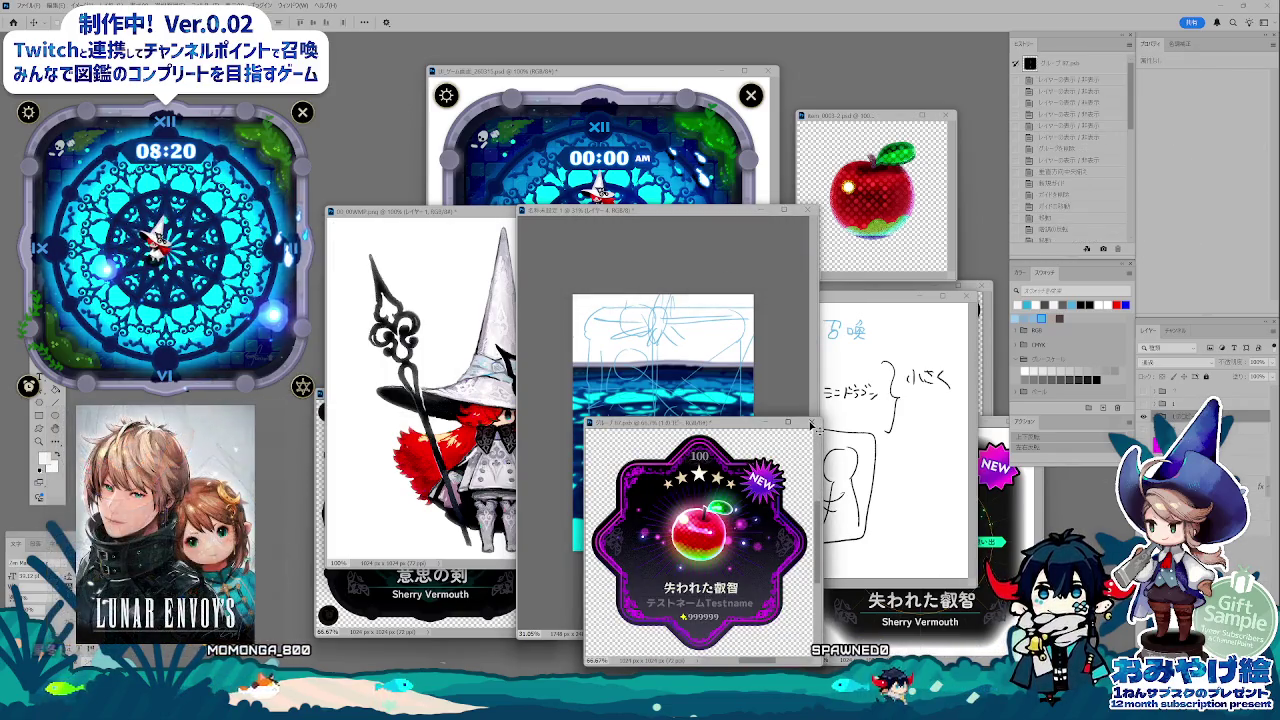
left_click(812, 422)
left_click(697, 264)
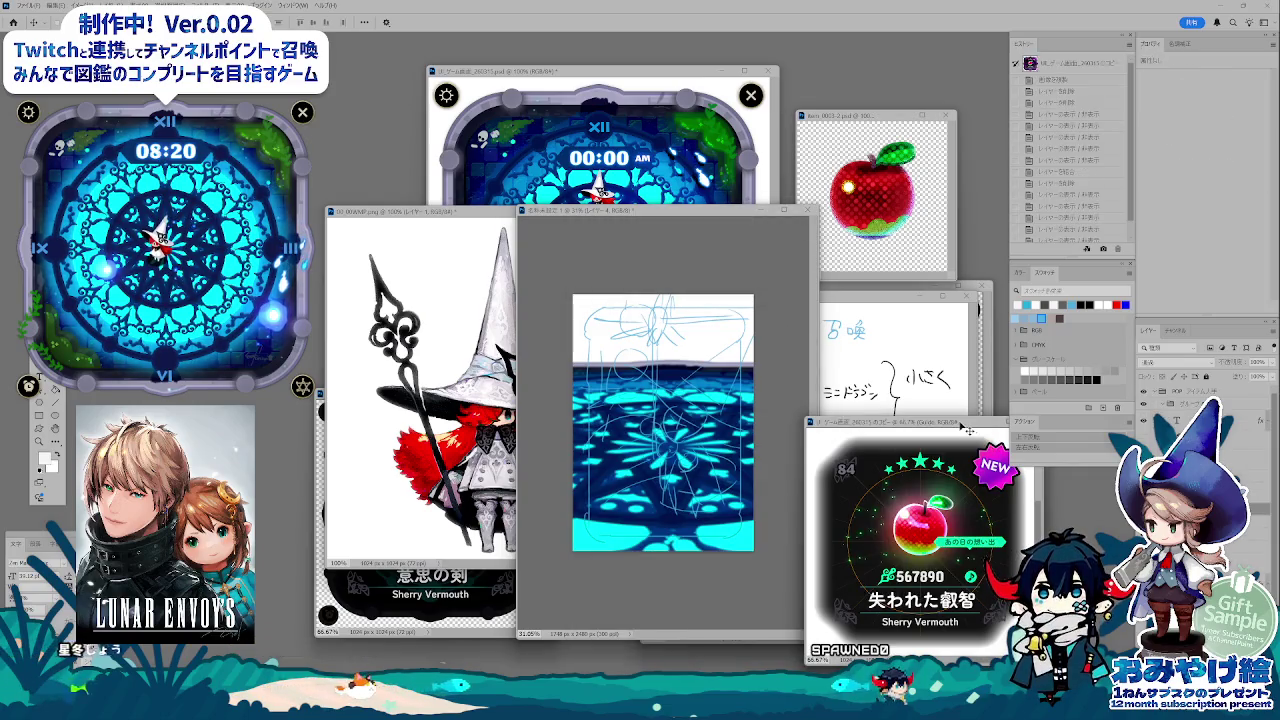
left_click_drag(880, 430, 766, 420)
left_click(925, 422)
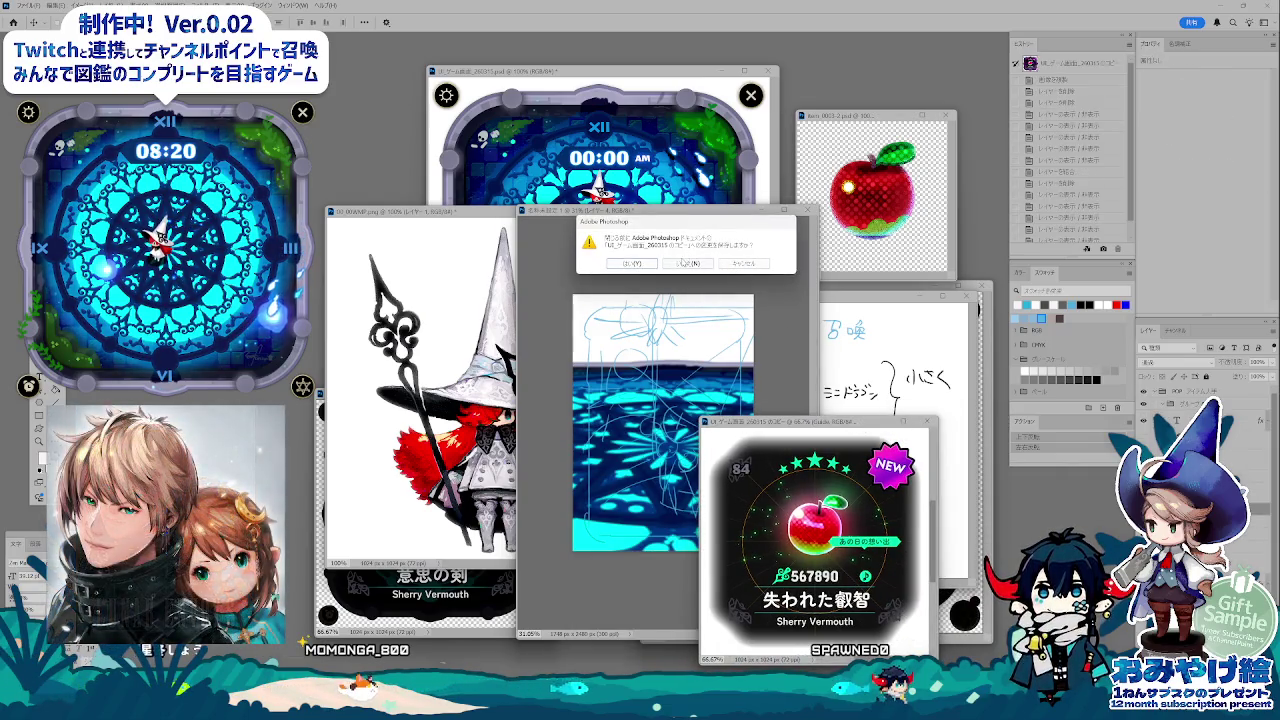
left_click(689, 264)
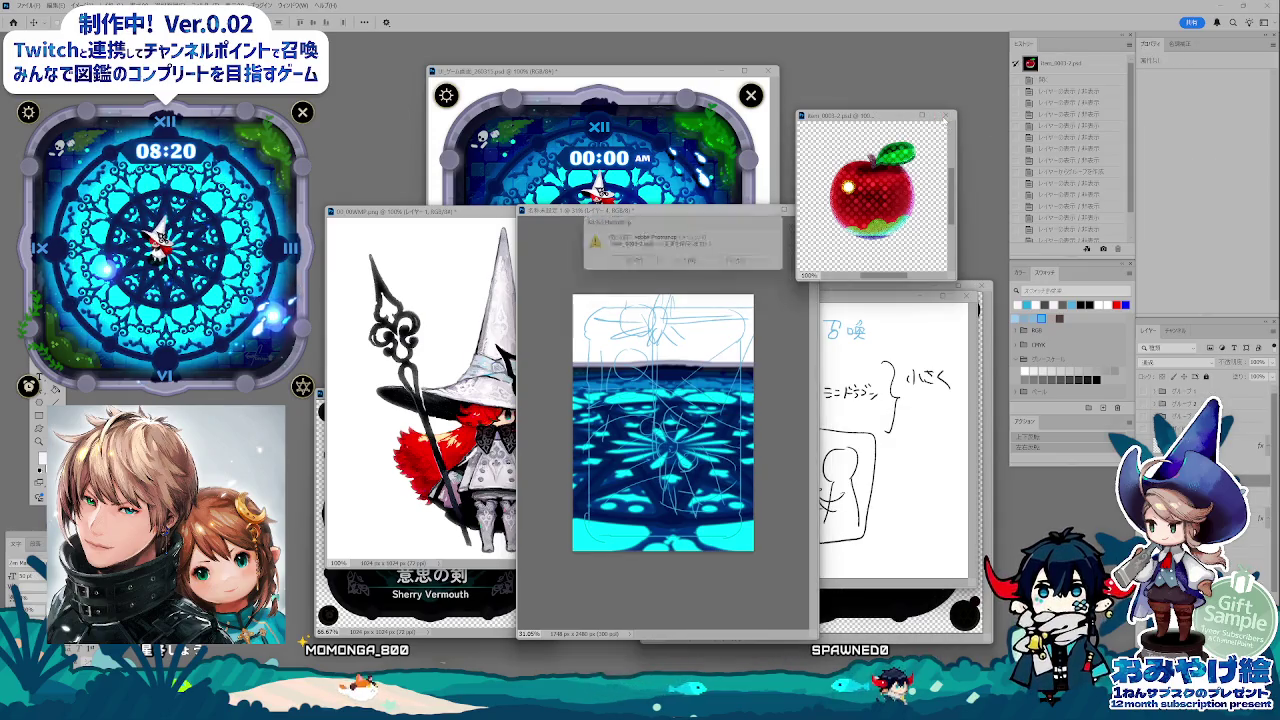
left_click(688, 264)
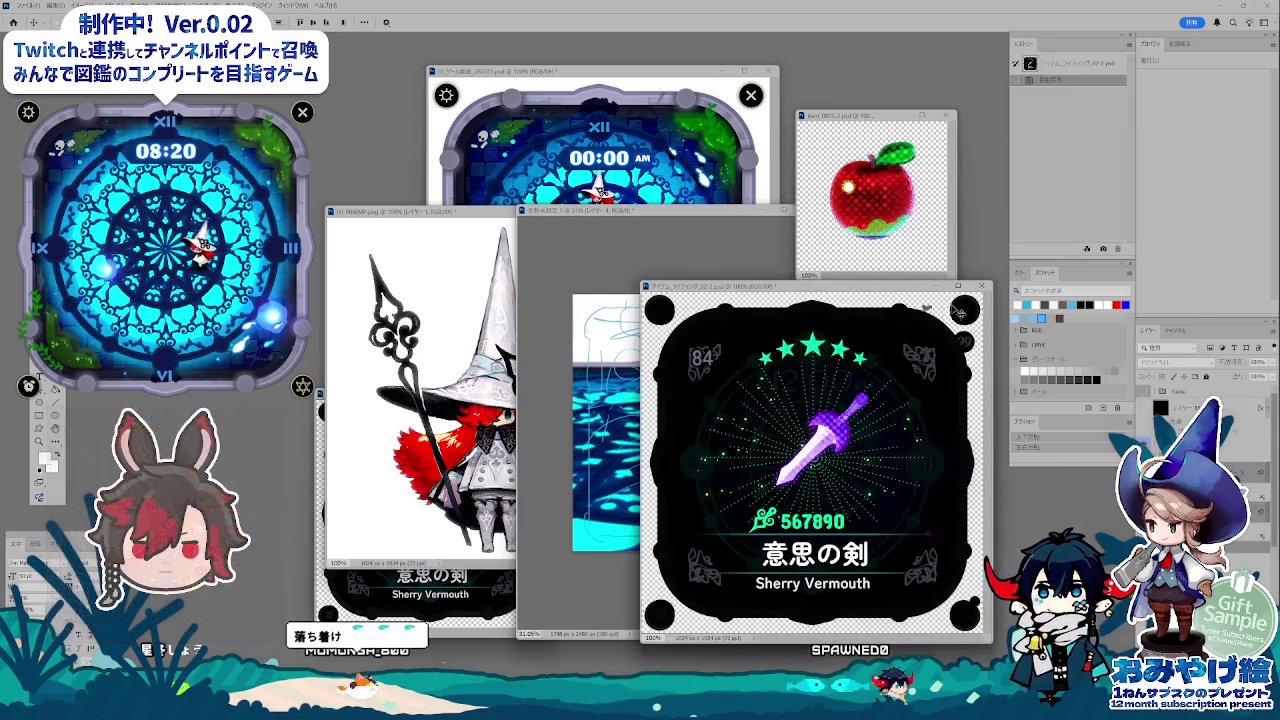
left_click(982, 286)
left_click(690, 264)
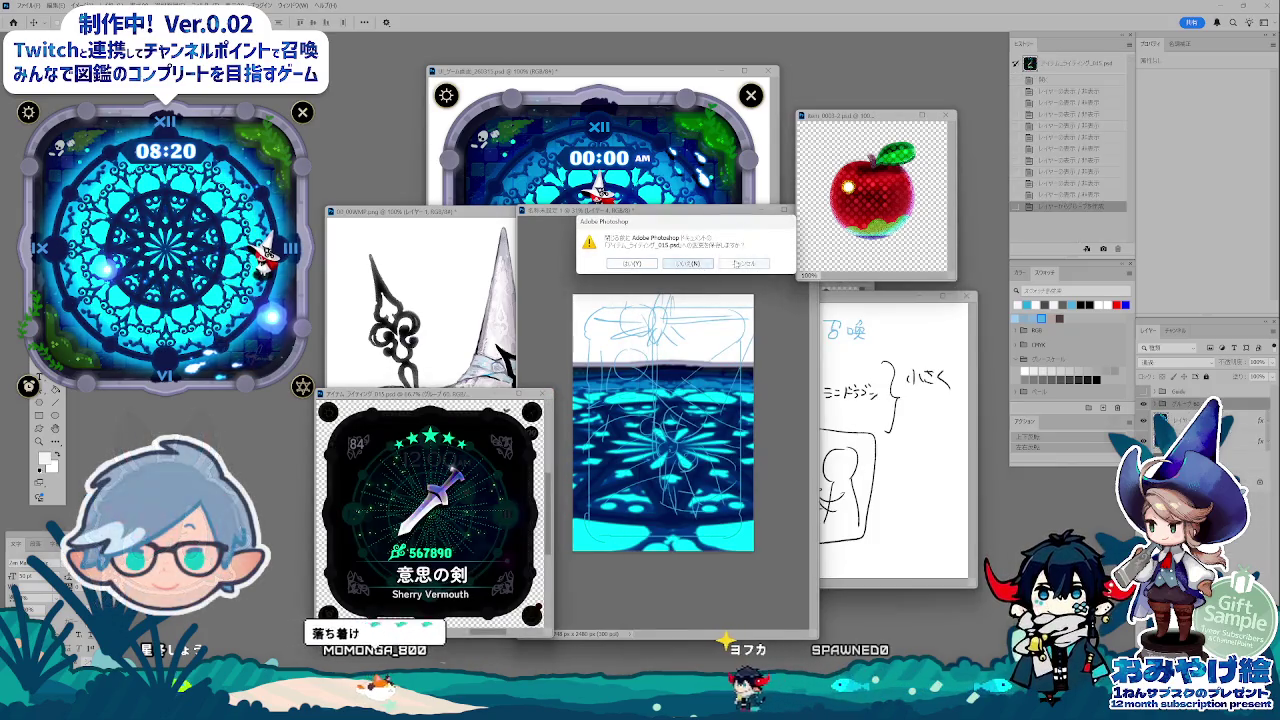
left_click(706, 264)
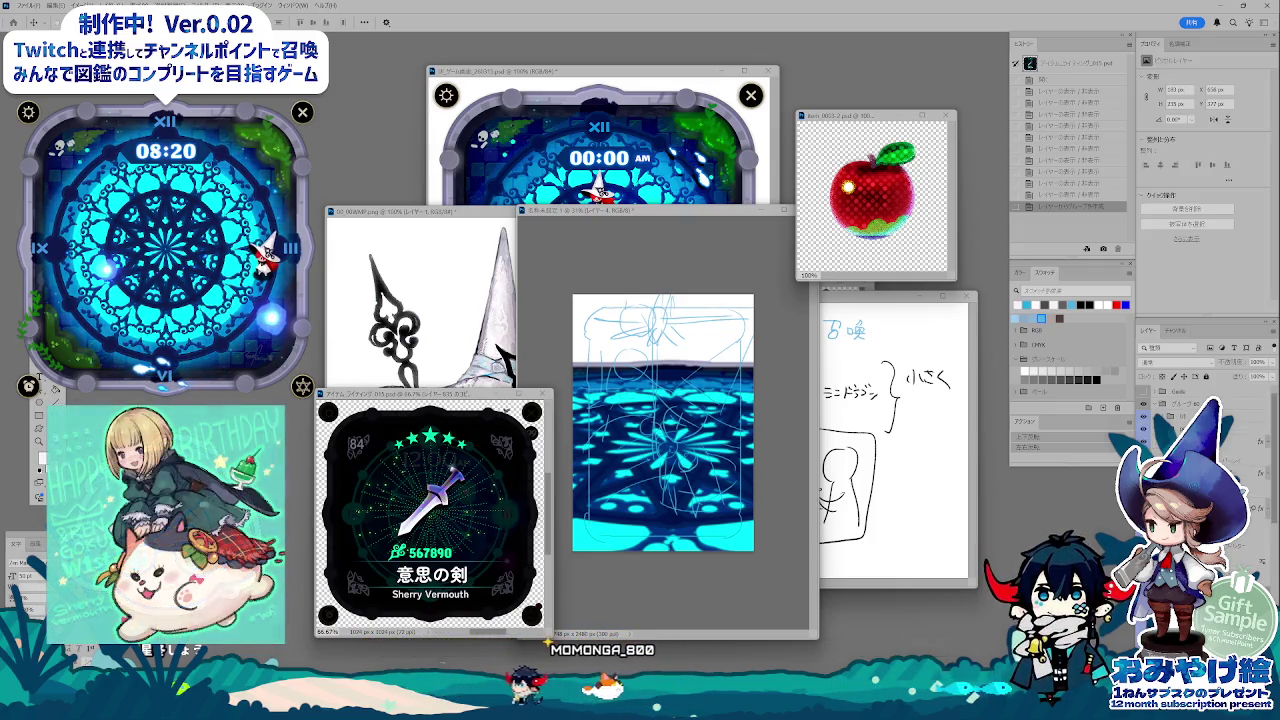
- Add a Hue/Saturation adjustment to the sword item, group it with Ctrl+G and change the group's blend mode
key("ctrl+u")
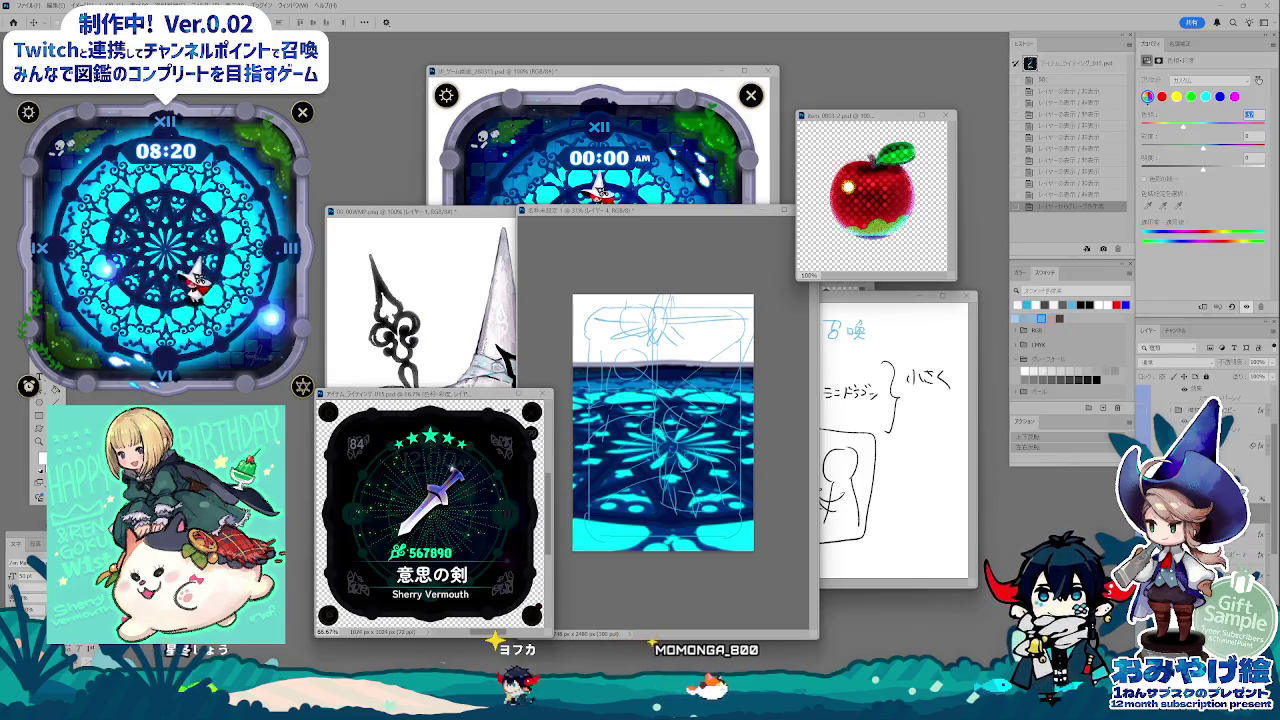
key("ctrl+g")
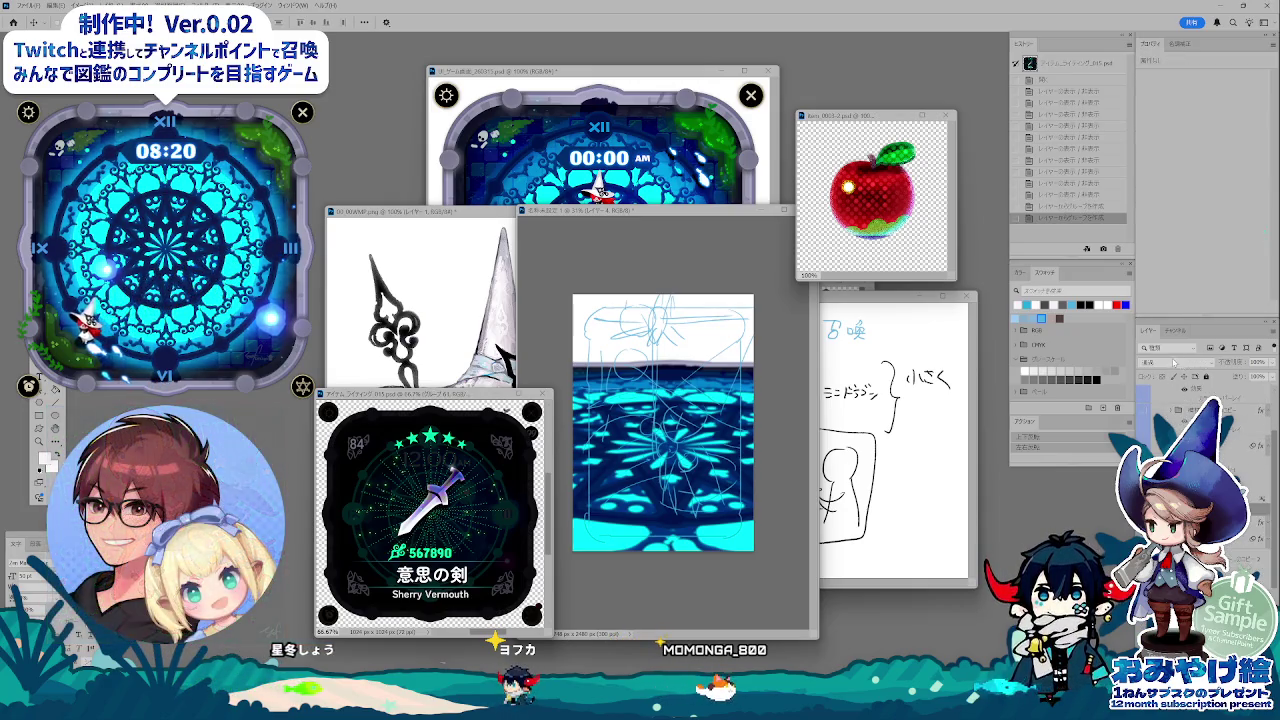
left_click(1174, 362)
left_click(1160, 390)
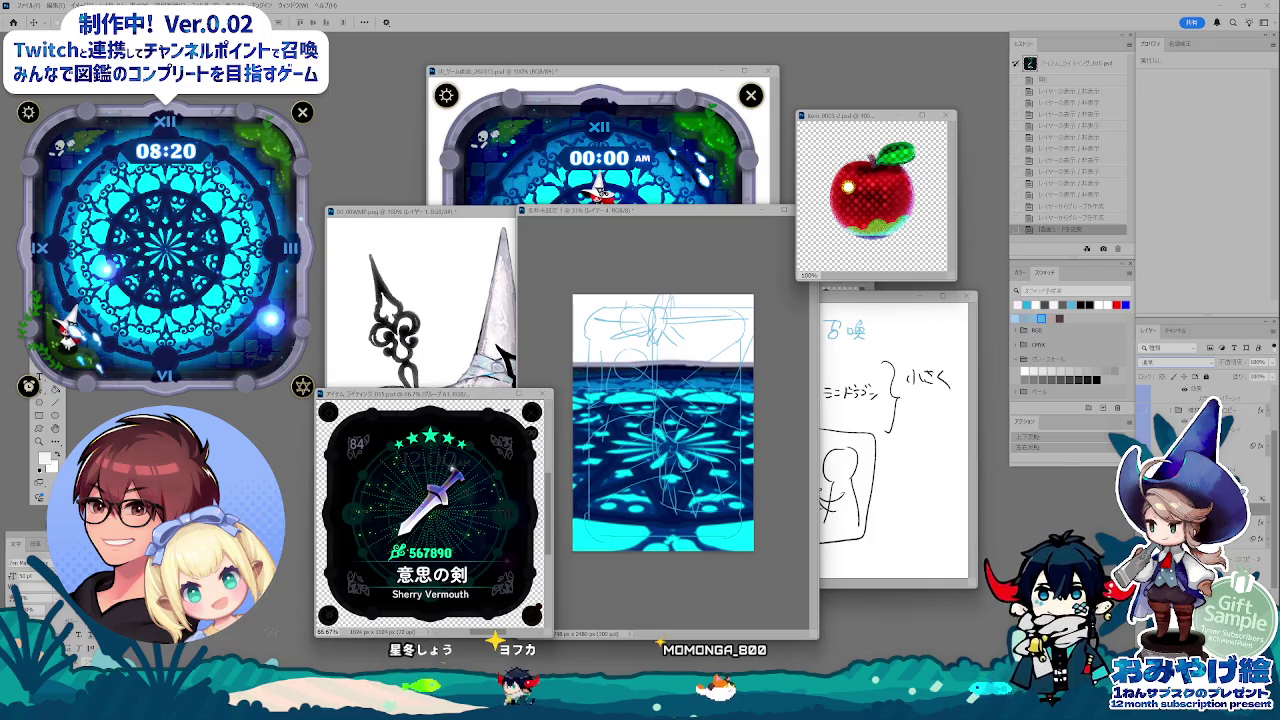
left_click(725, 443)
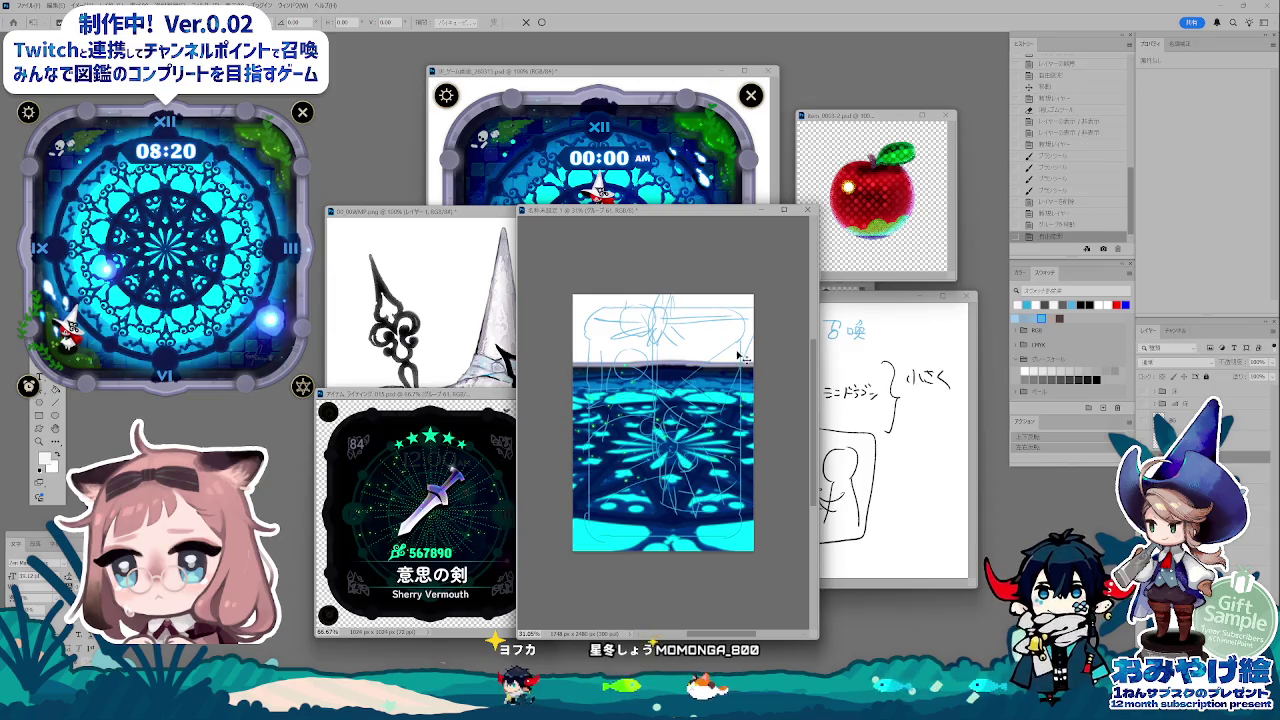
- Scale up the sword sketch on the card and commit it
left_click(459, 531)
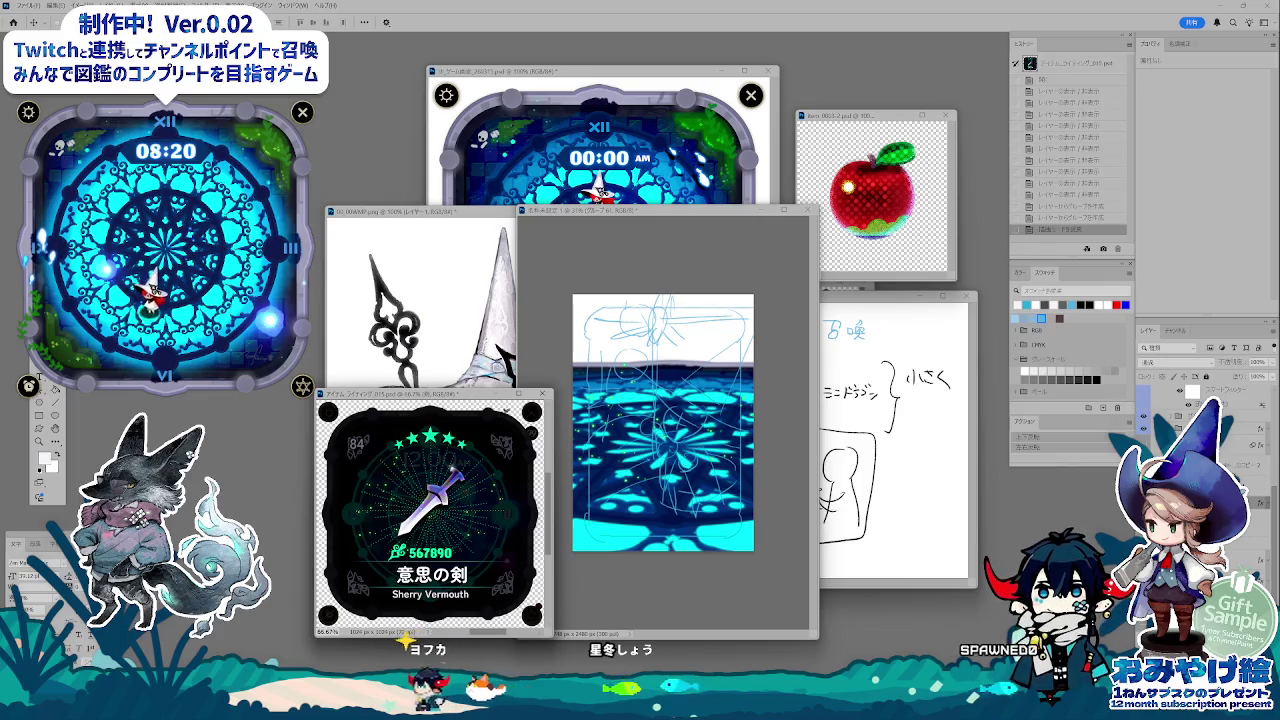
left_click(745, 397)
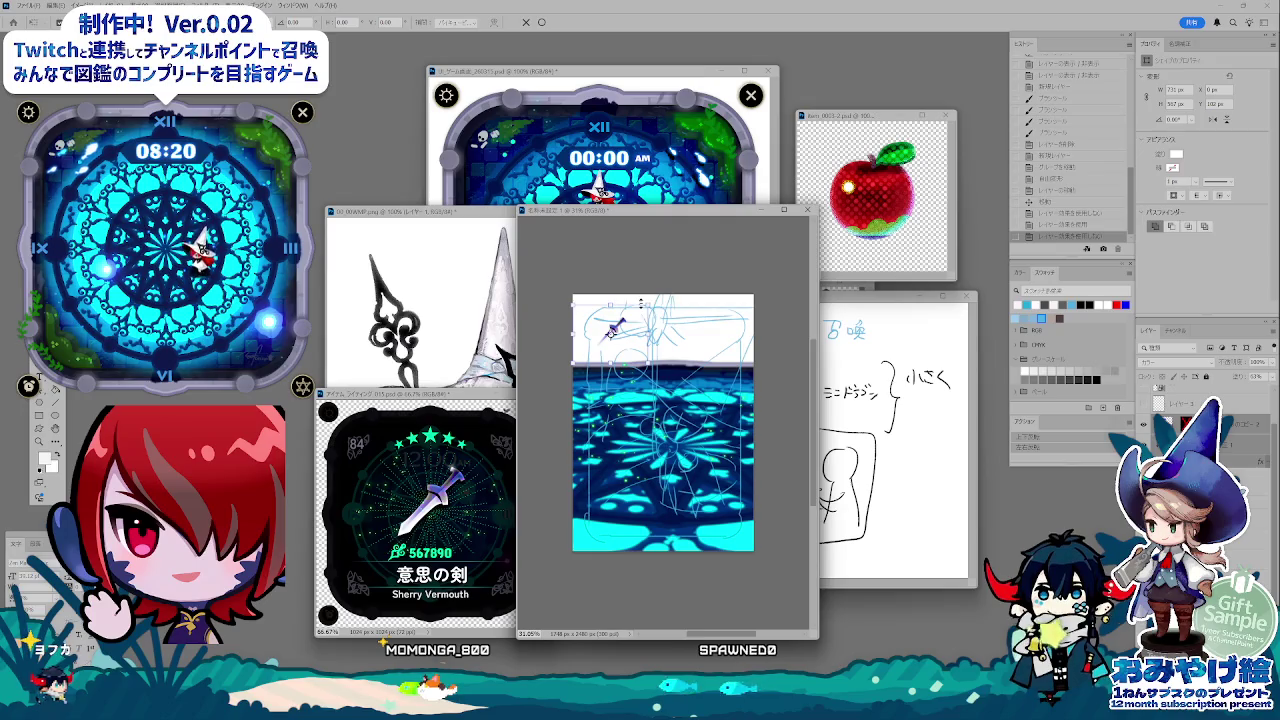
left_click_drag(641, 302, 648, 294)
key("Return")
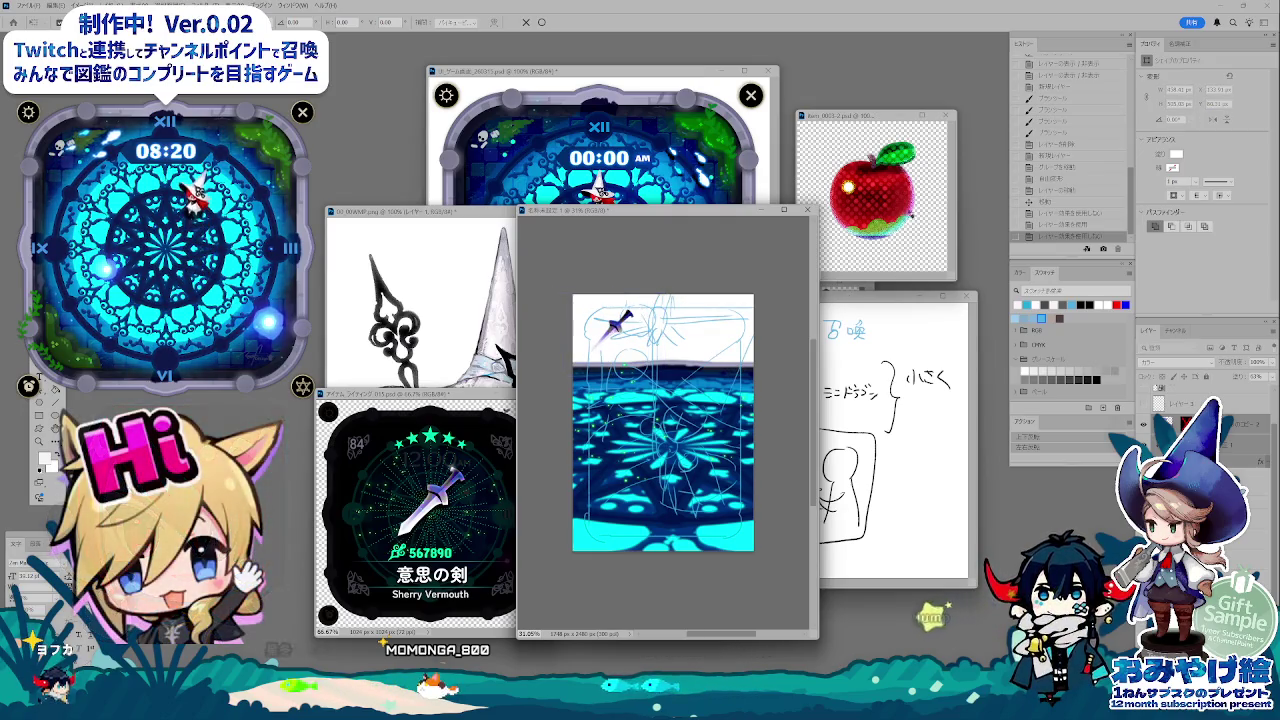
- Paste the red apple into the card, shrunk and placed near the horizon
left_click(870, 195)
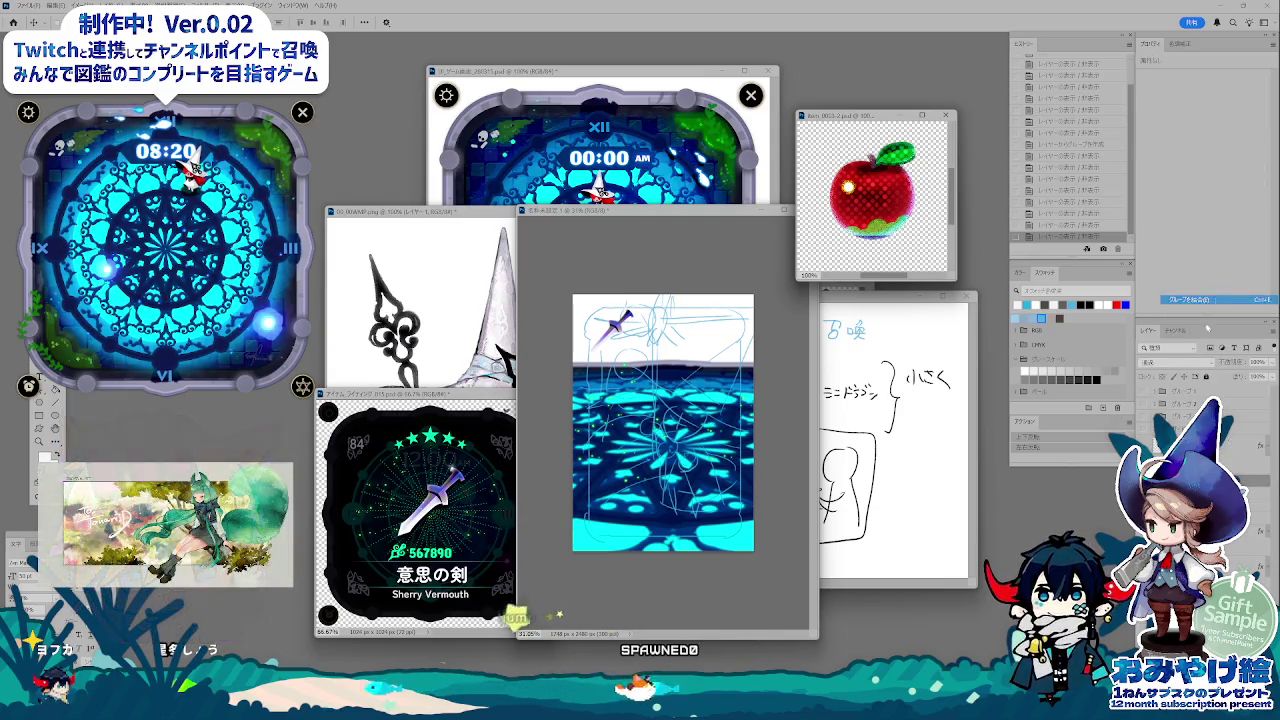
left_click(634, 405)
key("ctrl+v")
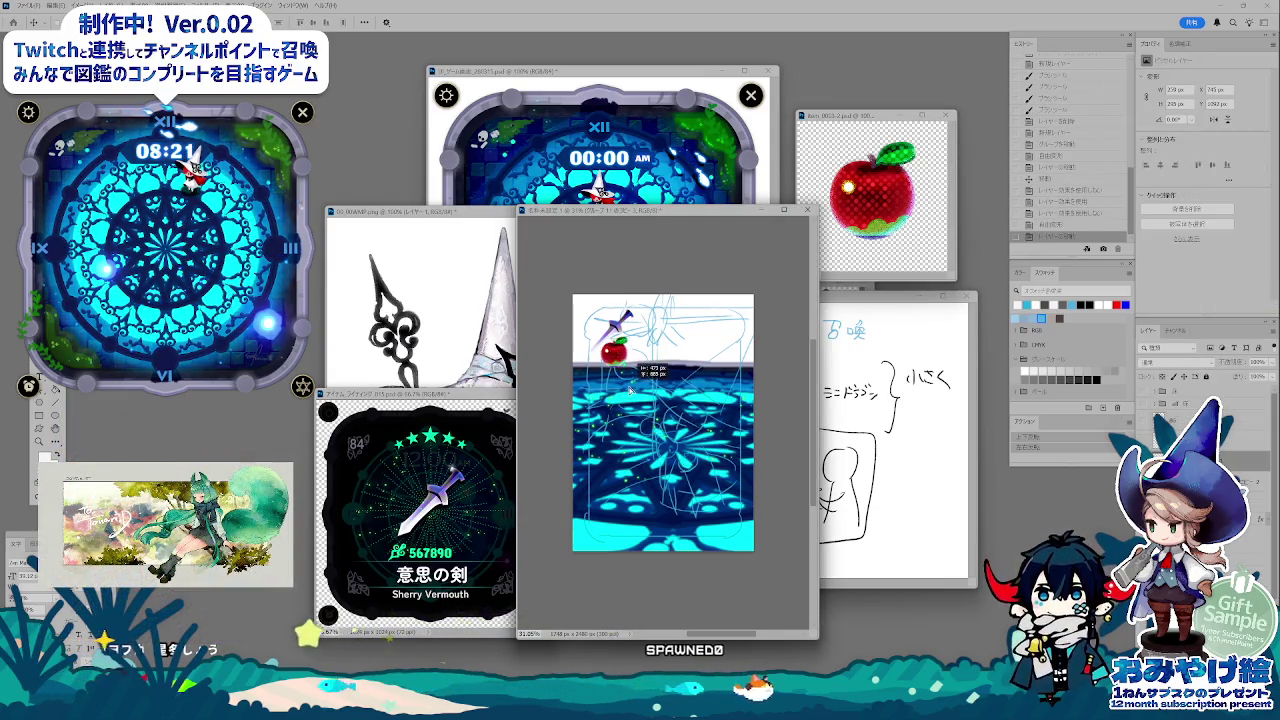
left_click_drag(632, 390, 700, 370)
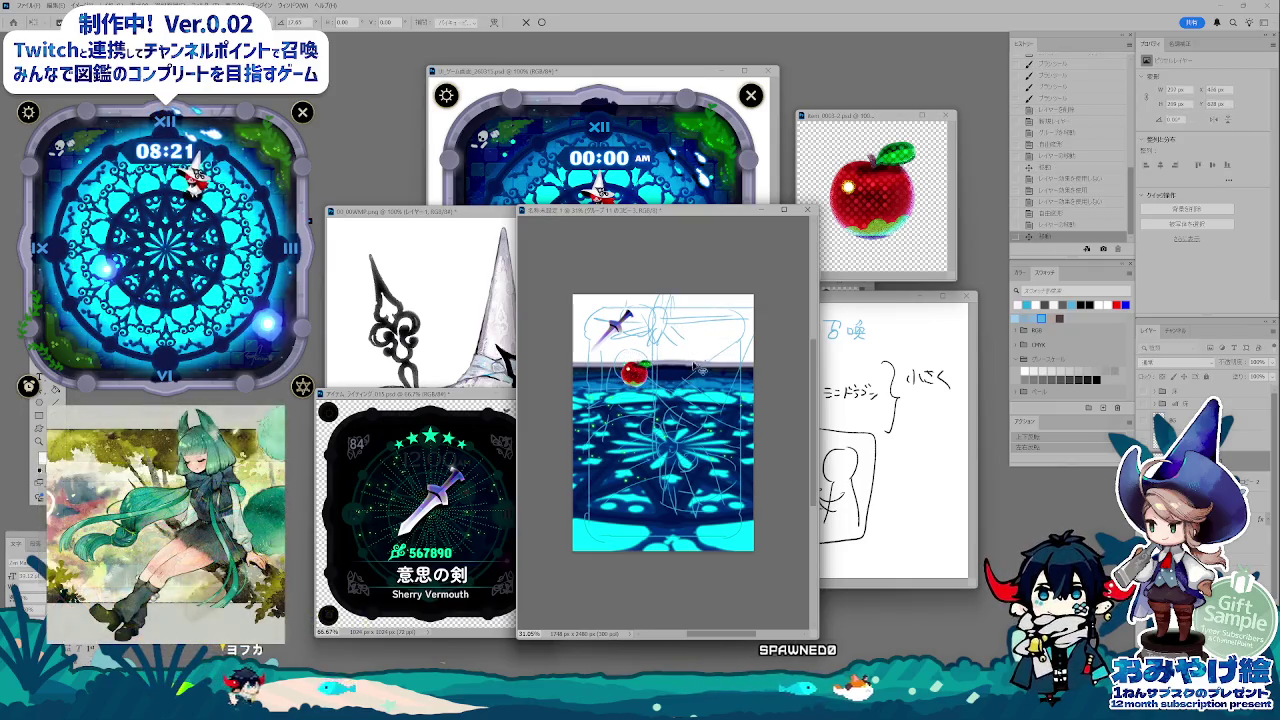
key("Return")
- Merge the sword card's layer group and convert it into a smart object
left_click(465, 518)
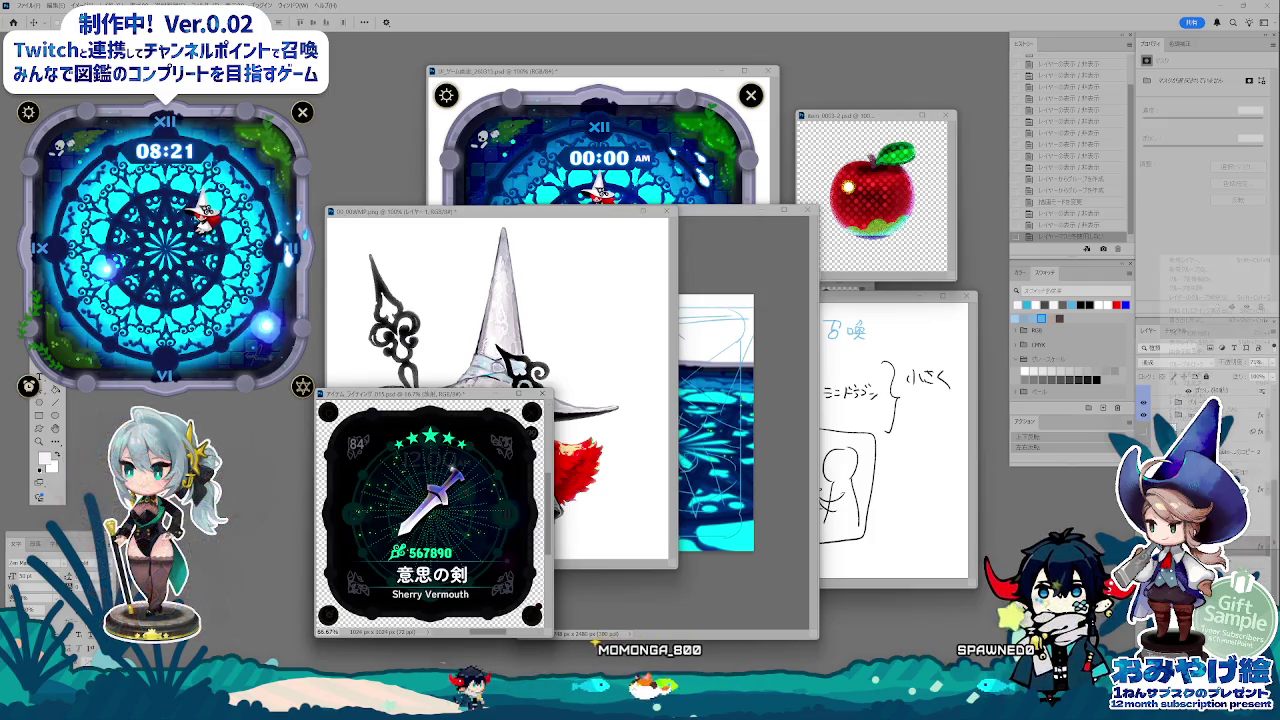
left_click(1195, 333)
right_click(1162, 286)
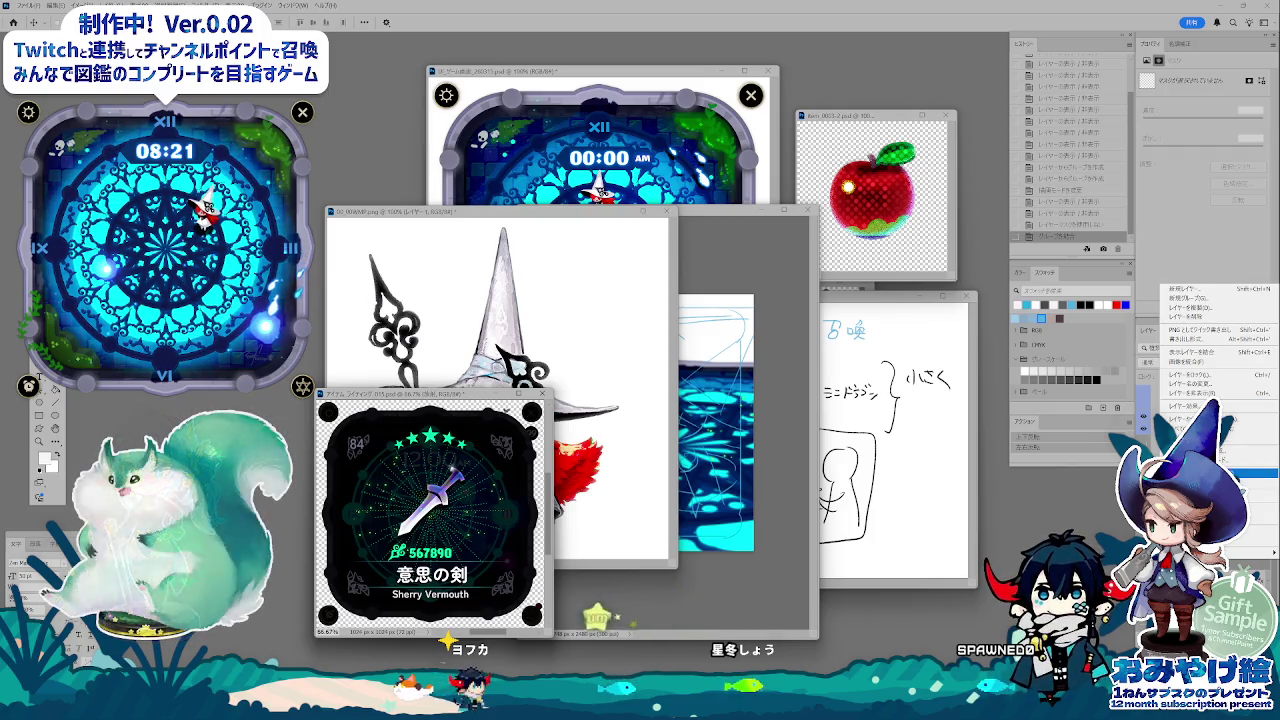
left_click(1195, 420)
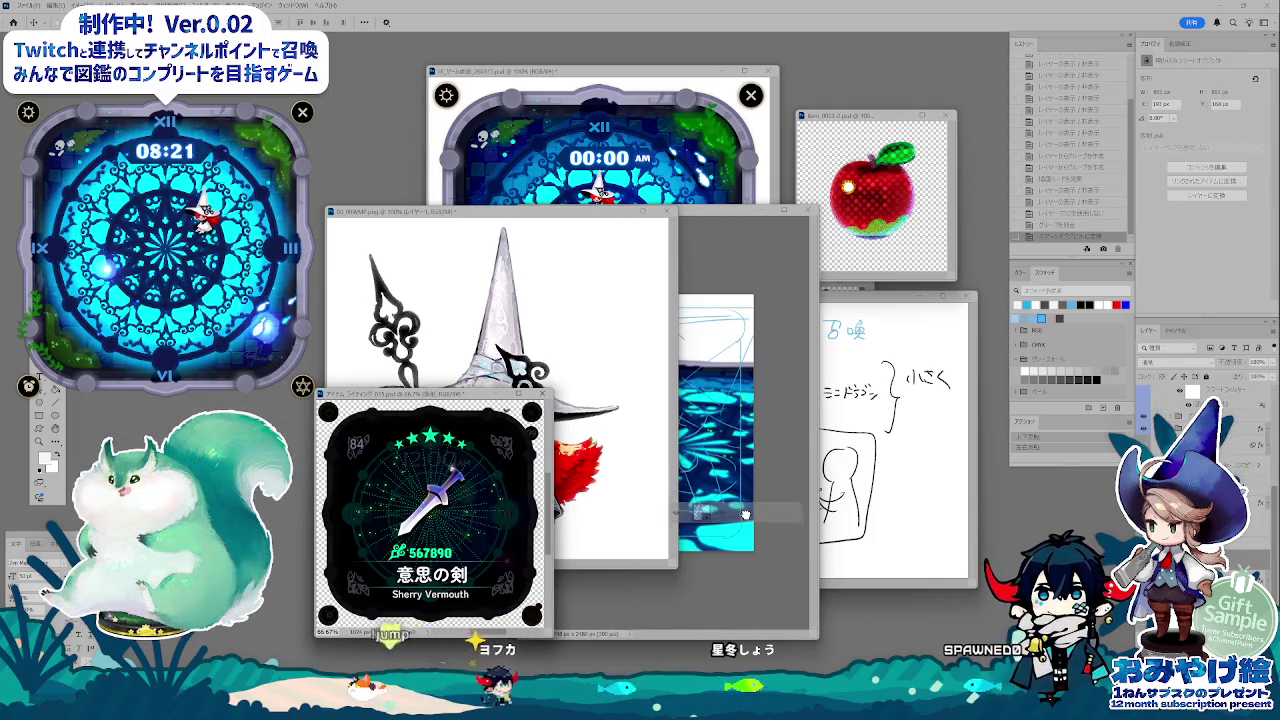
left_click(740, 500)
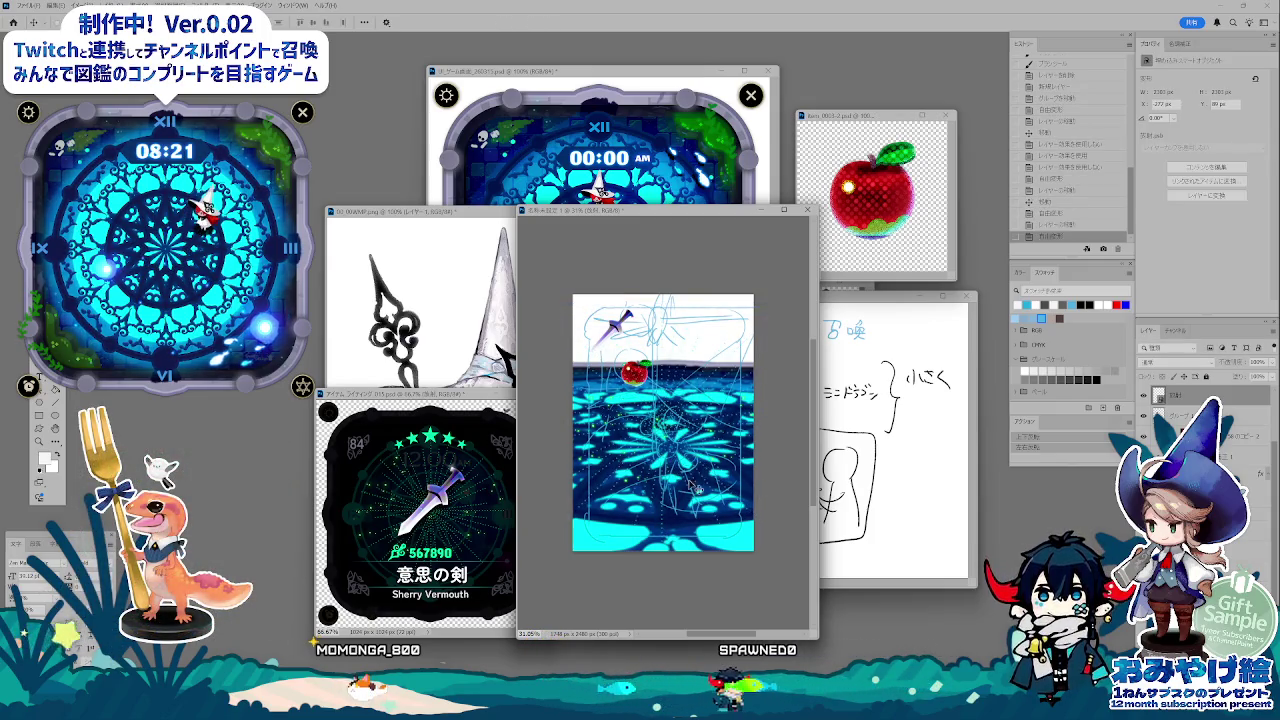
- On a new card layer, paste the large white pointed hat shape
key("ctrl+Tab")
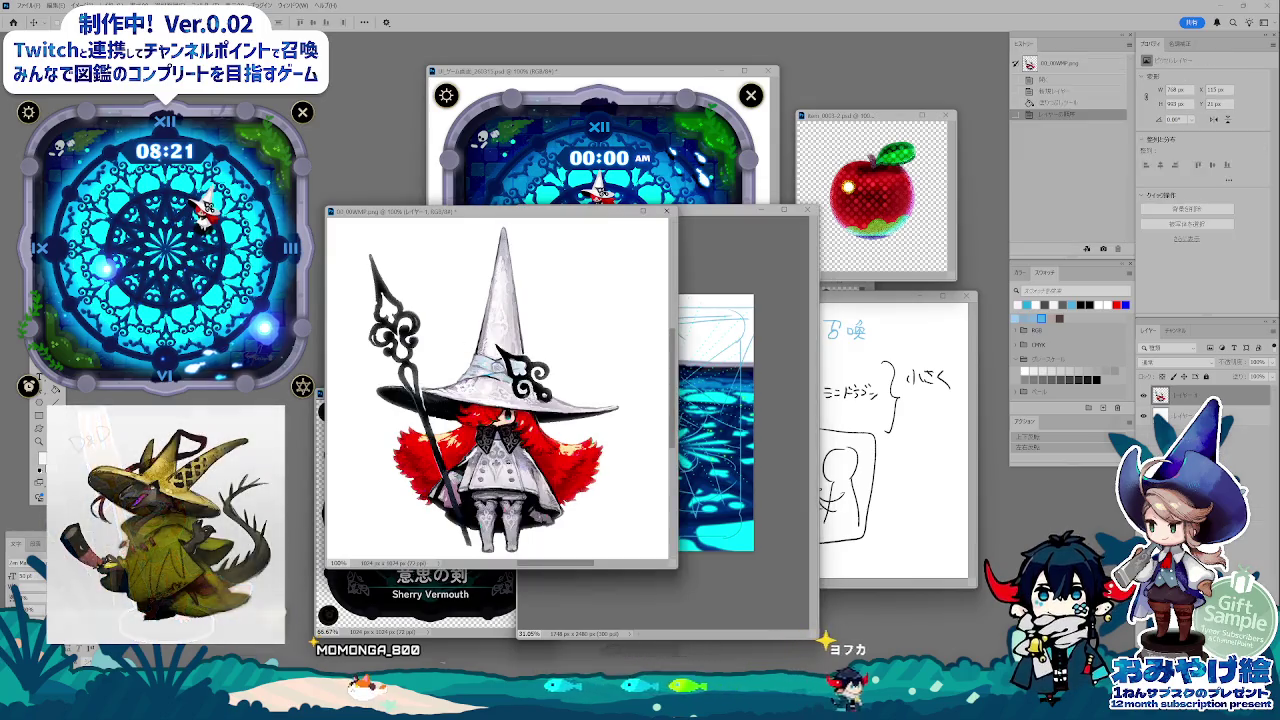
left_click(764, 450)
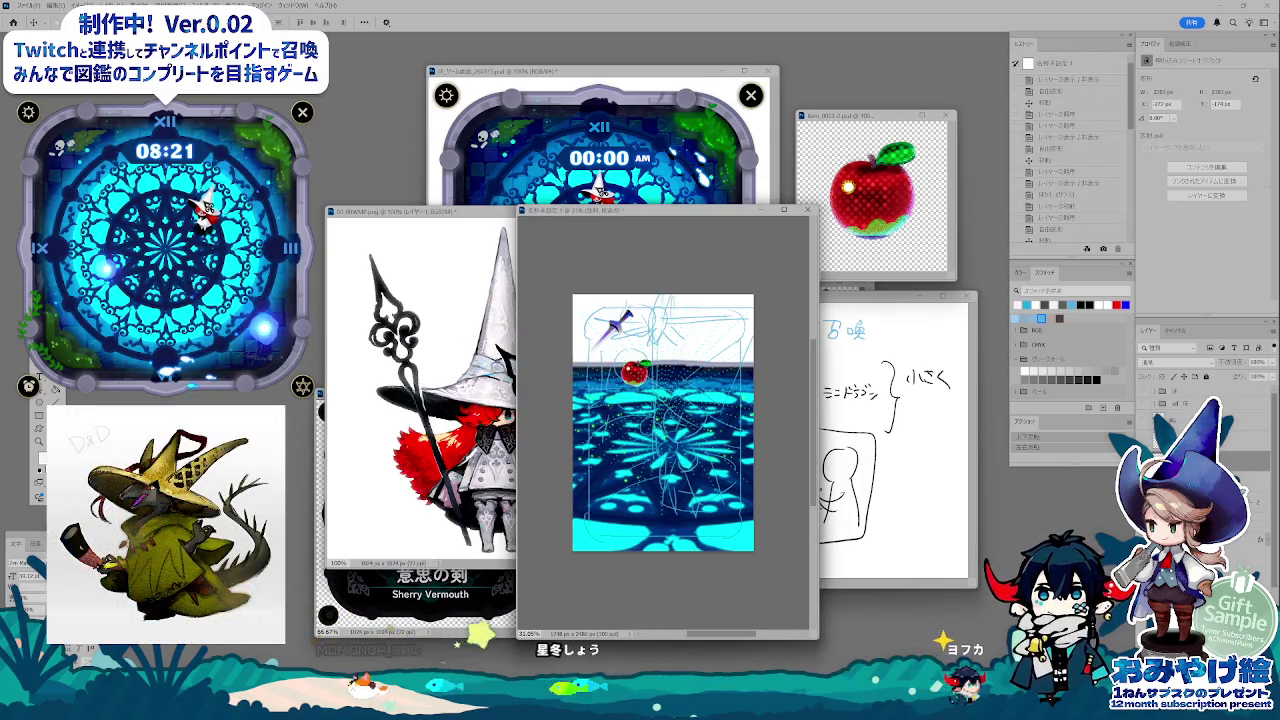
key("ctrl+shift+alt+n")
key("b")
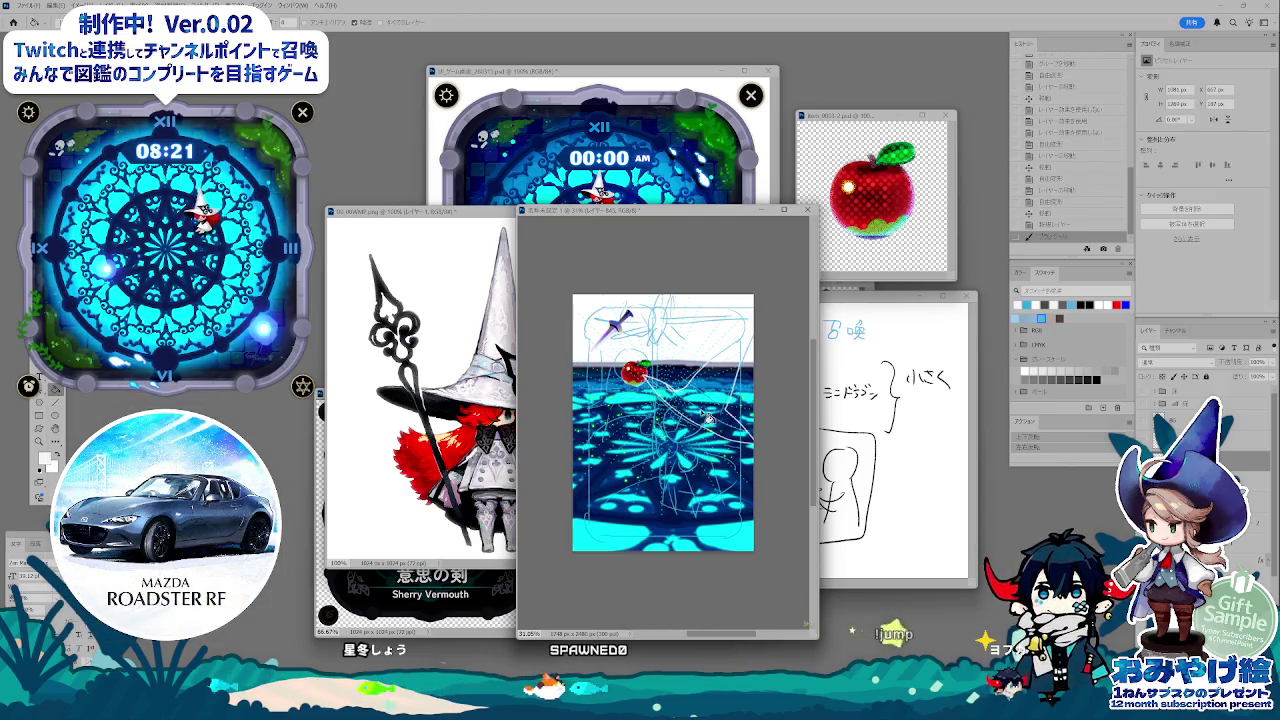
key("ctrl+v")
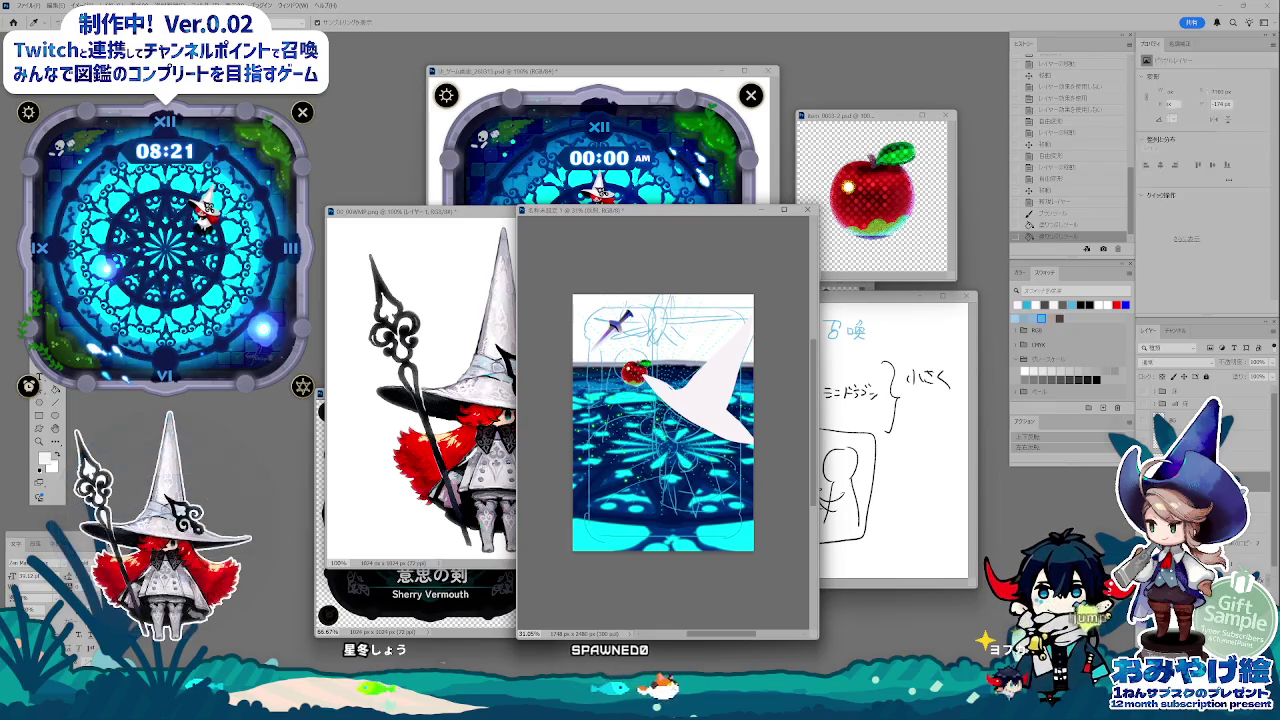
- On a new layer, fill the witch's robe white and paint a skin-toned face under the hat
key("ctrl+shift+alt+n")
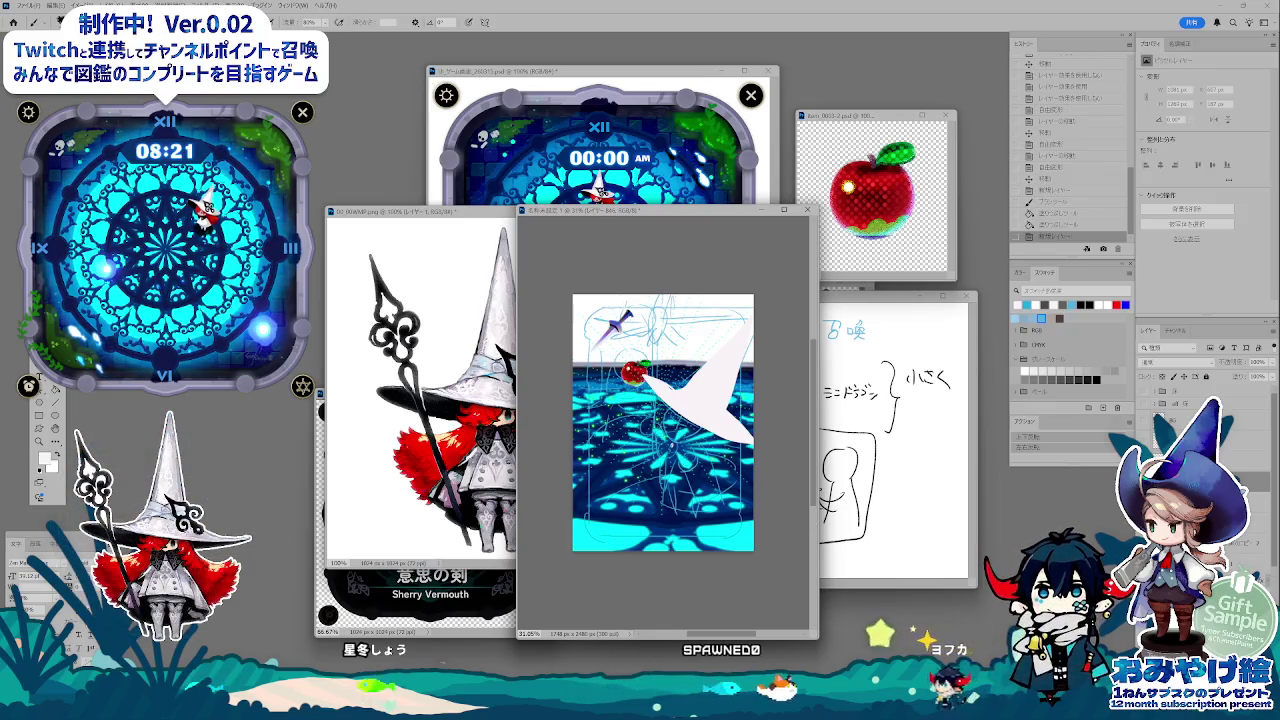
left_click_drag(680, 380, 720, 400)
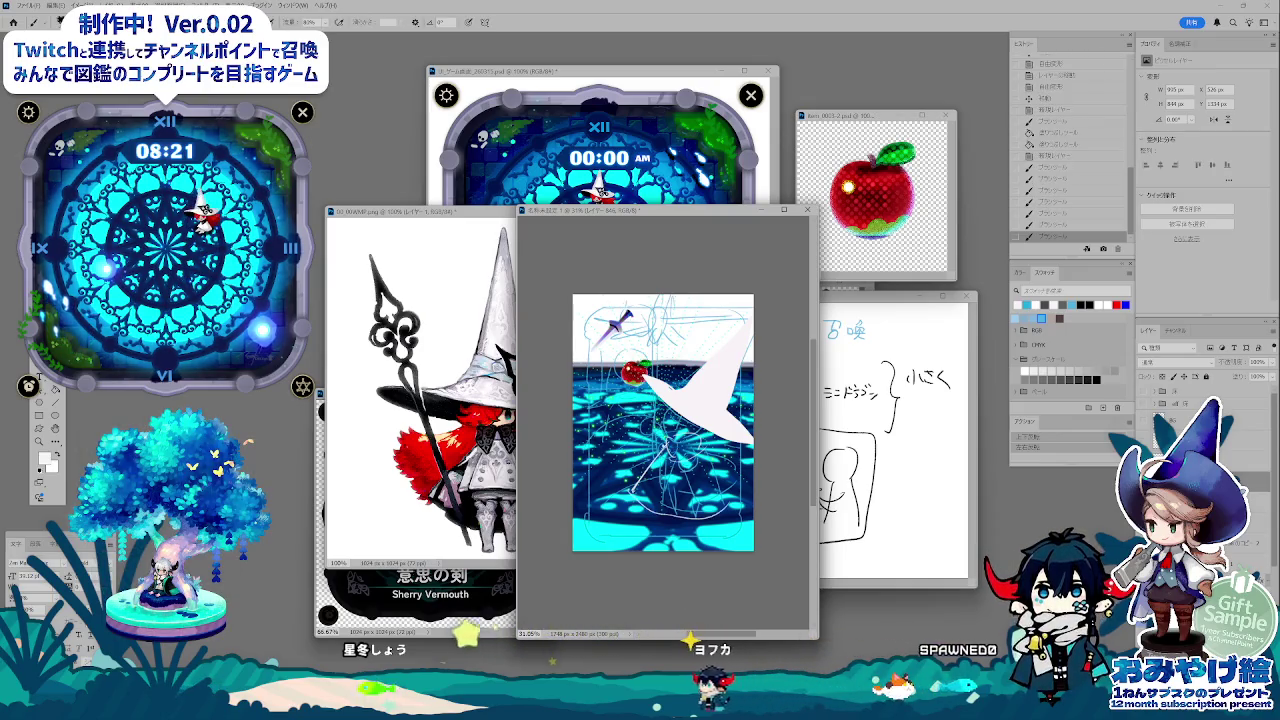
key("ctrl+BackSpace")
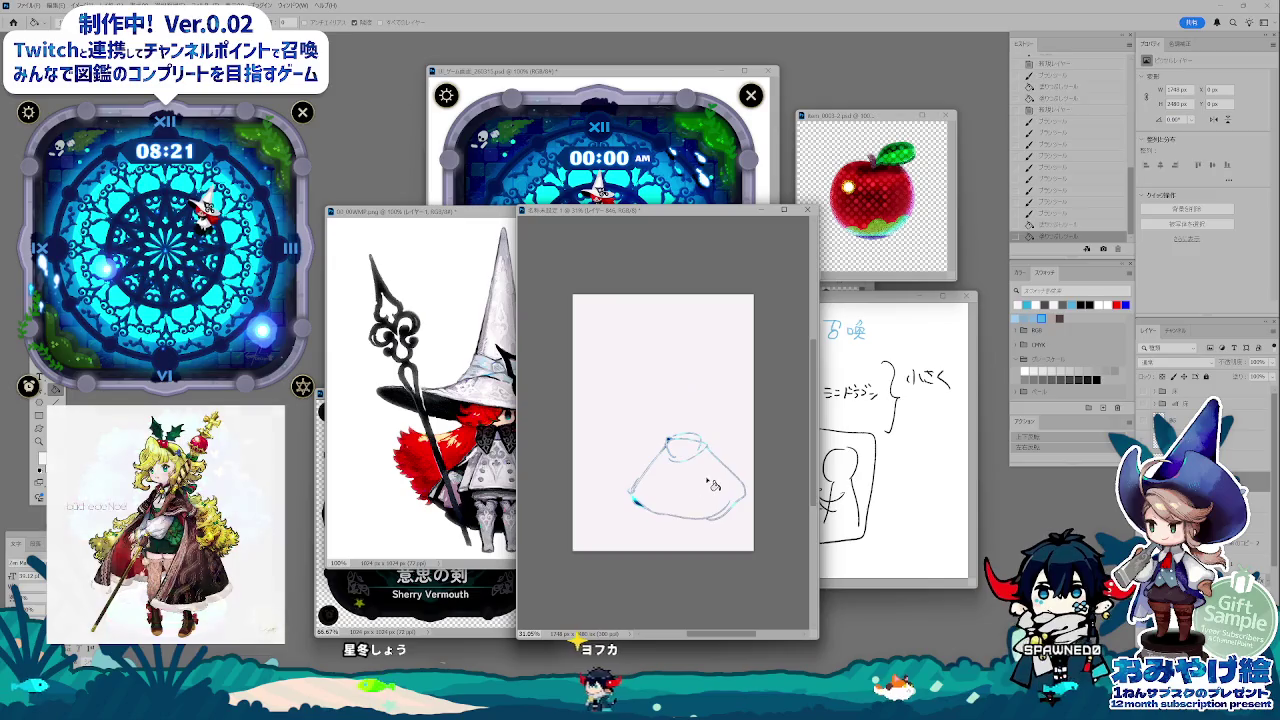
key("ctrl+BackSpace")
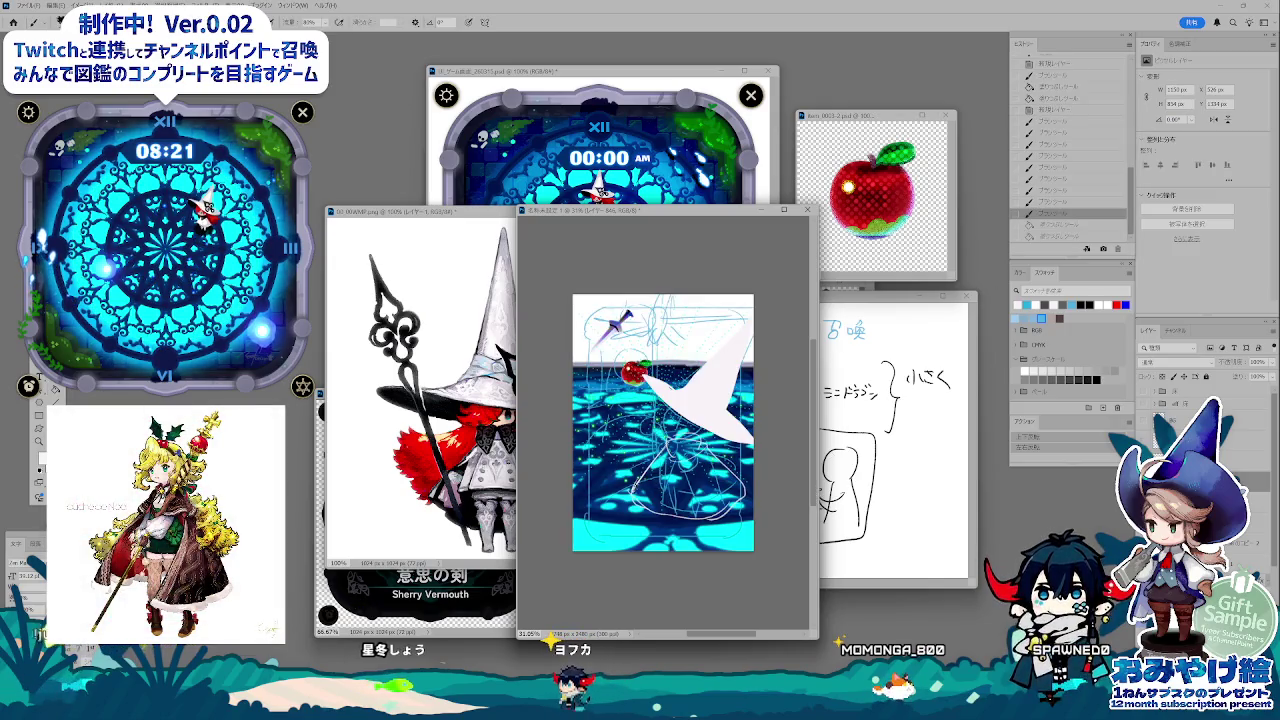
left_click(727, 479)
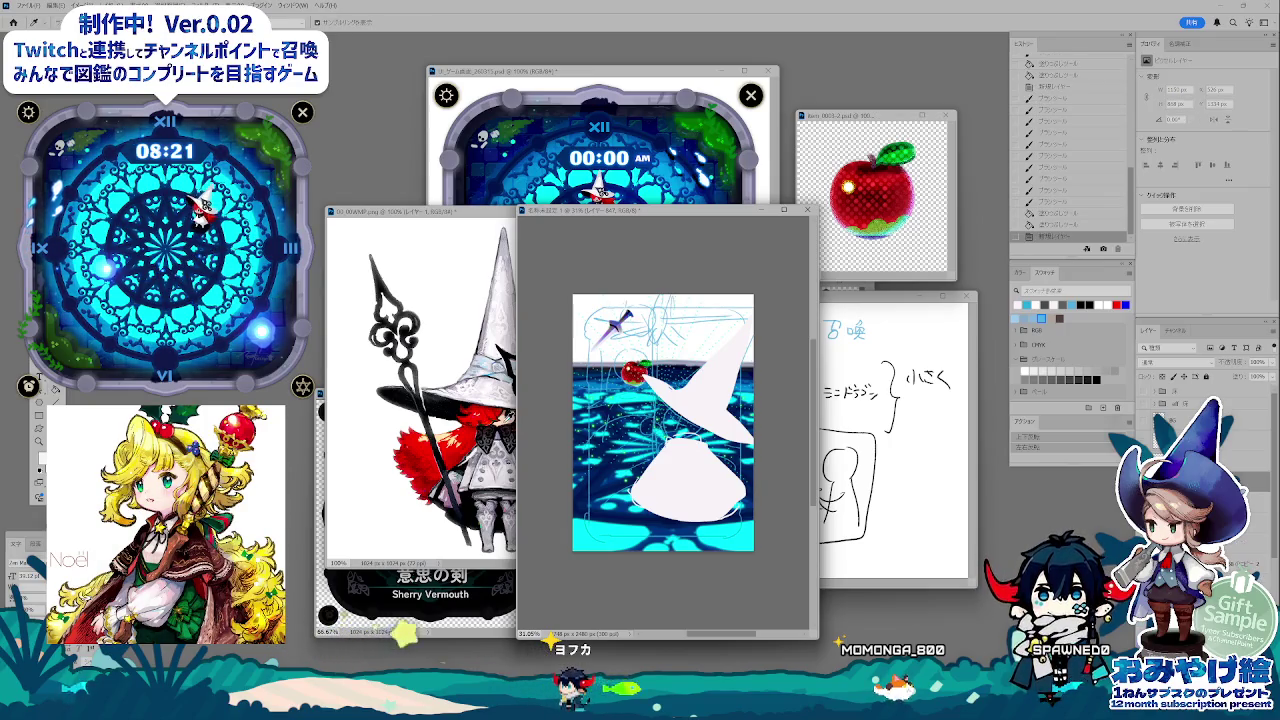
left_click_drag(670, 416, 704, 450)
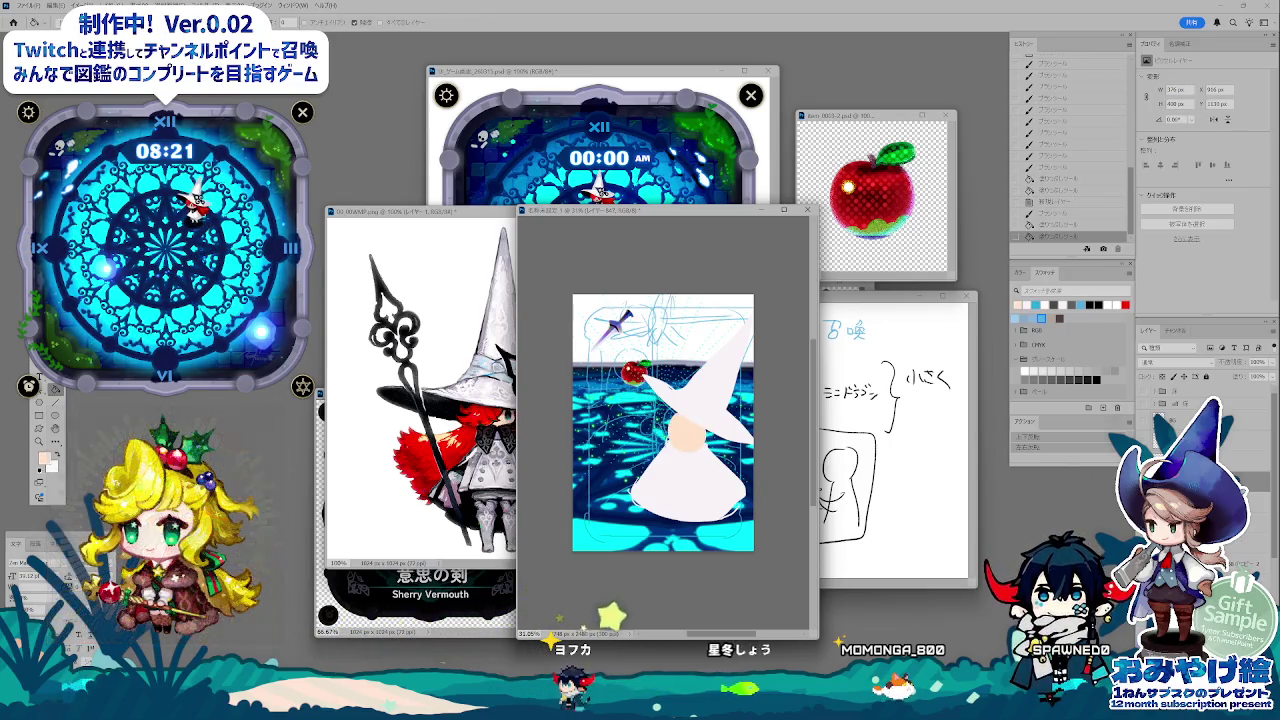
- Pick red and paint the hair beside the face, stepping back in History once
left_click(1017, 304)
key("b")
left_click_drag(656, 433, 688, 424)
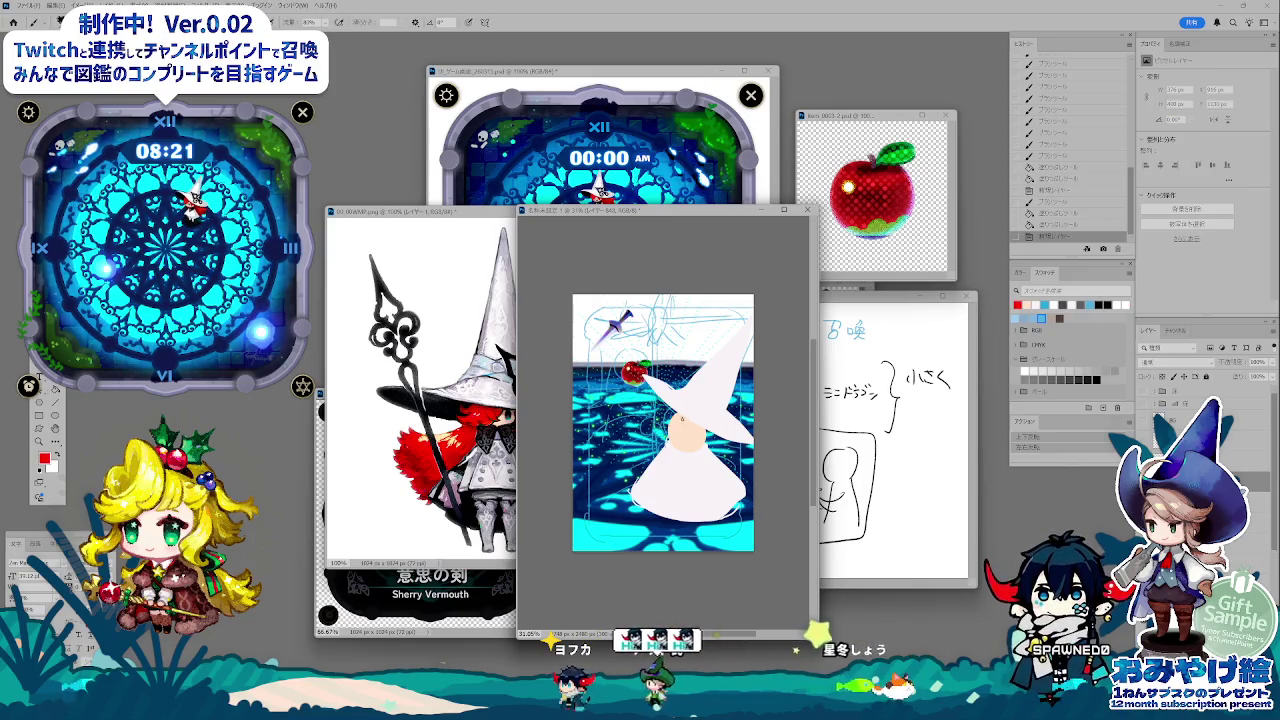
left_click(1072, 222)
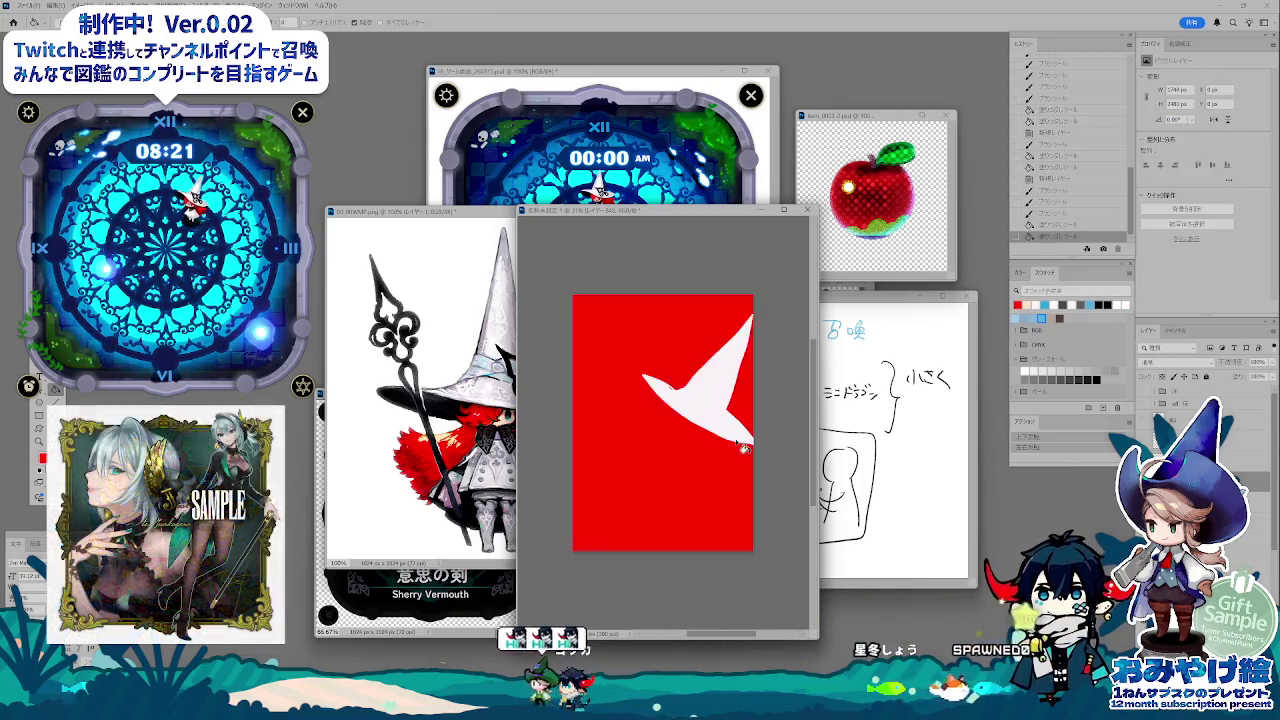
left_click(1072, 213)
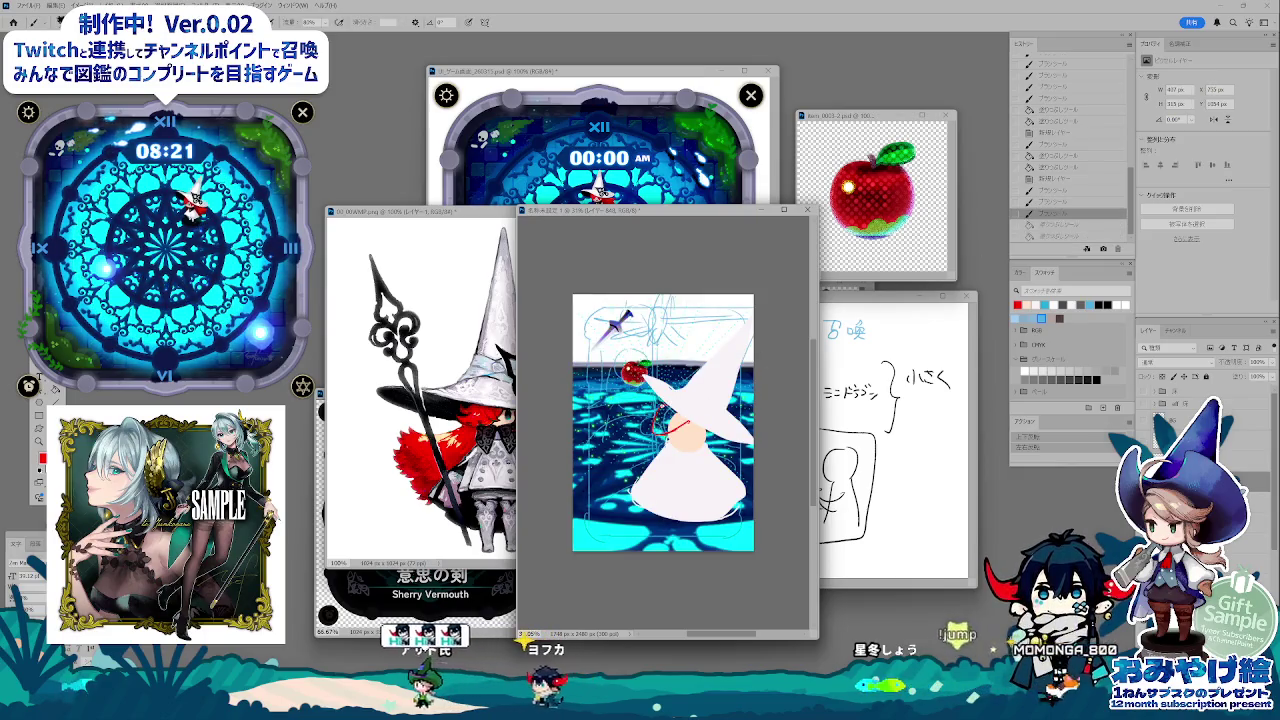
left_click(668, 420)
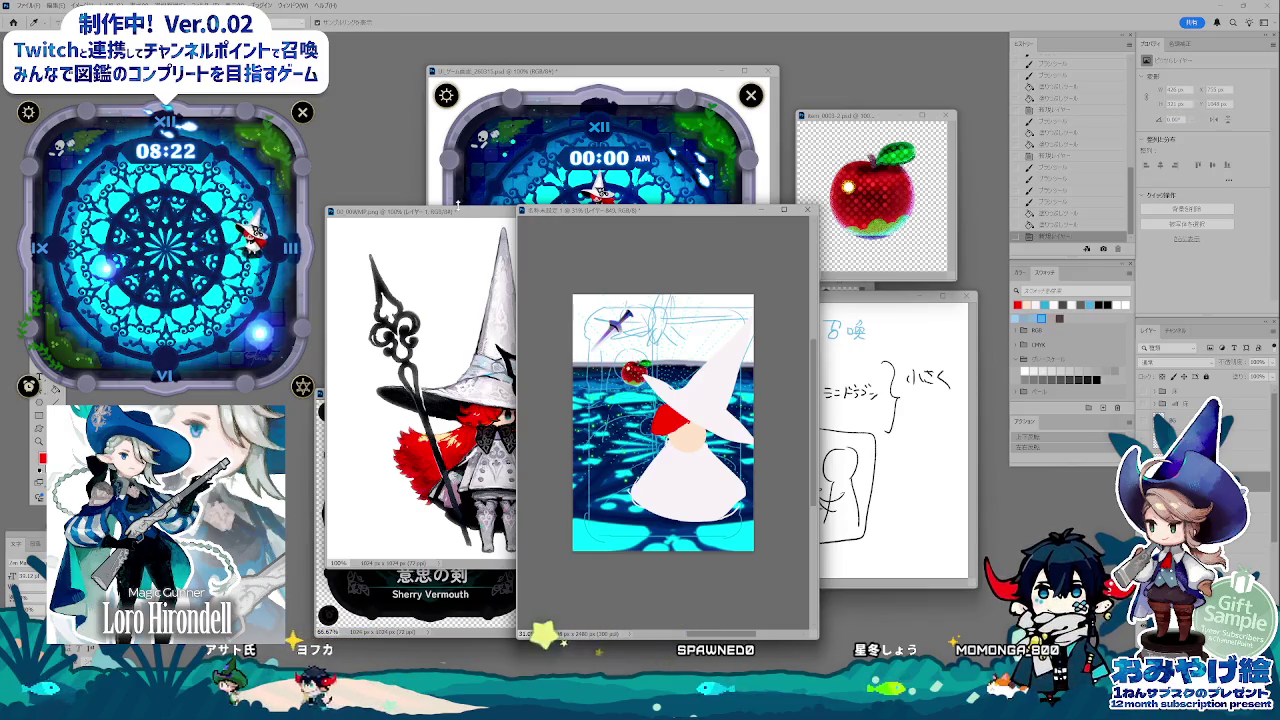
- Beside the witch reference, fill the hair at the figure's lower right red, undoing a flooded fill
left_click(430, 214)
left_click_drag(700, 209, 738, 217)
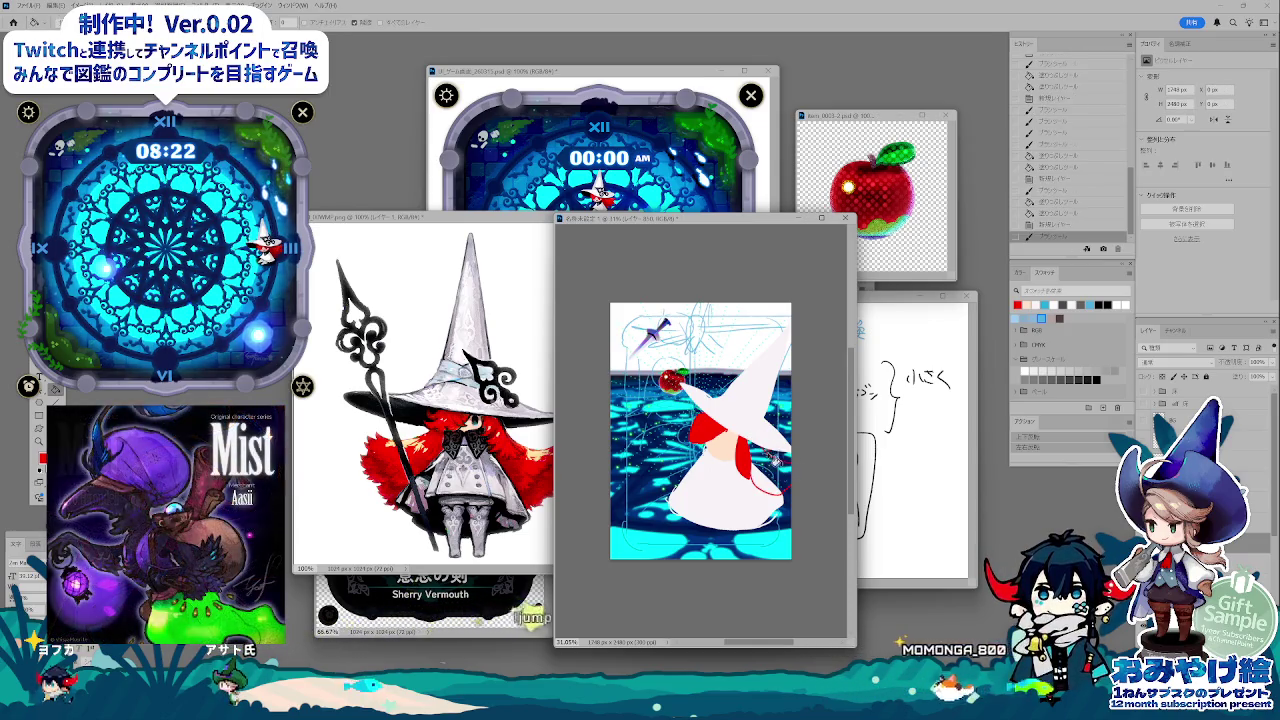
left_click(775, 467)
left_click(1048, 229)
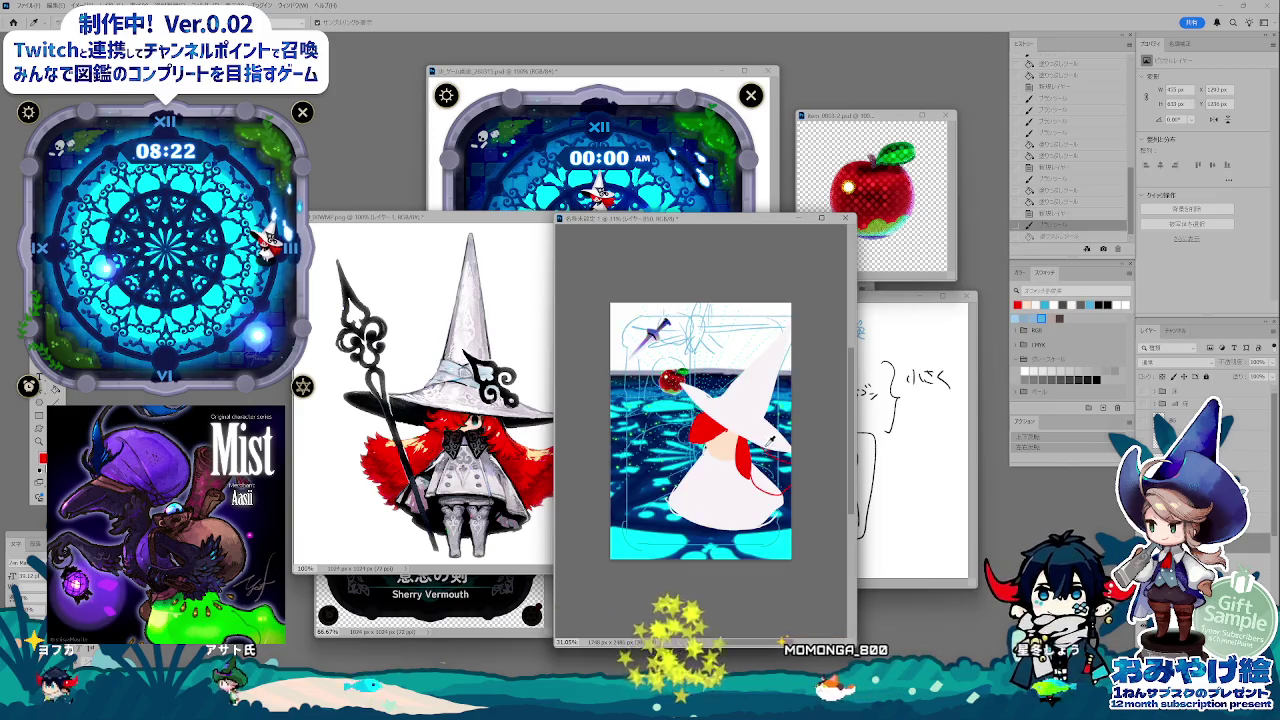
left_click(770, 478)
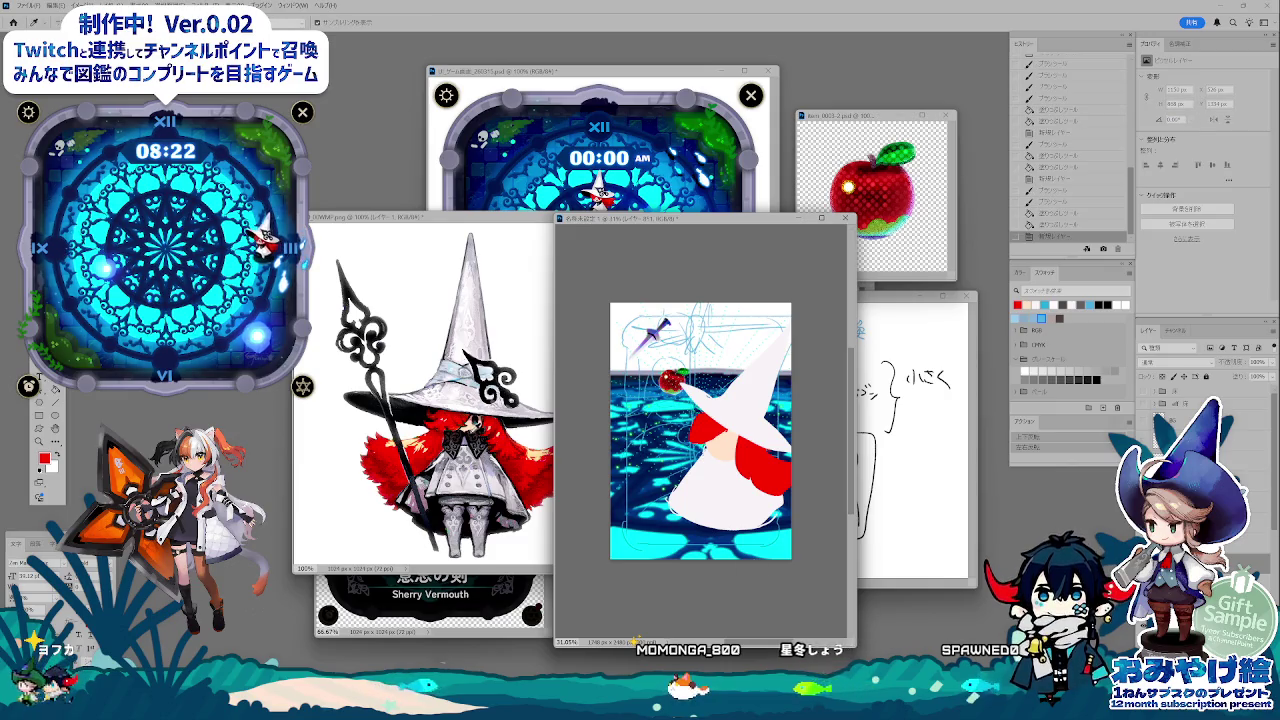
- Brush dark detail lines on the robe and erase its bottom edge
key("b")
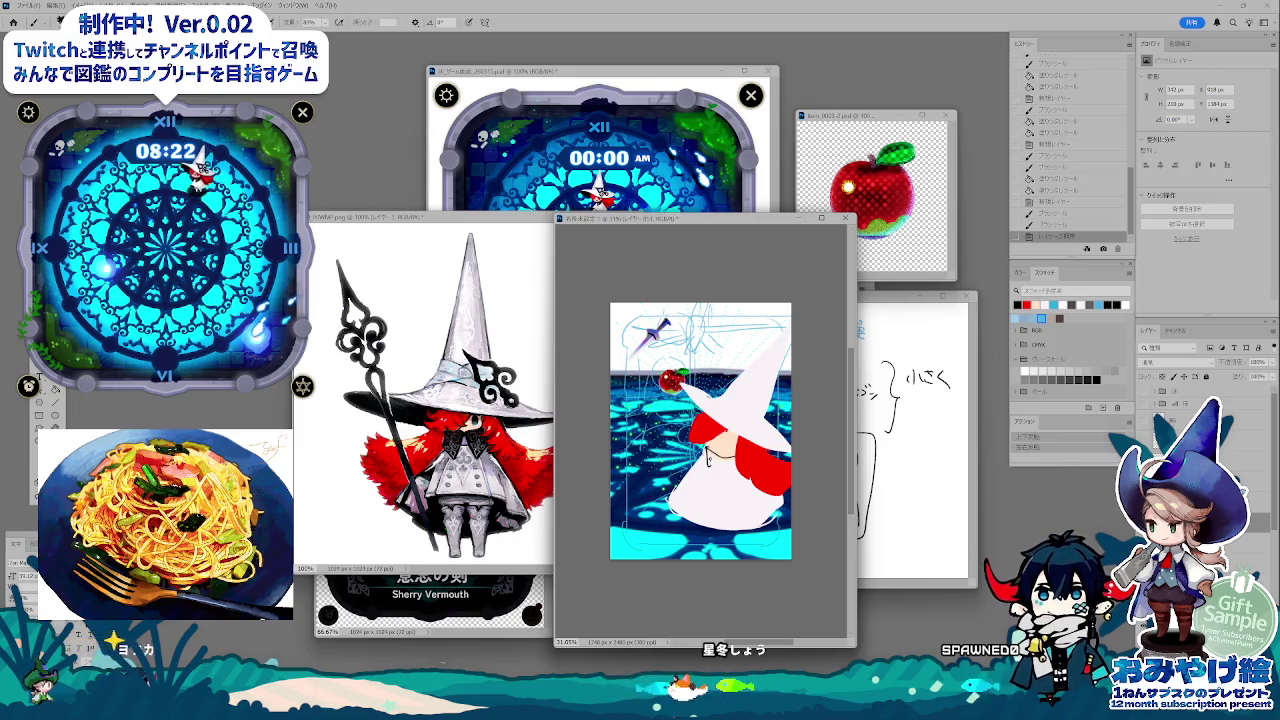
left_click_drag(707, 455, 732, 466)
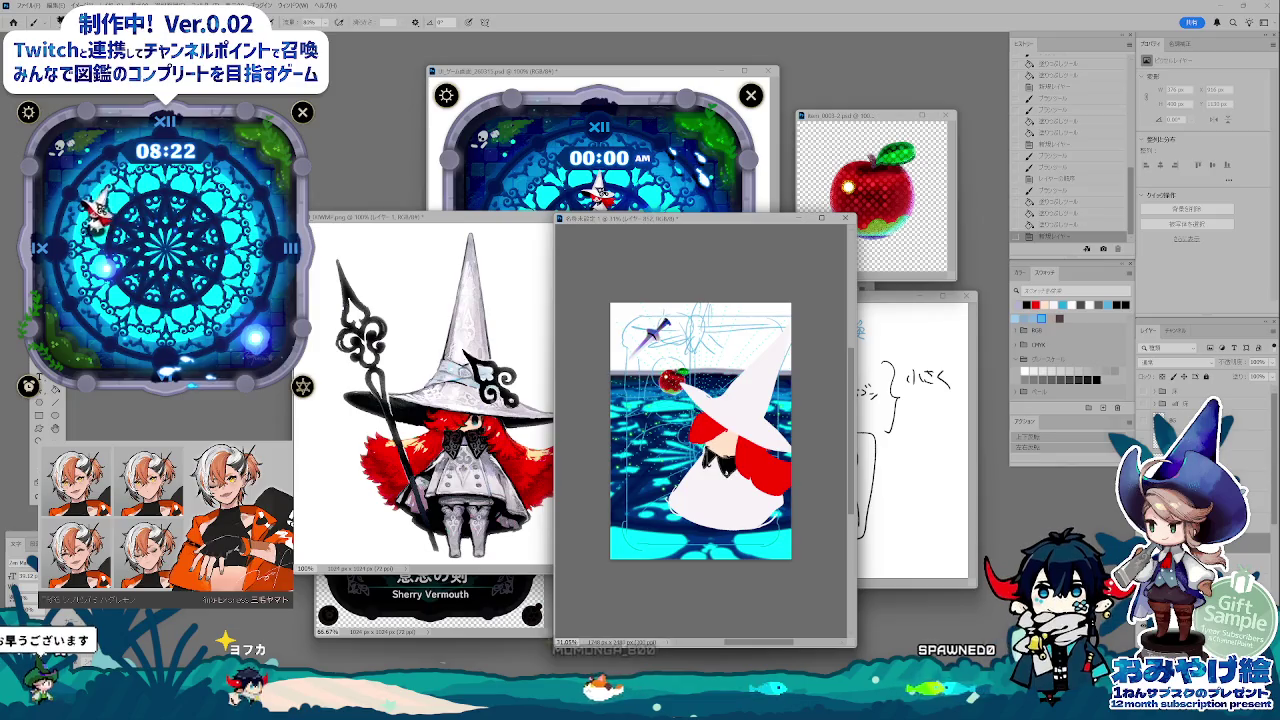
left_click_drag(698, 478, 702, 486)
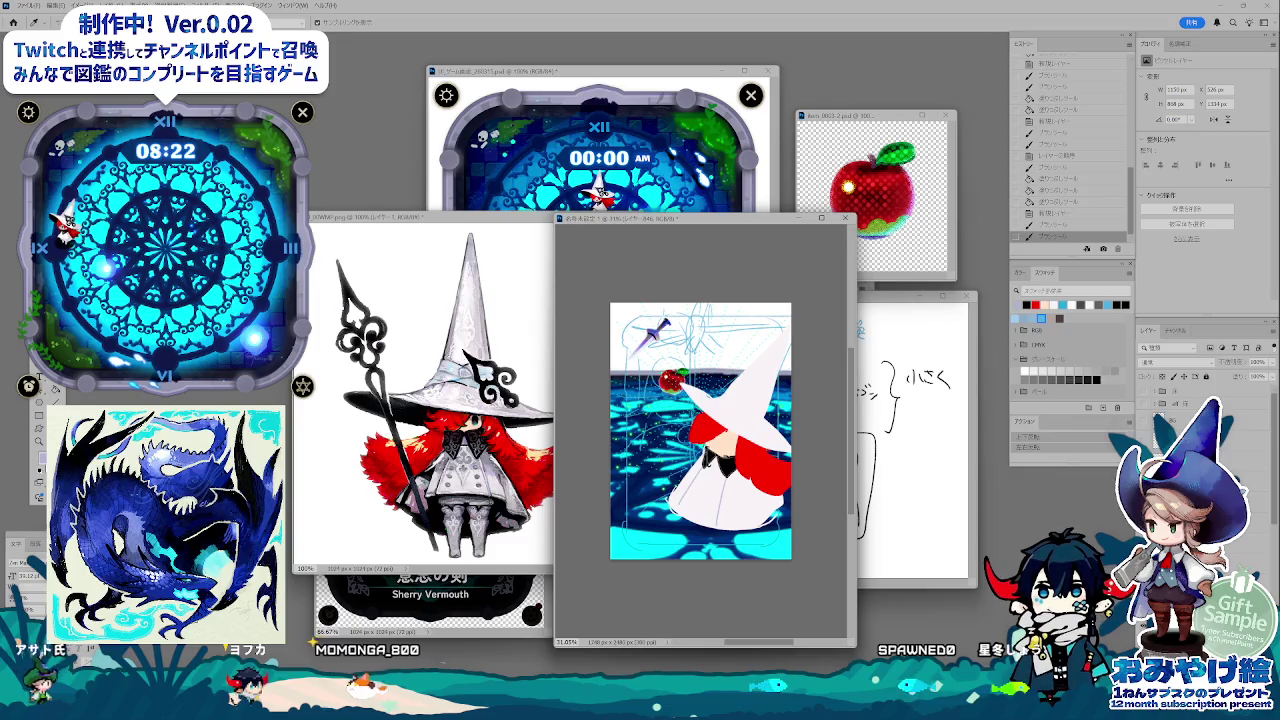
left_click(1157, 392)
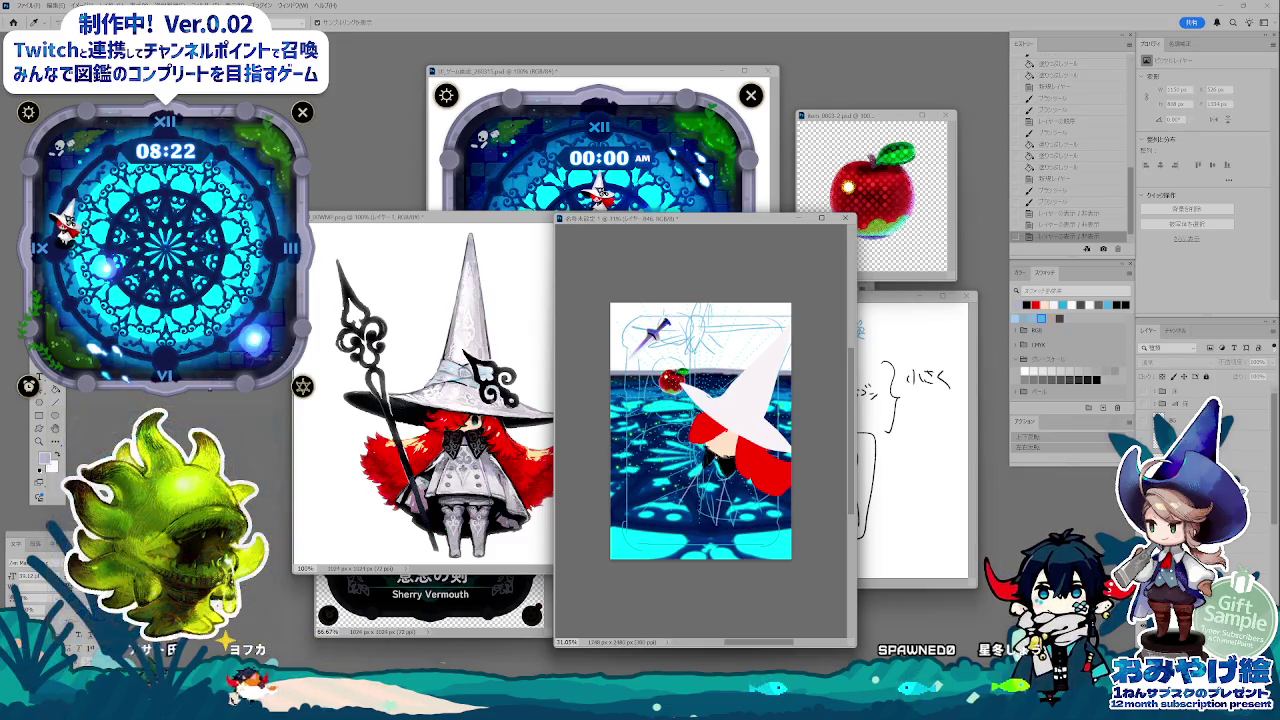
left_click(1157, 392)
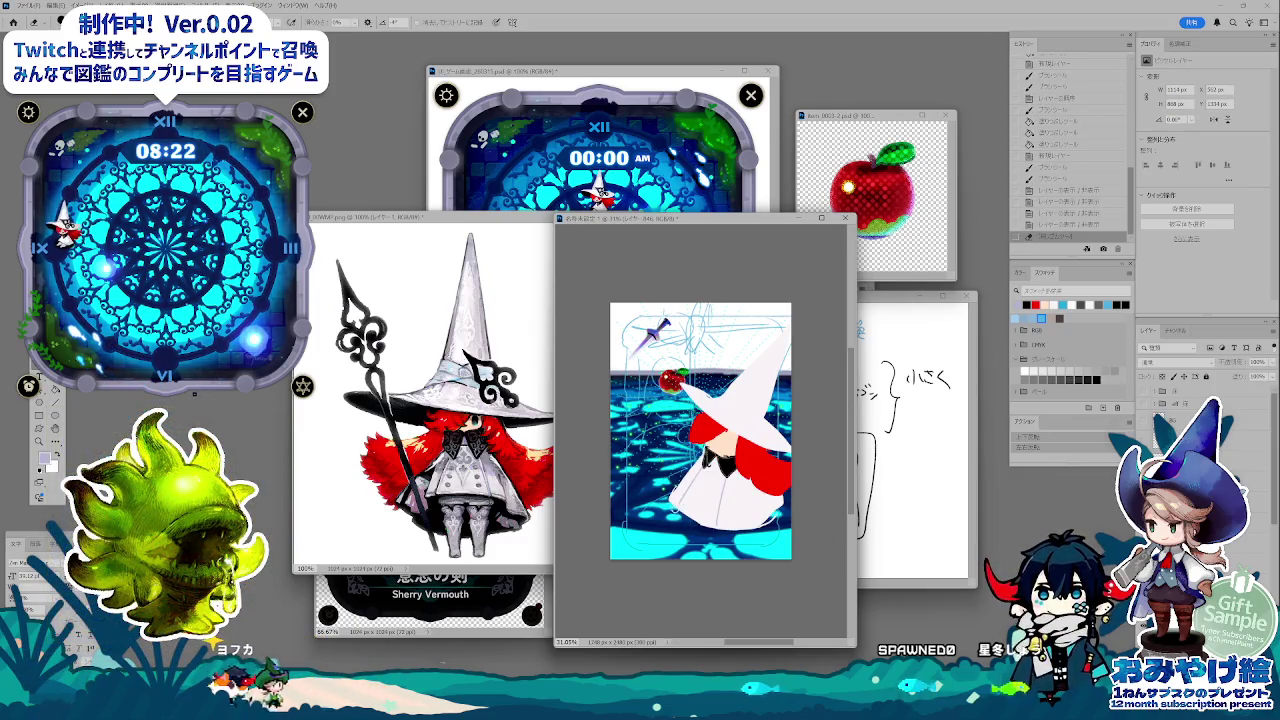
left_click_drag(688, 505, 706, 515)
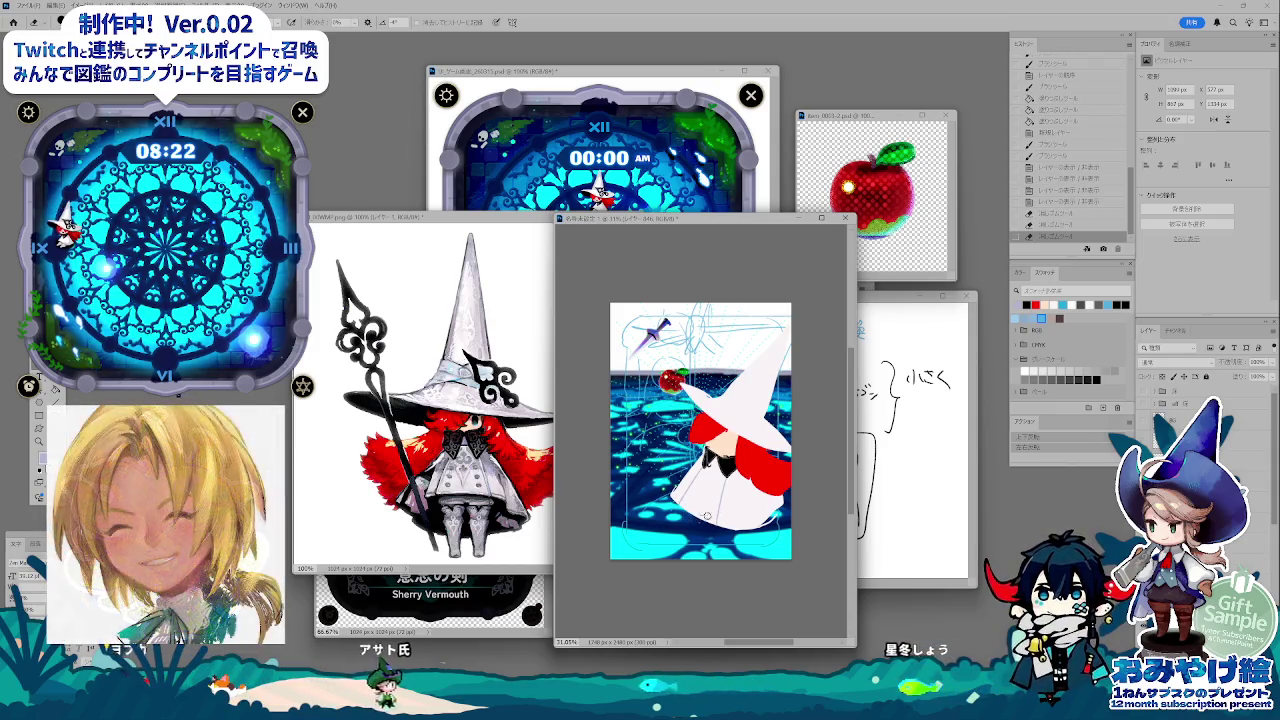
key("ctrl+shift+n")
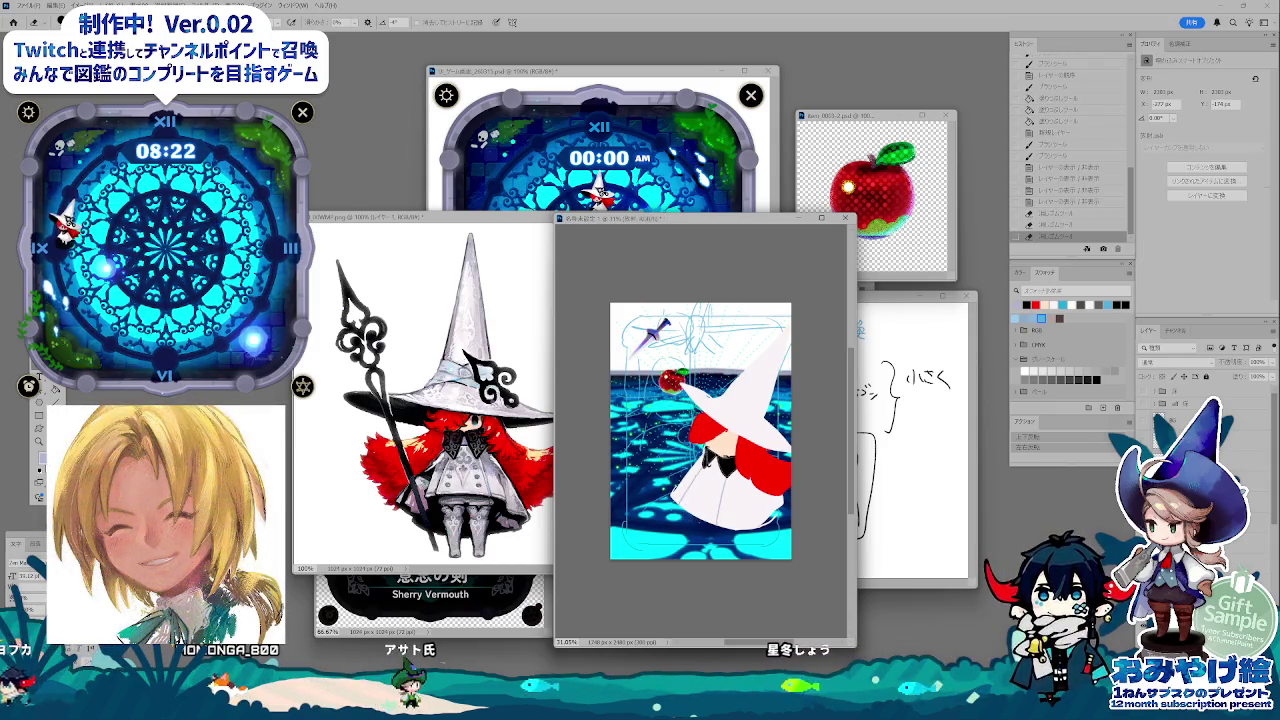